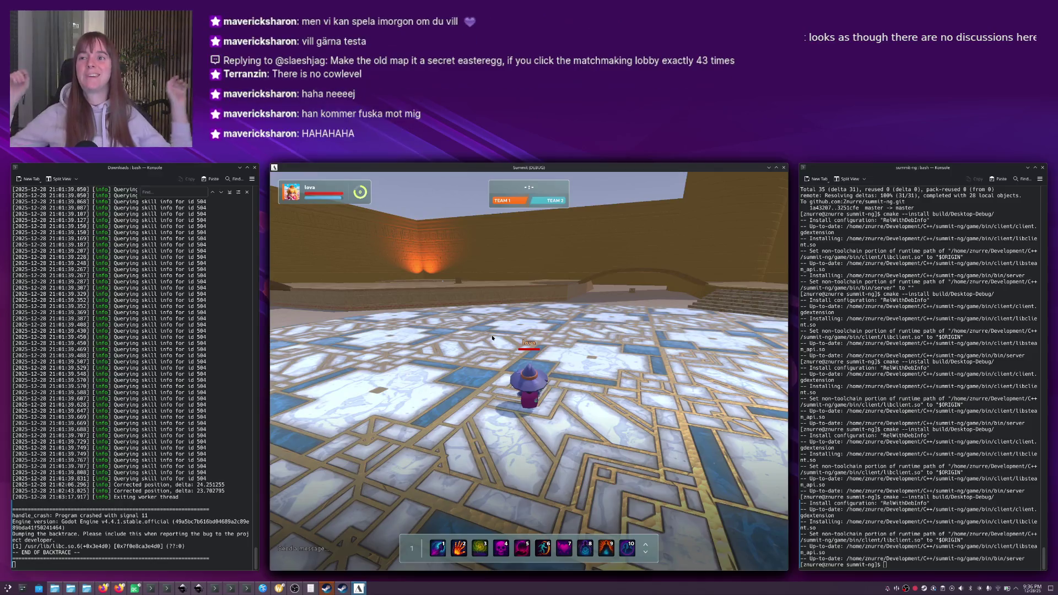
# Rotate the camera around the wizard, then switch to the CircleCI pipelines in Firefox.
pyautogui.press('q')
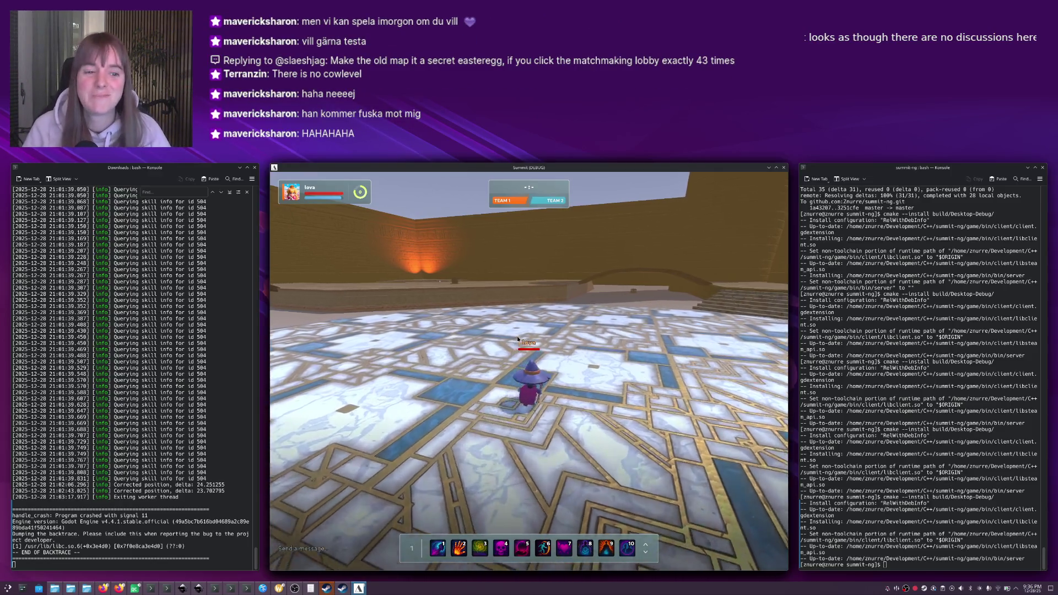
pyautogui.press('q')
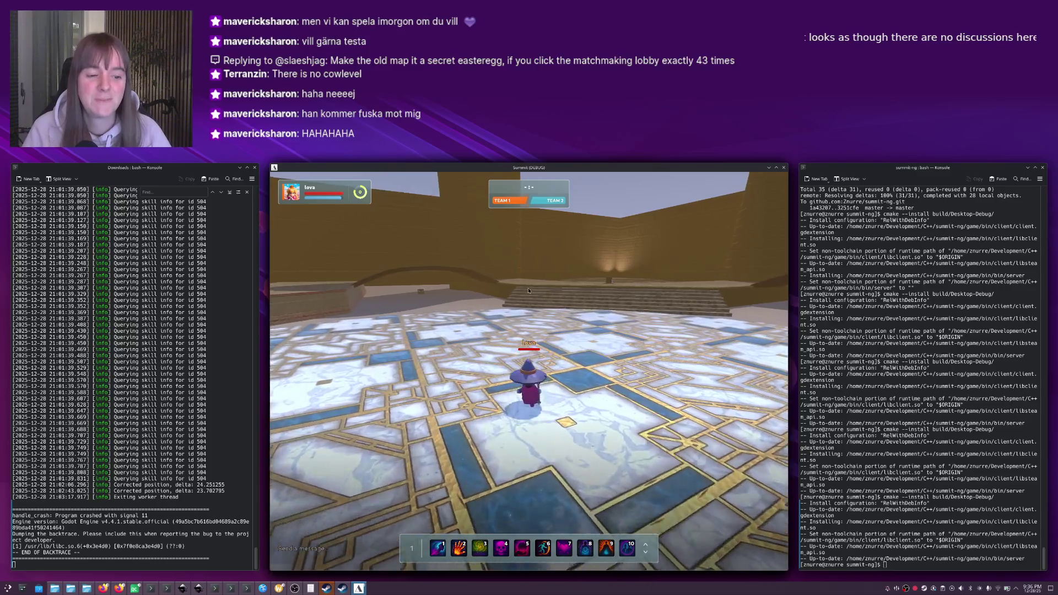
pyautogui.hotkey('alt', 'Tab')
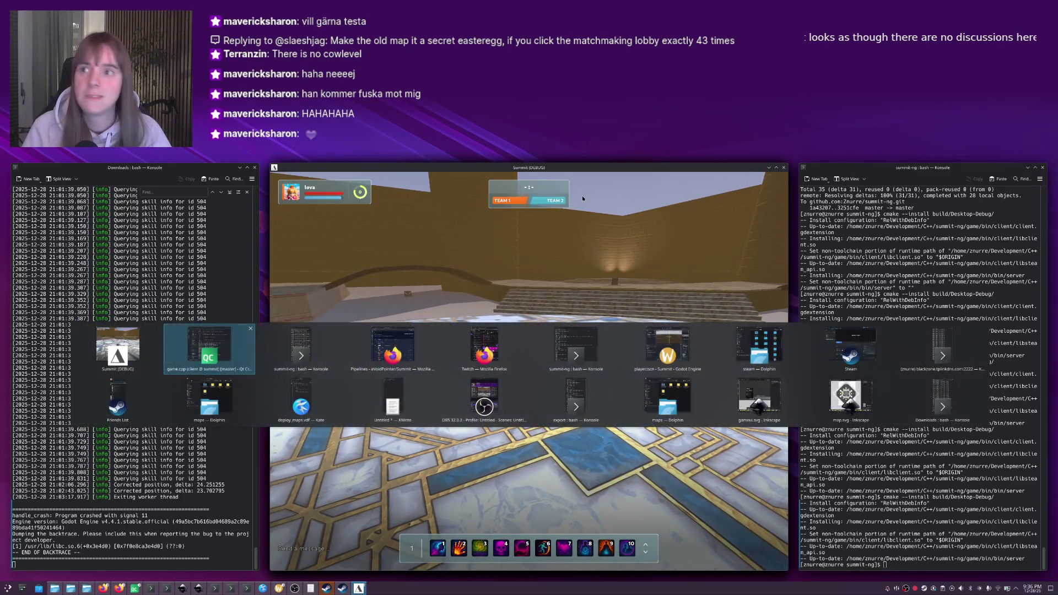
pyautogui.press('Tab')
pyautogui.press('Tab')
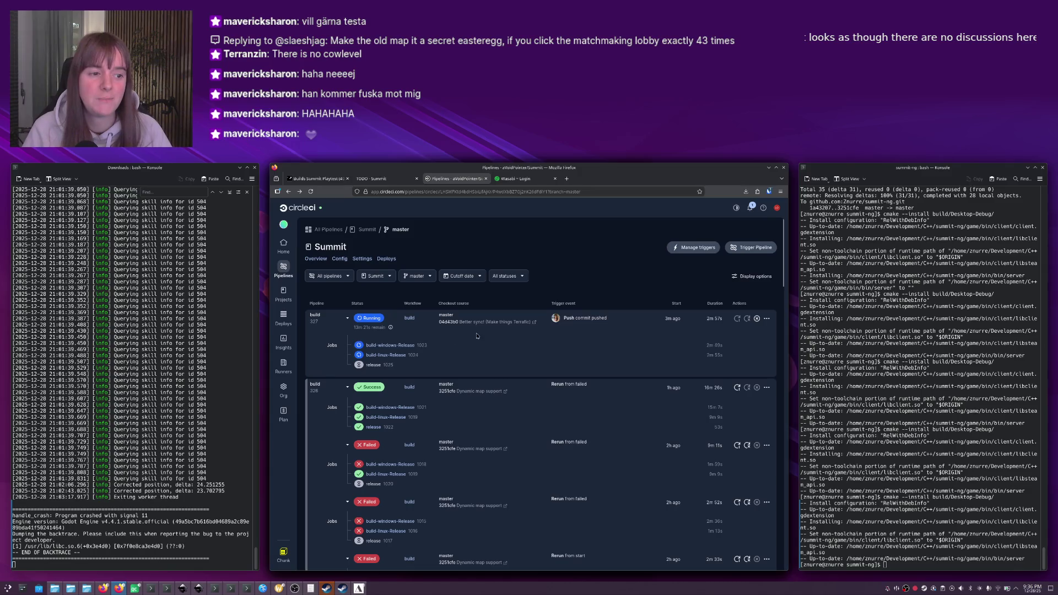
# Check the build-linux-Release Build log, return to the pipelines list, then resume walking the wizard in Summit.
pyautogui.click(385, 356)
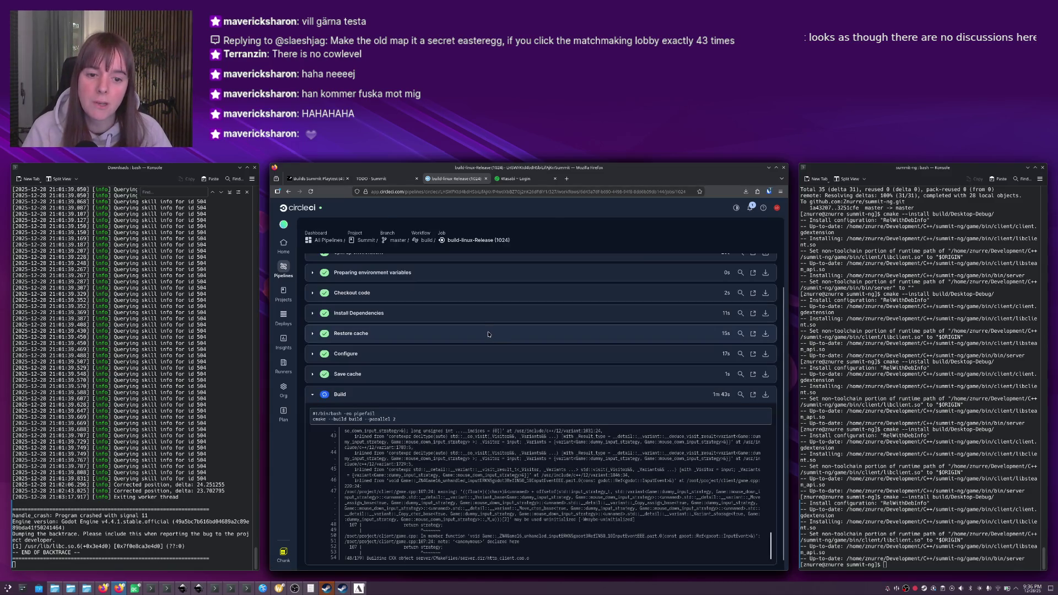
pyautogui.scroll(-1, 419, 355)
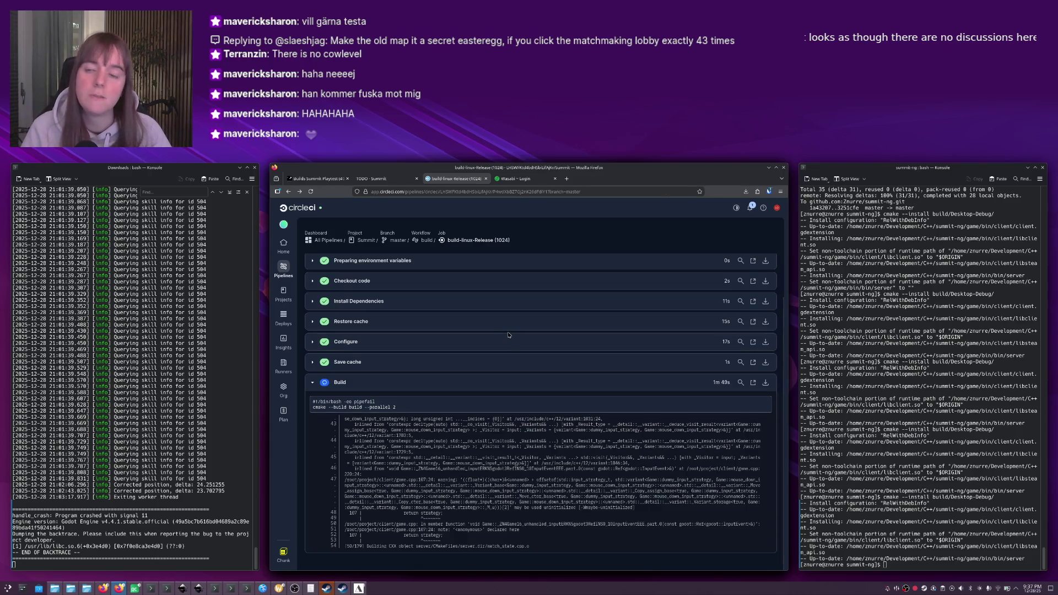
pyautogui.hotkey('alt', 'Left')
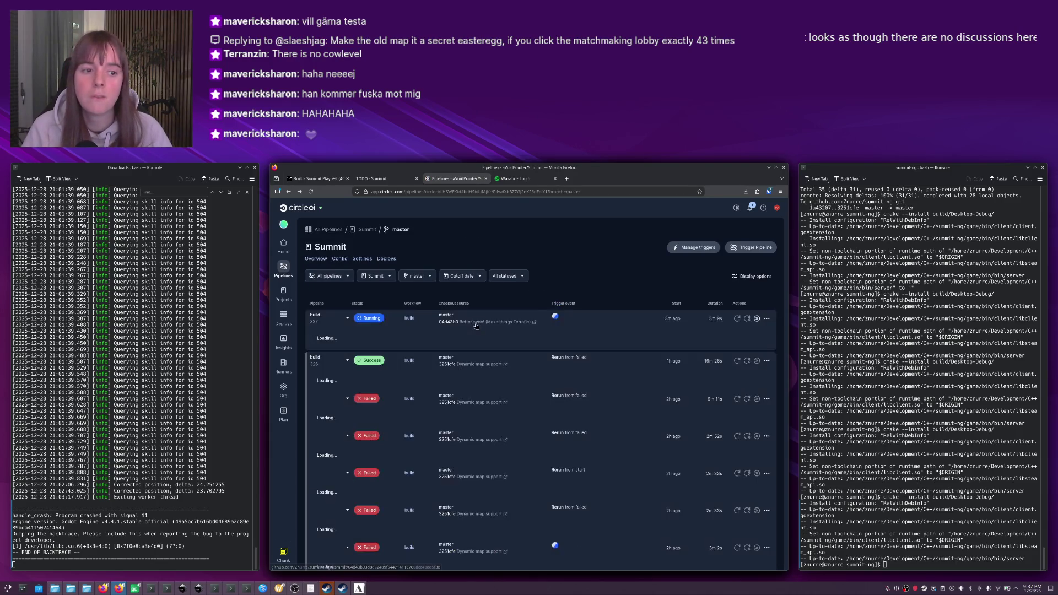
pyautogui.hotkey('alt', 'Tab')
pyautogui.rightClick(509, 327)
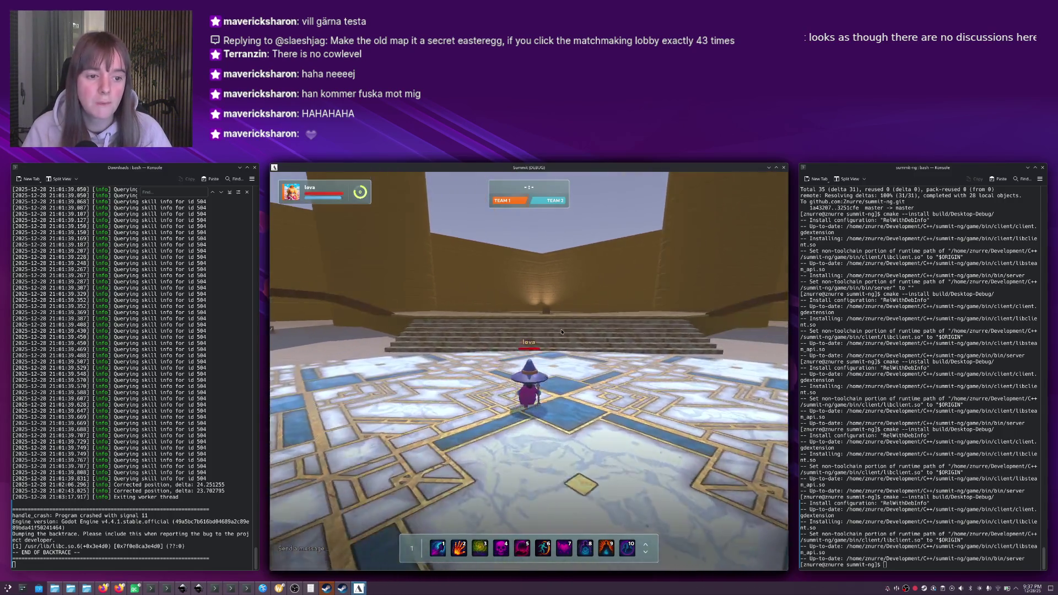
# Turn the camera left around the wizard and zoom in and back out.
pyautogui.press('a')
pyautogui.press('a')
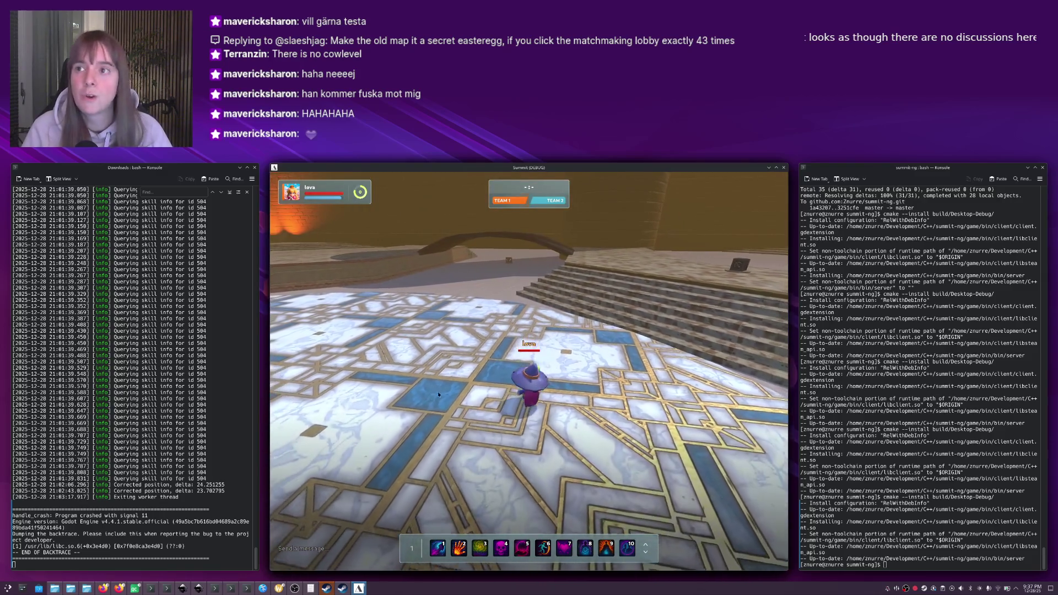
pyautogui.press('a')
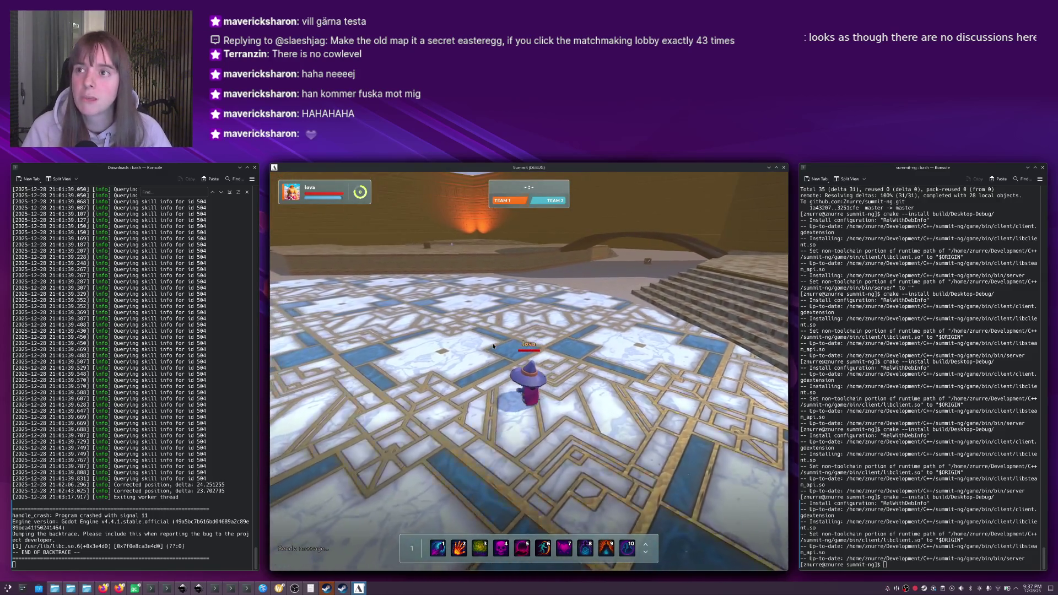
pyautogui.press('a')
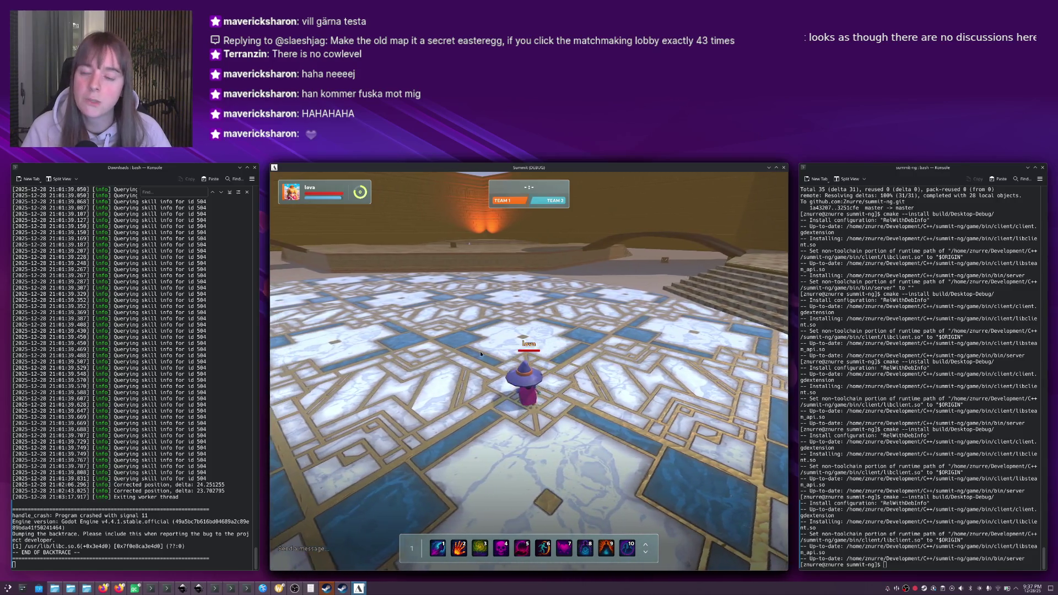
pyautogui.press('a')
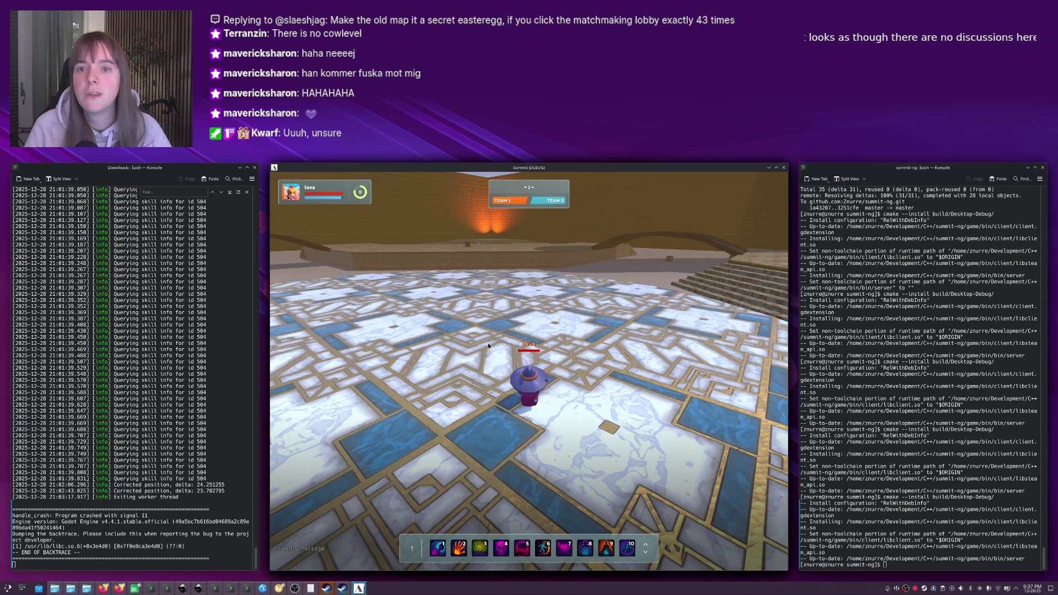
pyautogui.scroll(5, 488, 346)
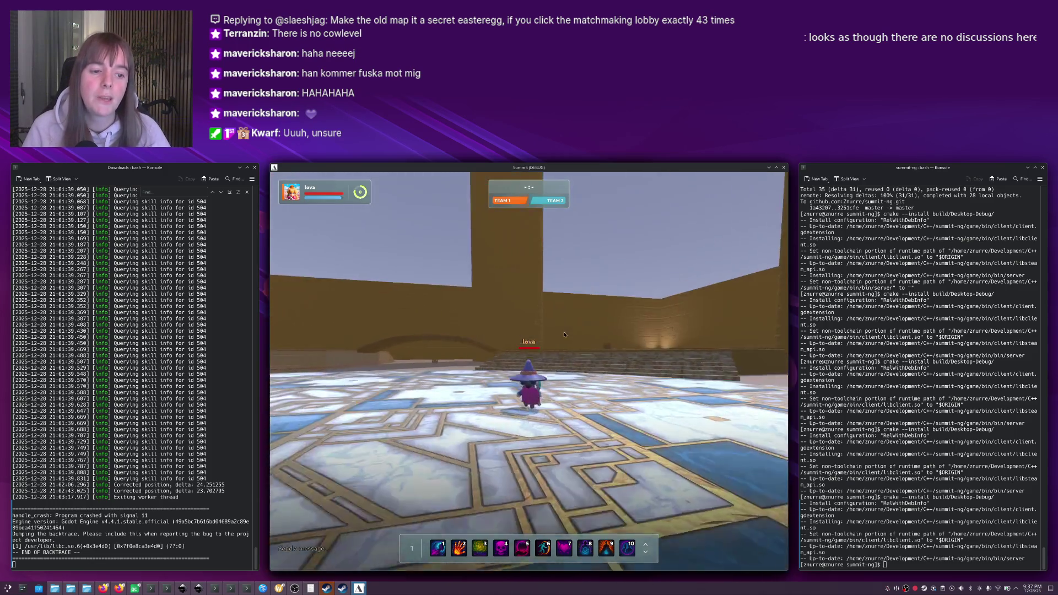
pyautogui.scroll(-3, 540, 345)
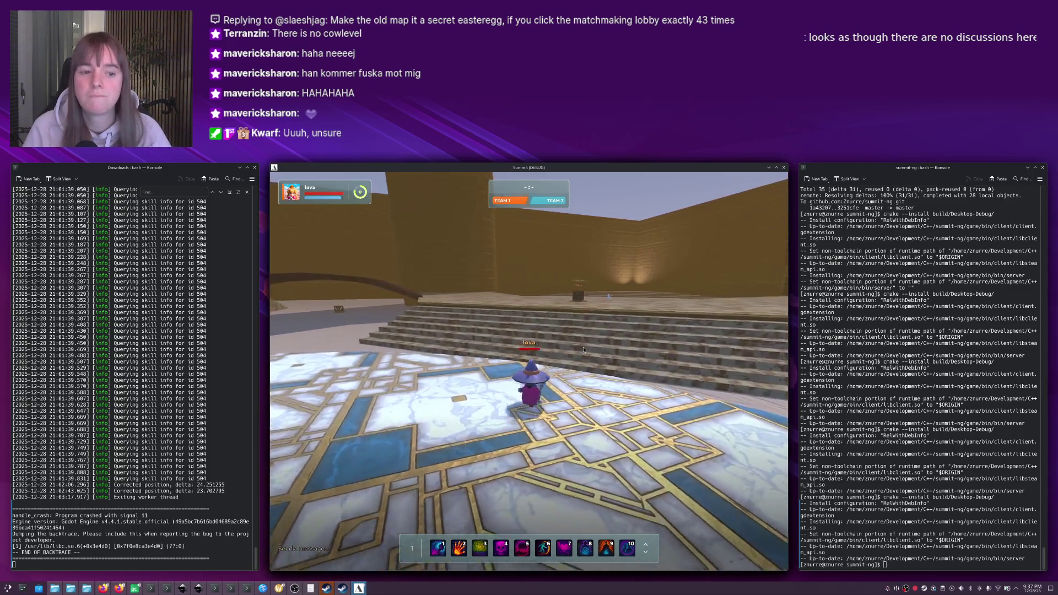
# Walk the wizard past the stairs onto the tiled arena floor, then switch to CircleCI.
pyautogui.press('w')
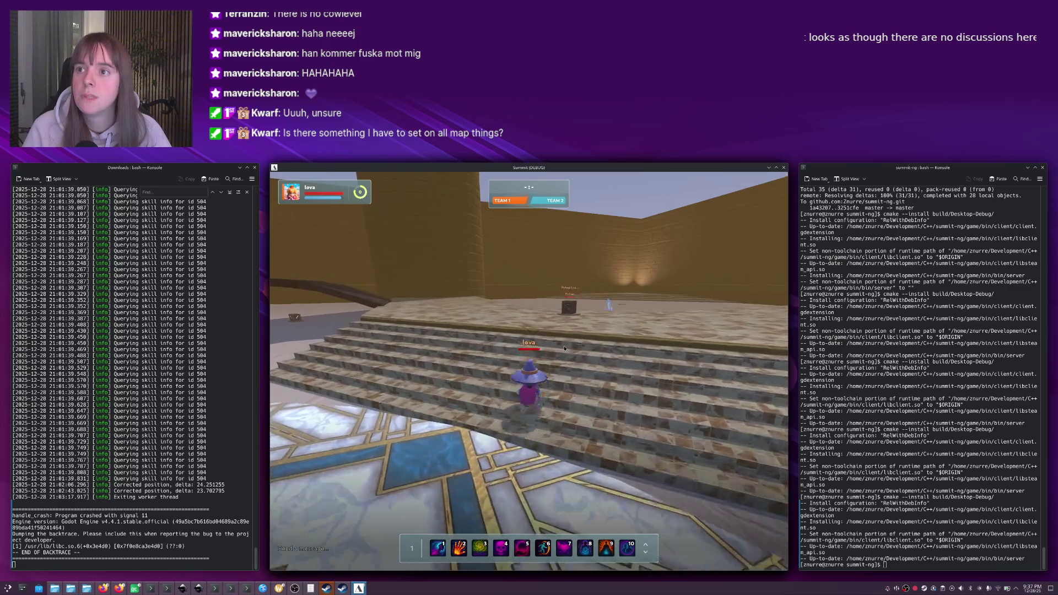
pyautogui.moveTo(561, 348); pyautogui.dragTo(513, 350)
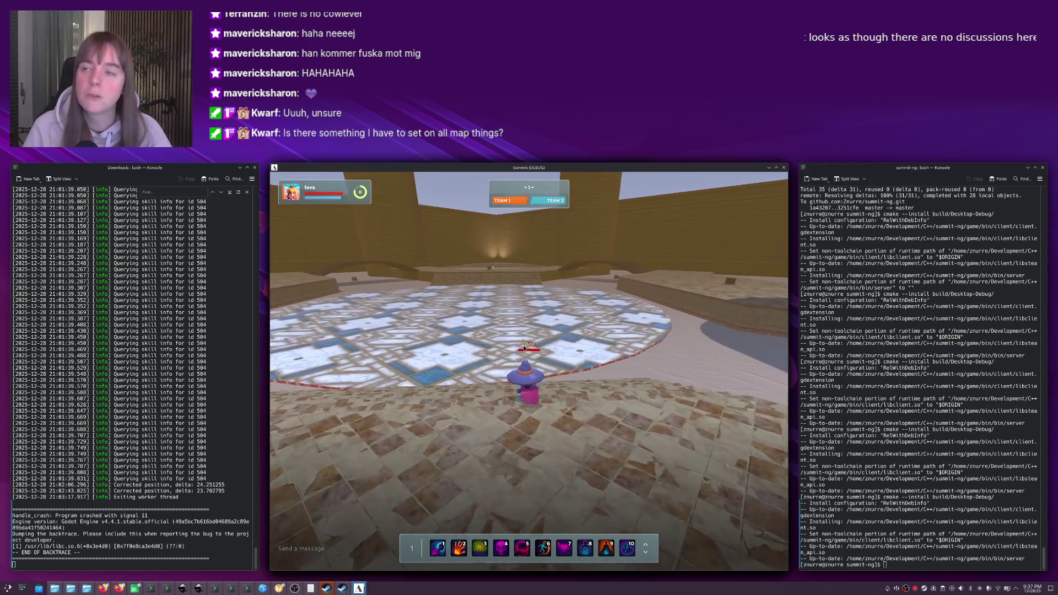
pyautogui.press('w')
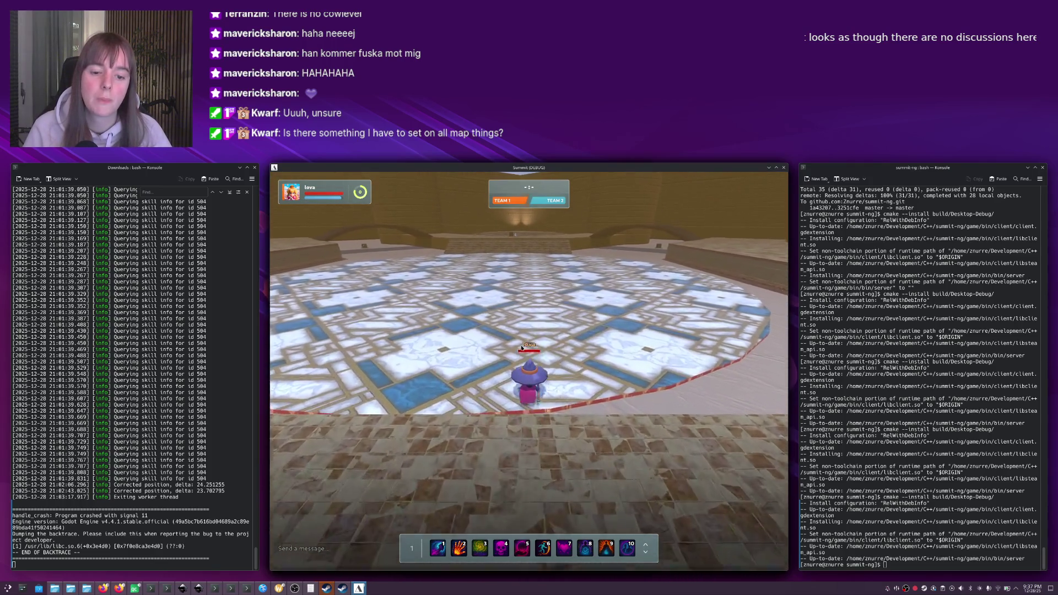
pyautogui.hotkey('alt', 'Tab')
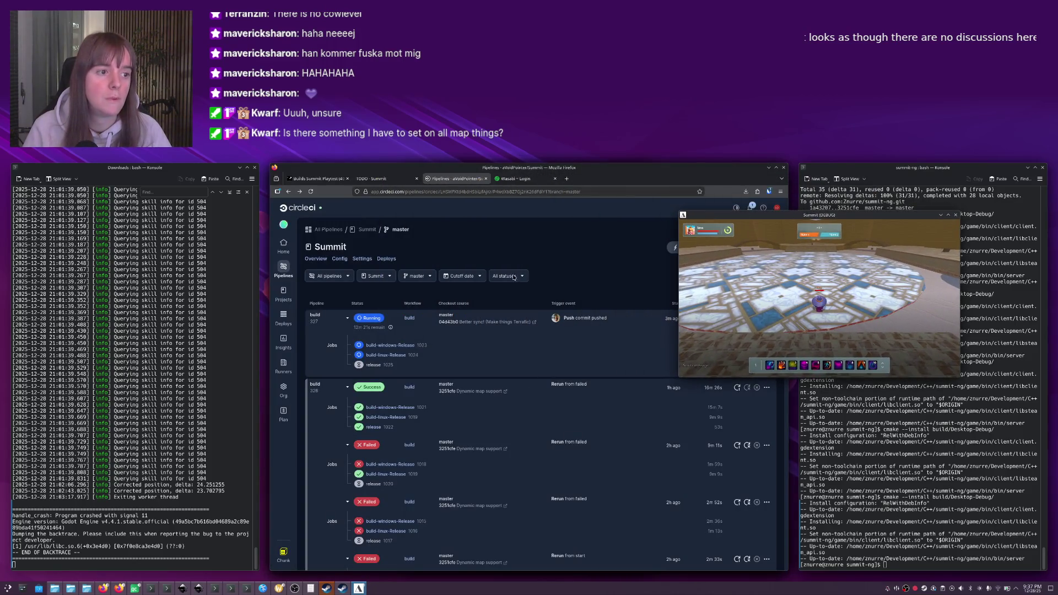
# Bring up game.cpp in Qt Creator and place the Summit window in the centre tile.
pyautogui.hotkey('alt', 'Tab')
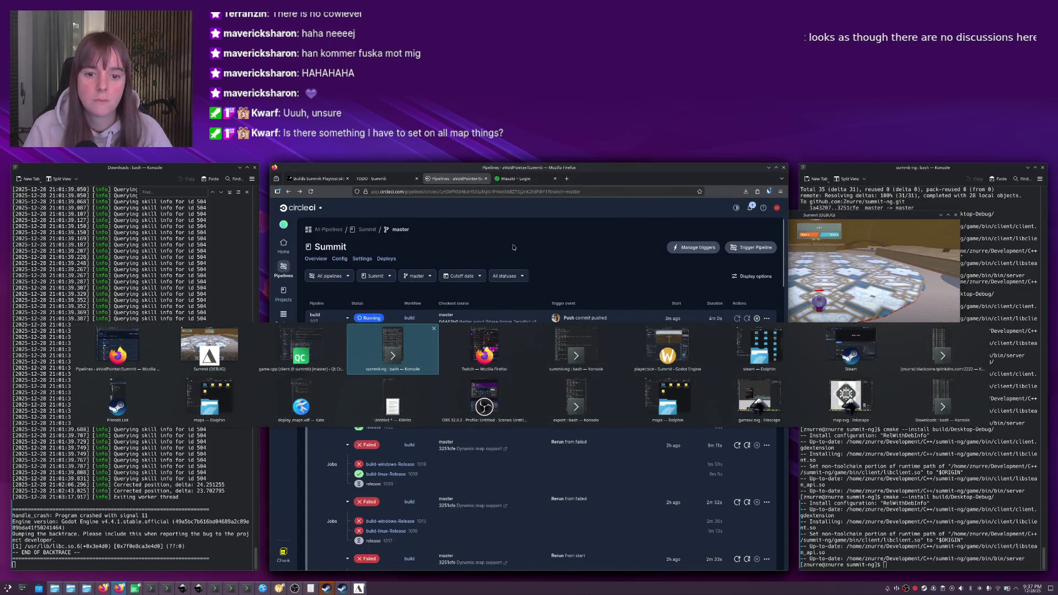
pyautogui.hotkey('alt', 'shift', 'Tab')
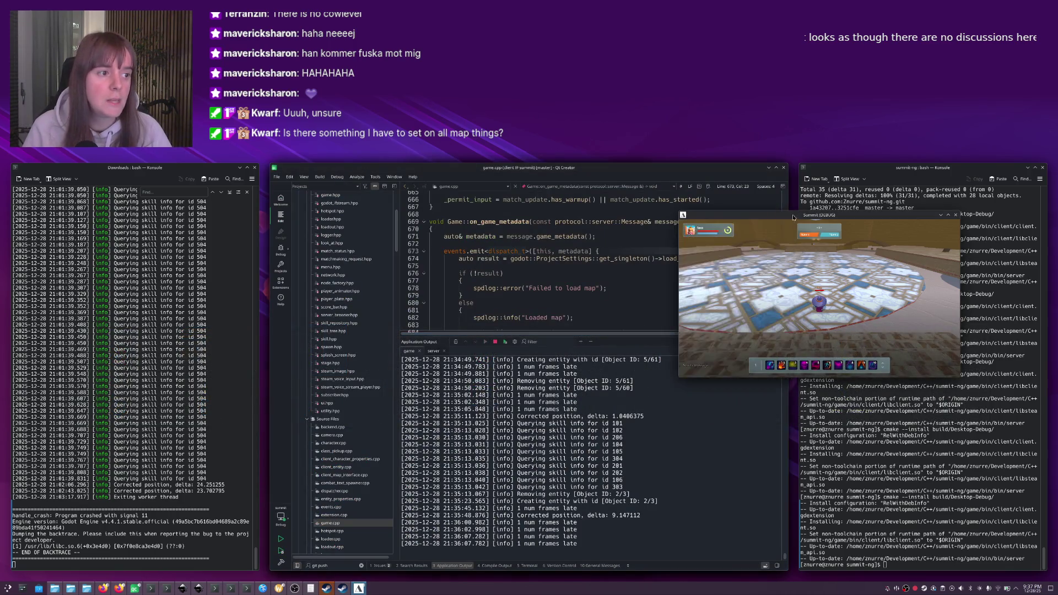
pyautogui.moveTo(795, 212); pyautogui.dragTo(838, 213)
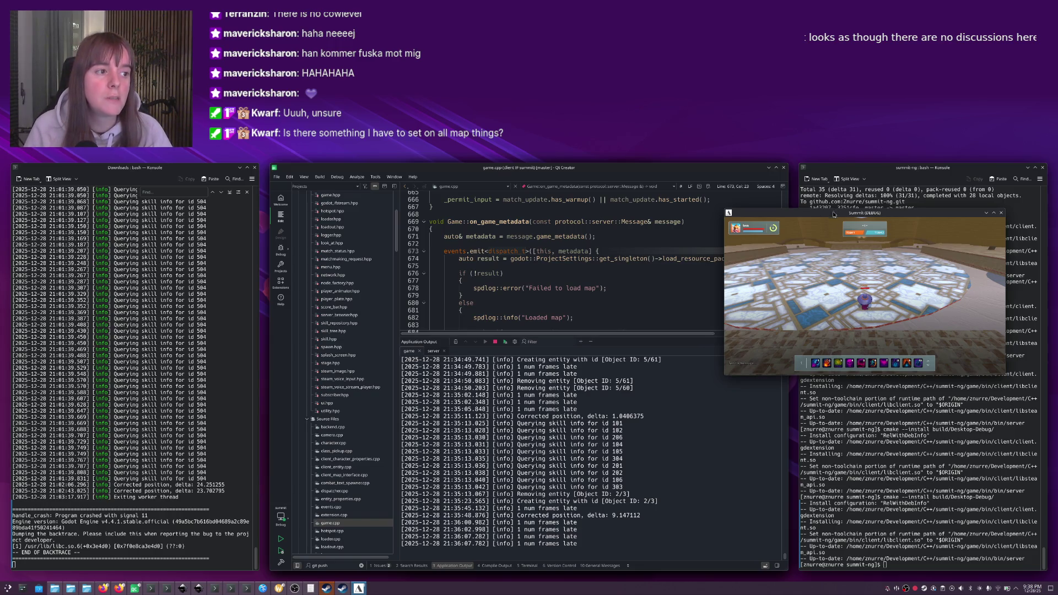
pyautogui.moveTo(834, 215); pyautogui.dragTo(532, 288)
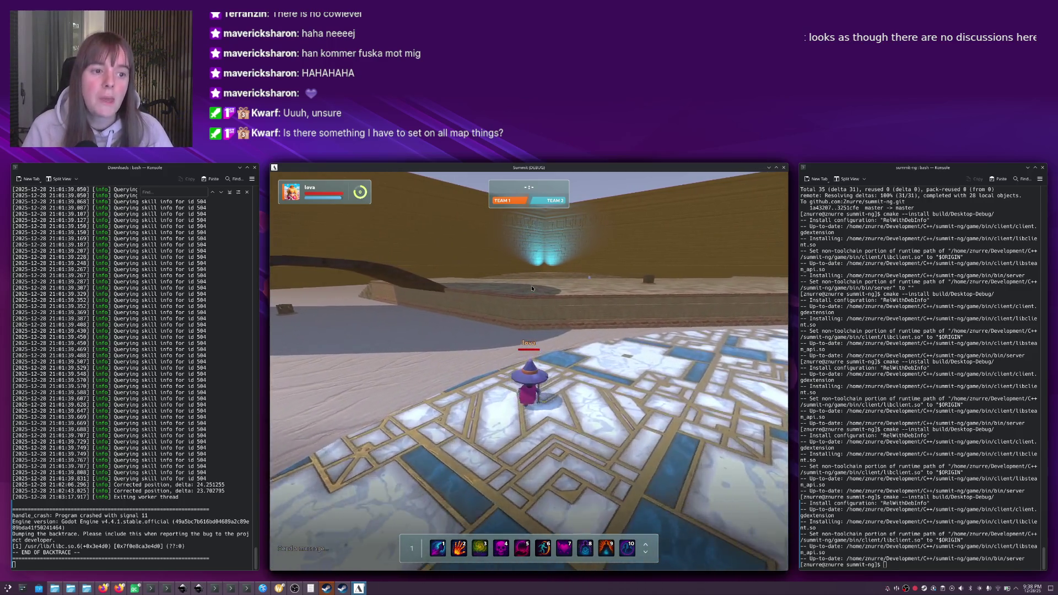
# Walk the wizard to the far wall and cast ability 3 at the Crystal.
pyautogui.rightClick(532, 288)
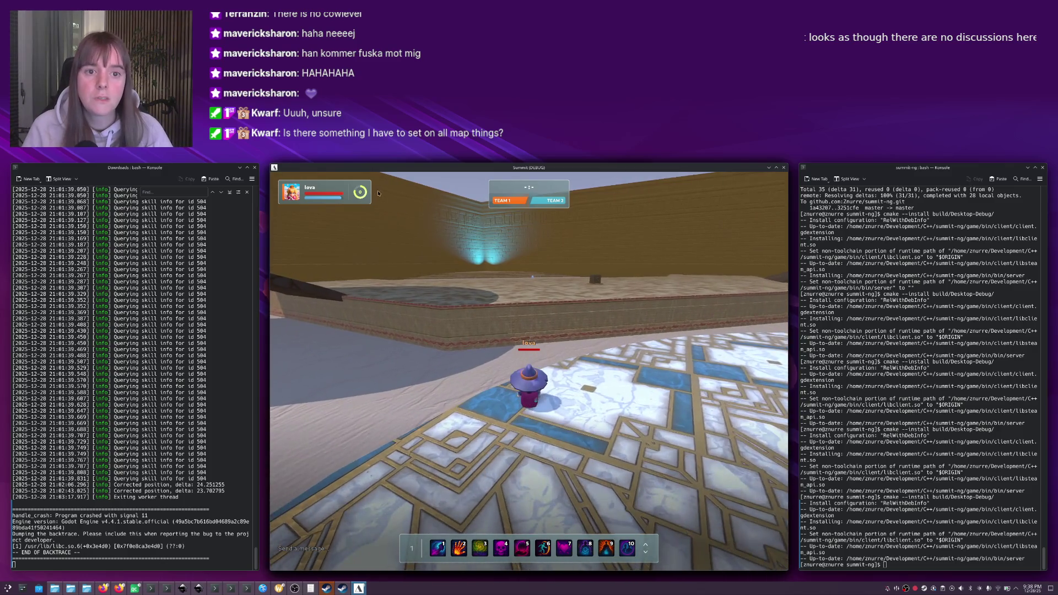
pyautogui.rightClick(432, 226)
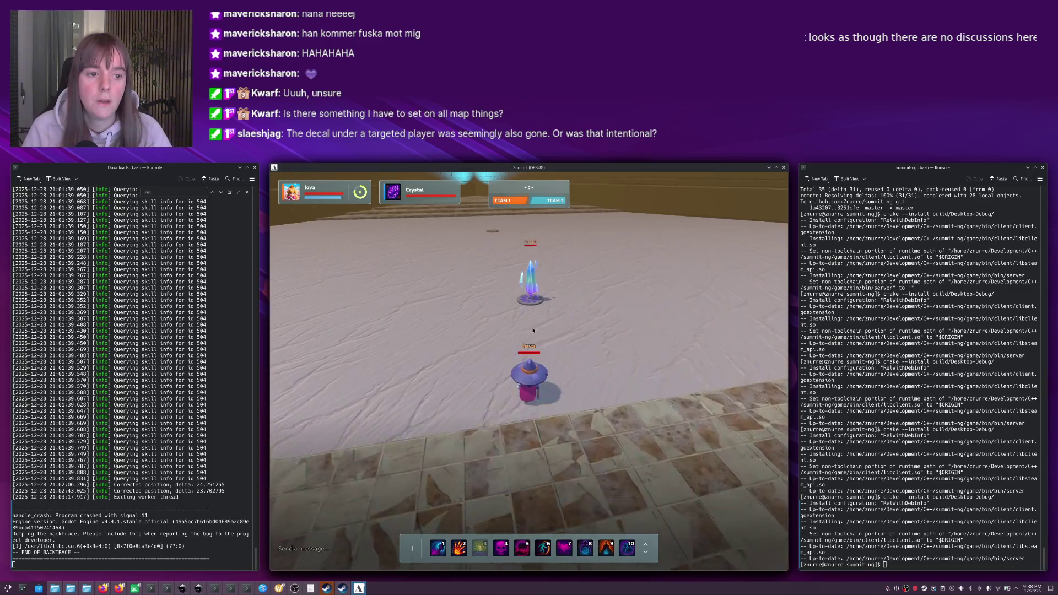
pyautogui.press('3')
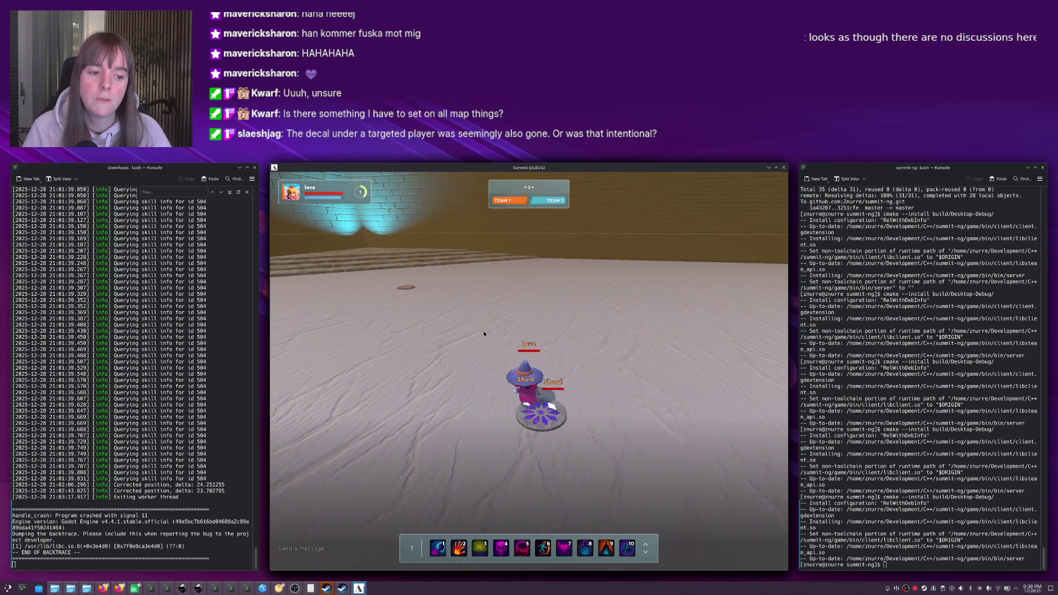
# Leave the glowing disc, swing the camera round, target the Crystal and walk off the rune circle.
pyautogui.rightClick(498, 333)
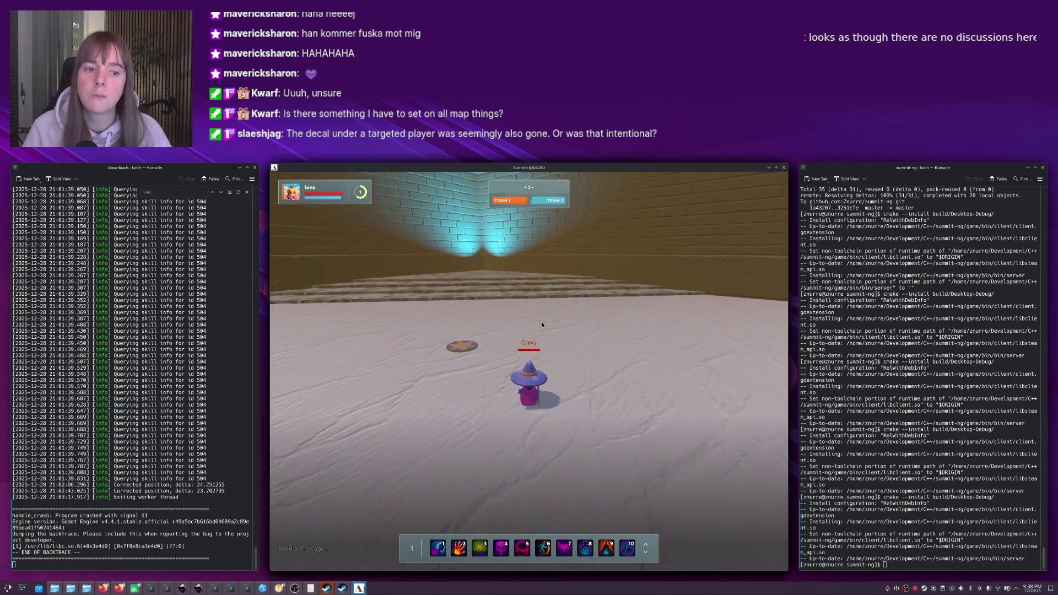
pyautogui.moveTo(560, 327); pyautogui.dragTo(461, 292)
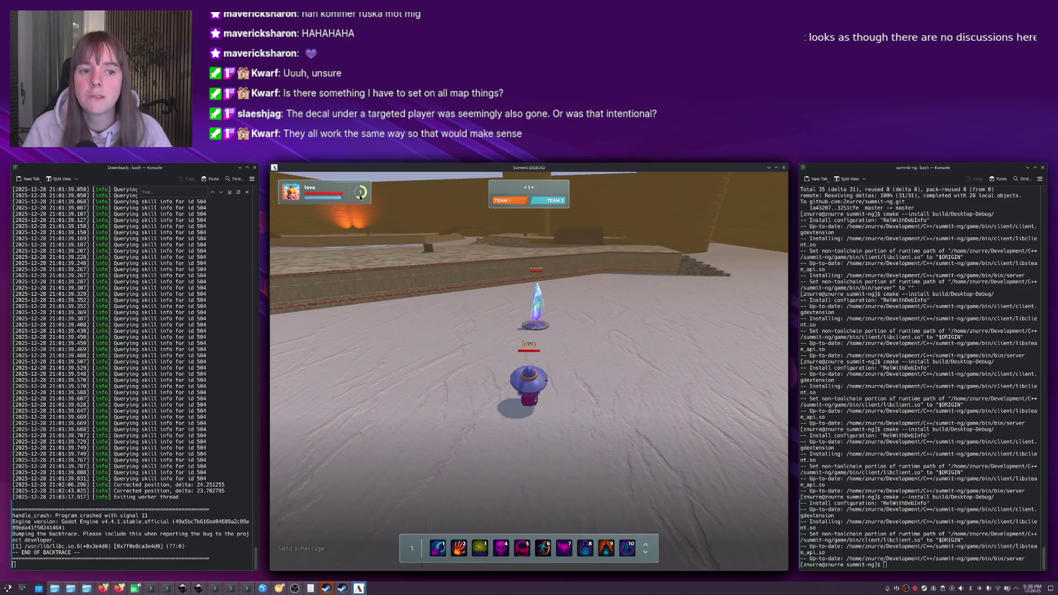
pyautogui.click(541, 311)
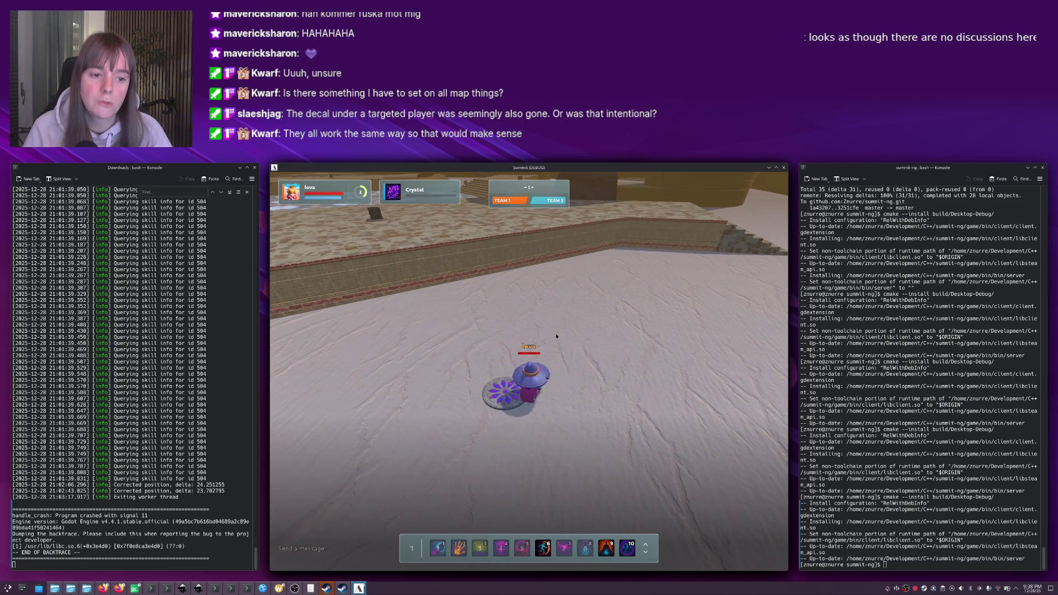
pyautogui.rightClick(608, 437)
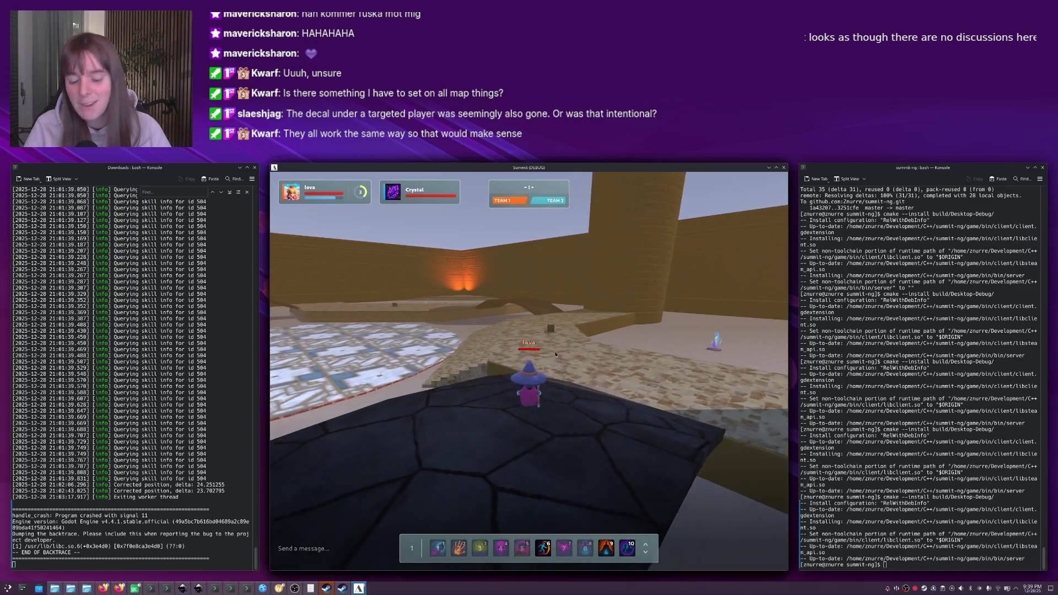
# Dash the wizard onto the tiles and cross the stone bridge onto the snow.
pyautogui.press('6')
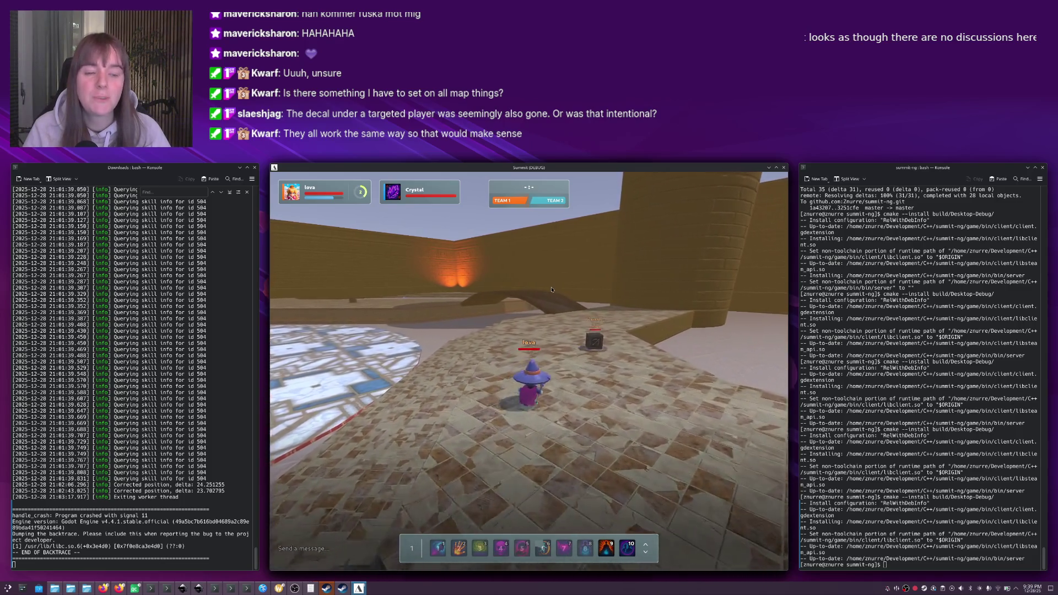
pyautogui.press('6')
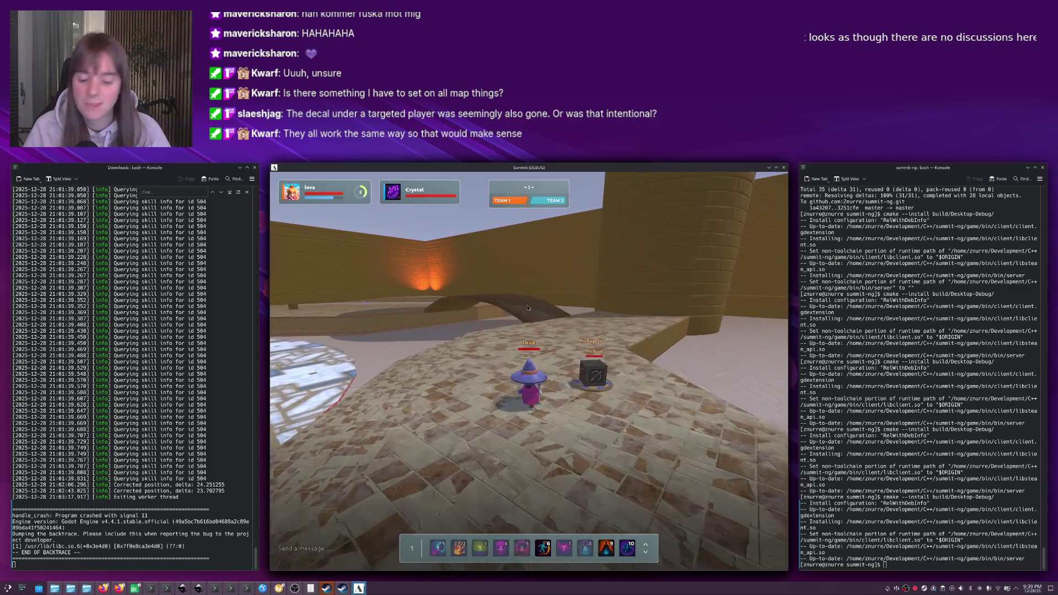
pyautogui.press('w')
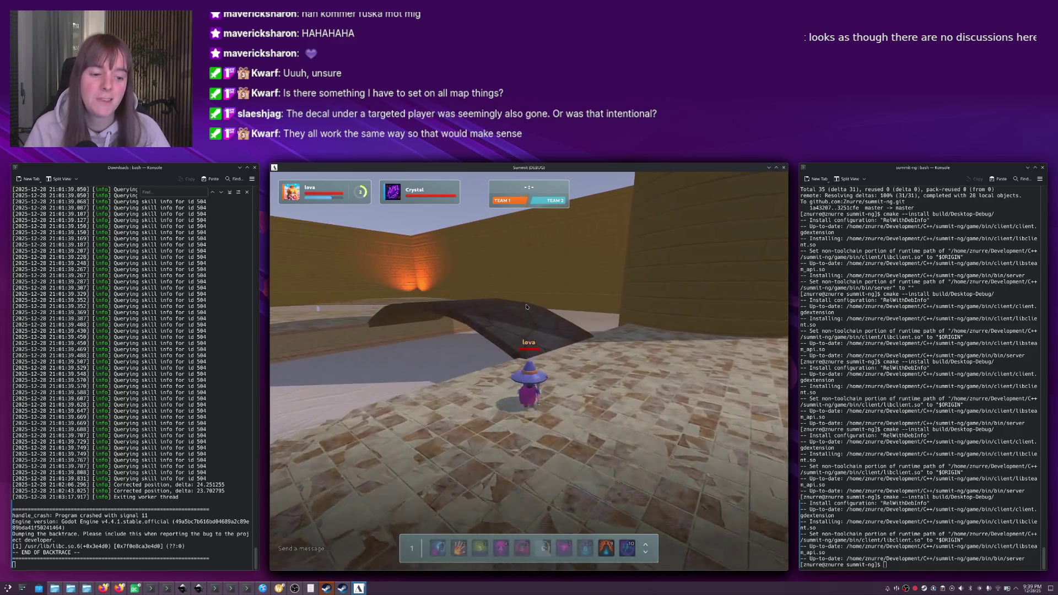
pyautogui.press('w')
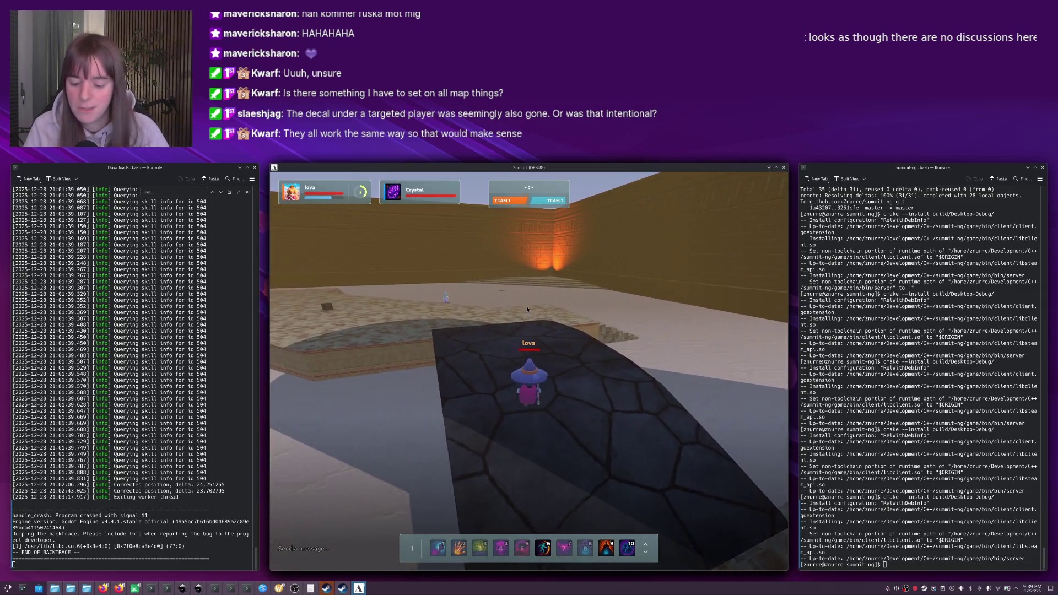
pyautogui.press('6')
pyautogui.press('w')
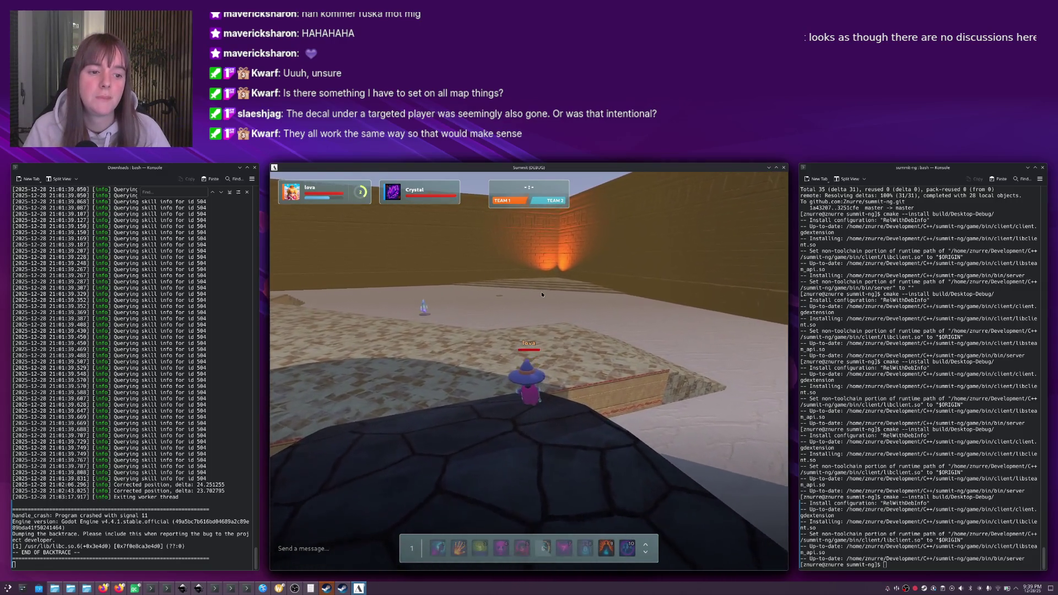
pyautogui.press('w')
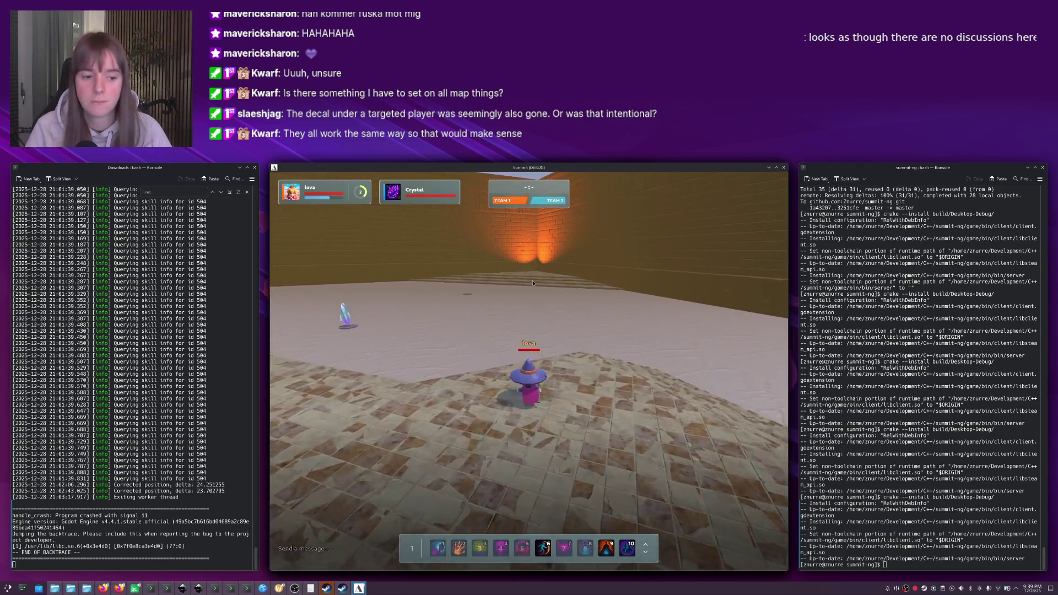
pyautogui.press('6')
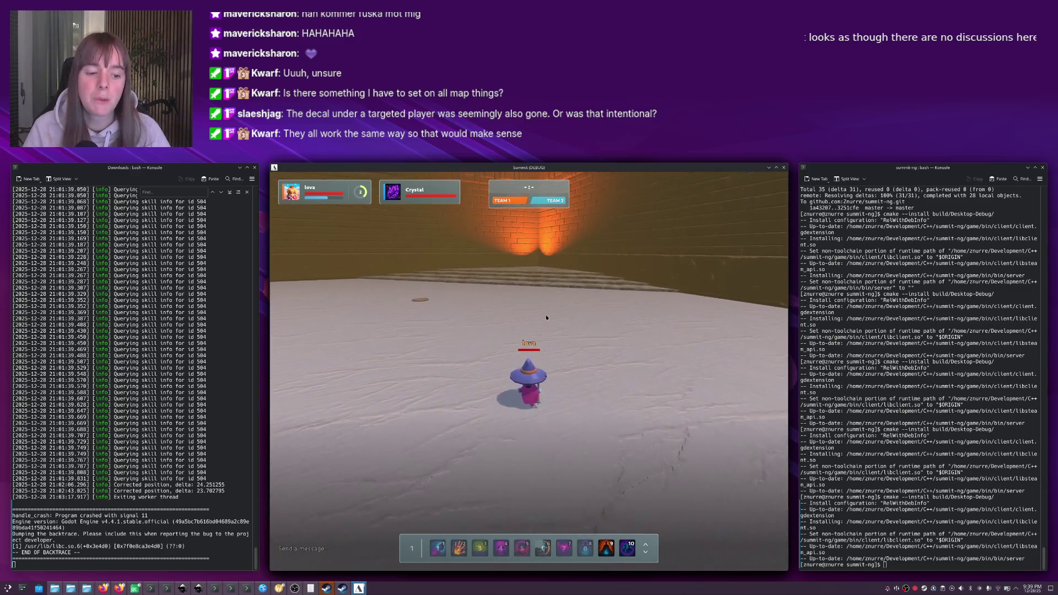
# Head to the brick wall, climb the stone steps, then walk back down into the arena.
pyautogui.press('w')
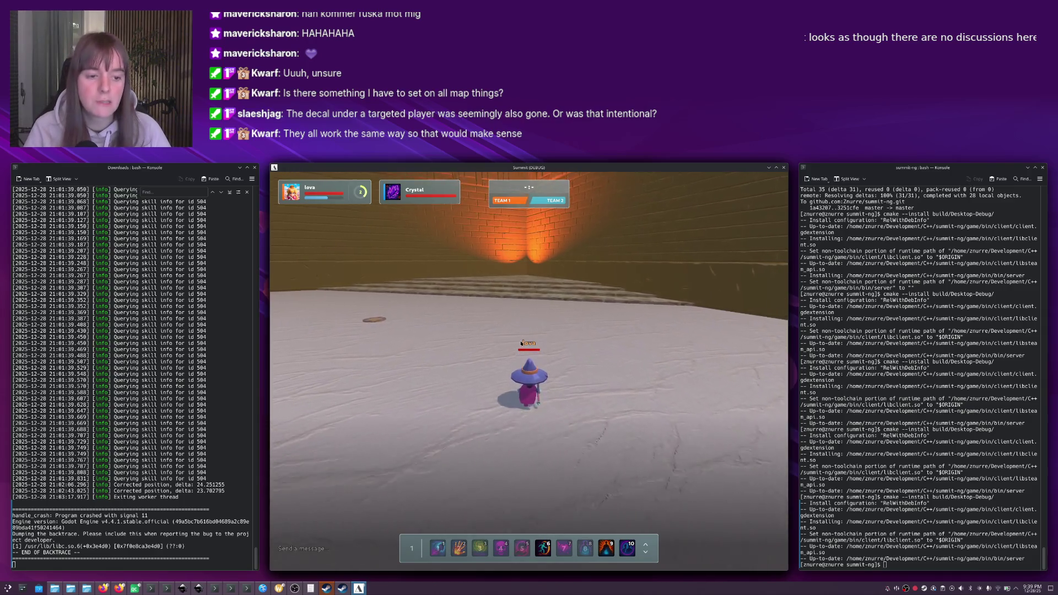
pyautogui.press('w')
pyautogui.press('6')
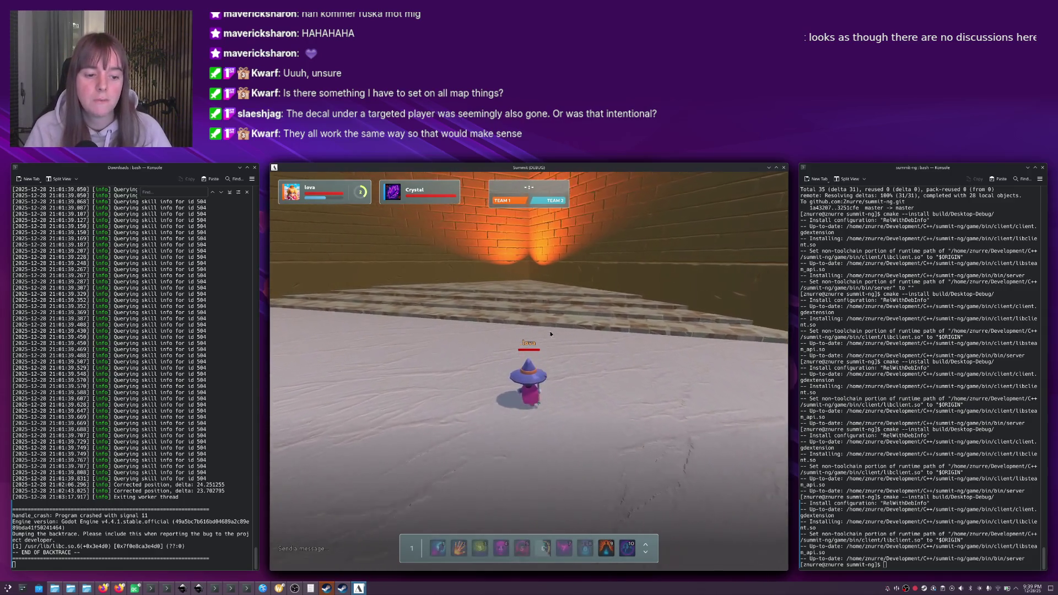
pyautogui.press('w')
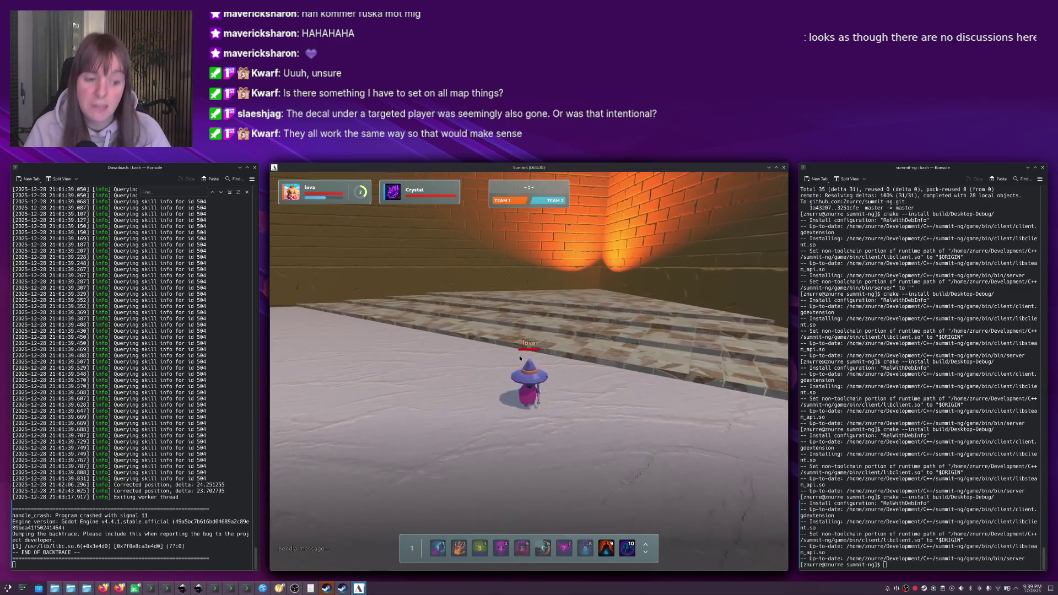
pyautogui.press('w')
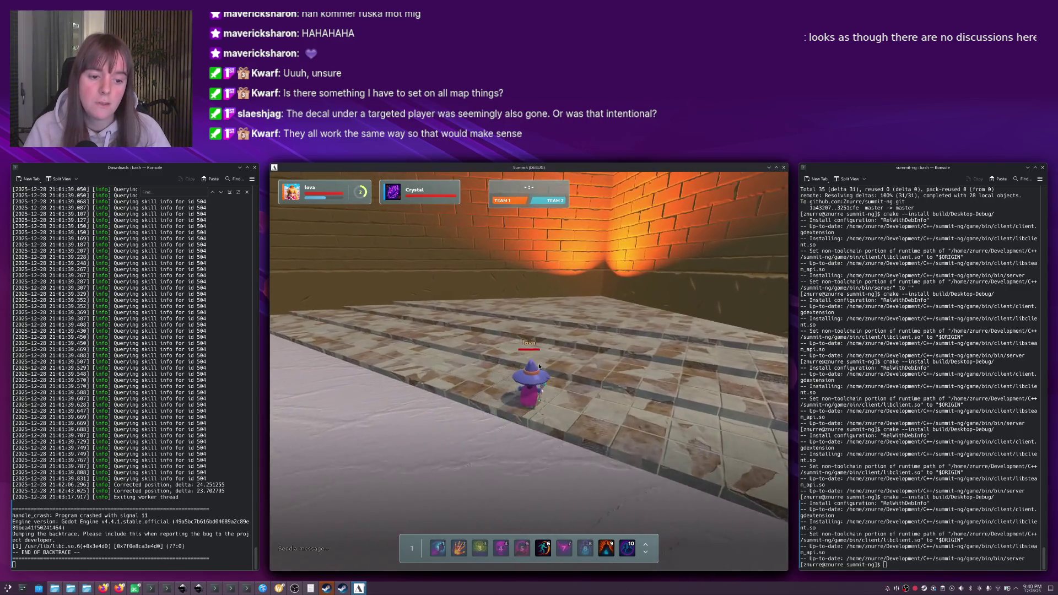
pyautogui.press('w')
pyautogui.rightClick(537, 528)
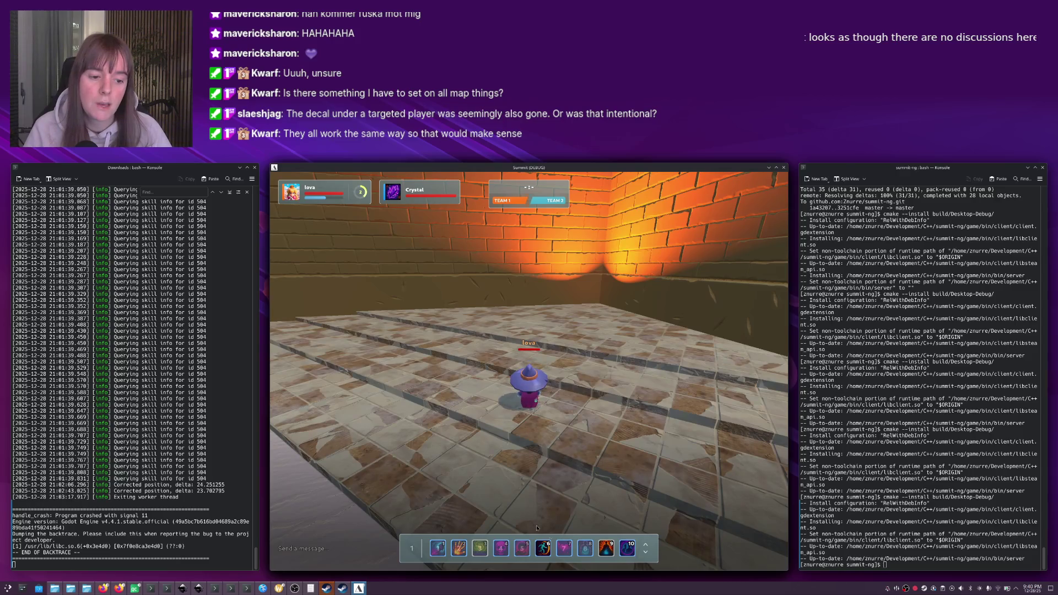
pyautogui.rightClick(620, 494)
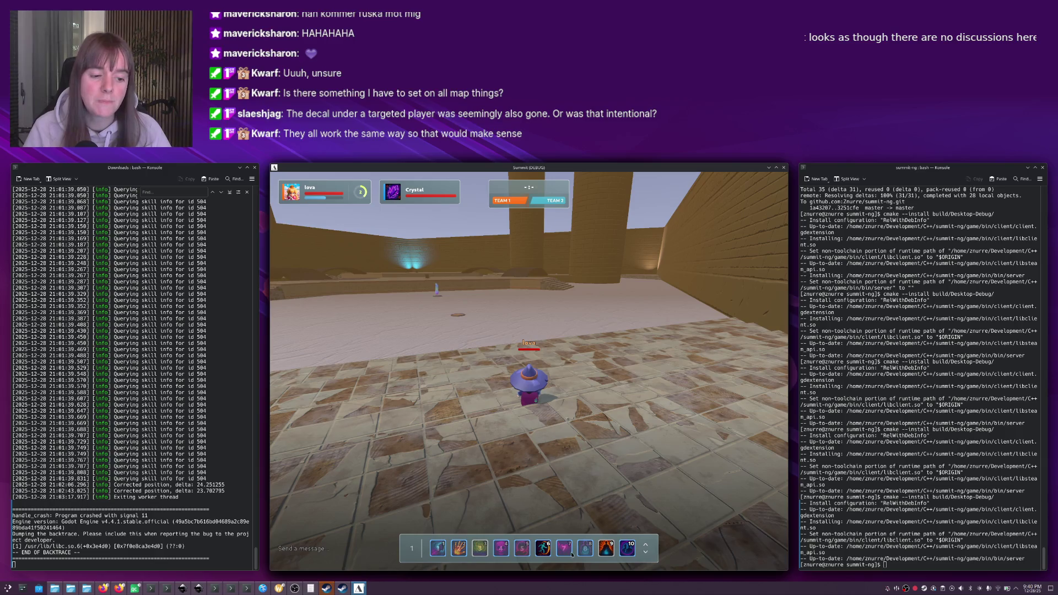
# Dismiss the window list once, then switch toward the Godot player scene window.
pyautogui.hotkey('alt', 'Tab')
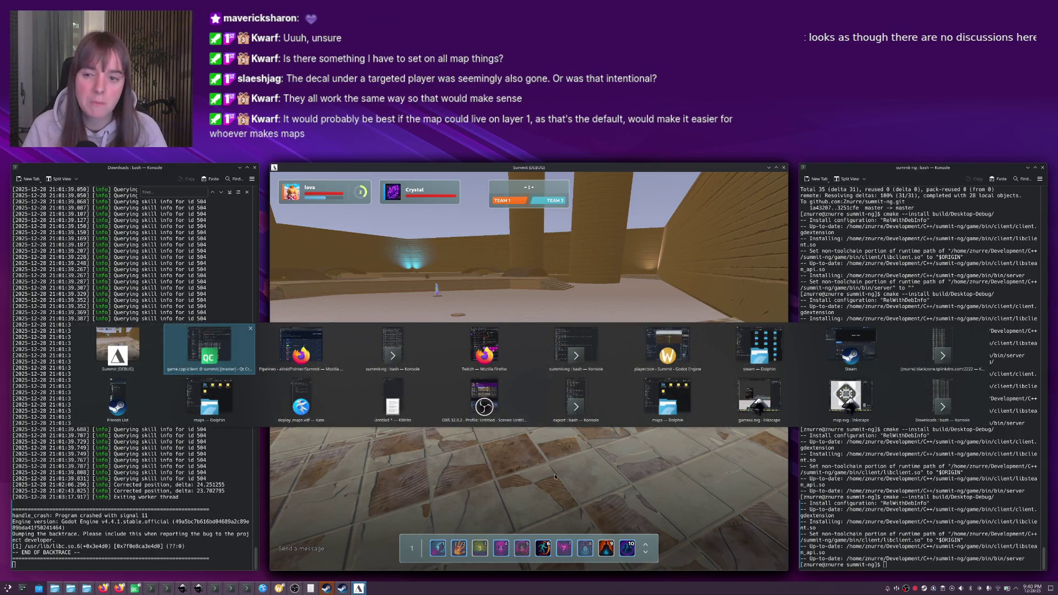
pyautogui.press('Escape')
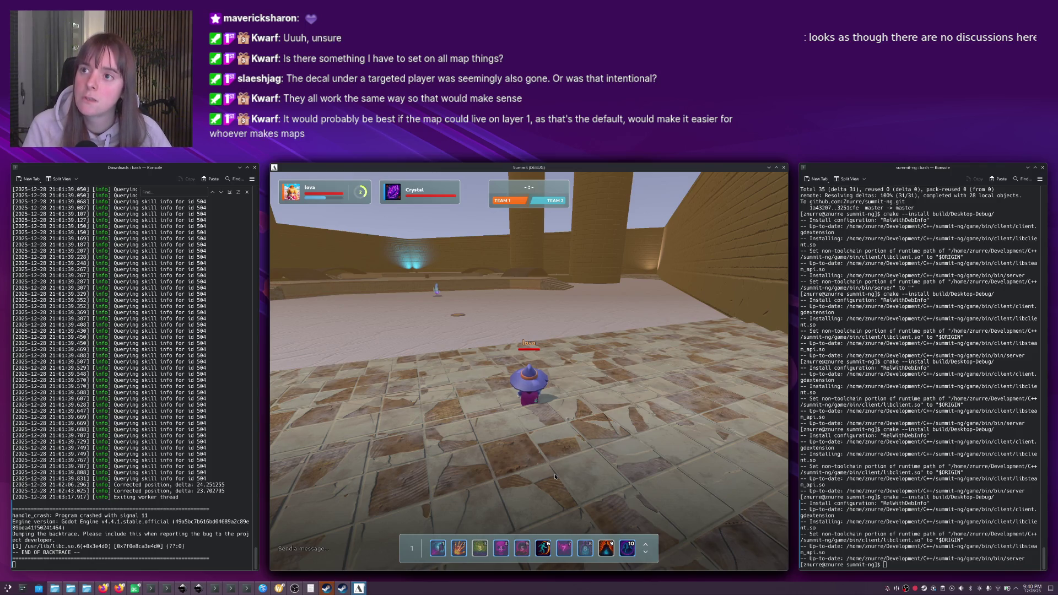
pyautogui.hotkey('alt', 'Tab')
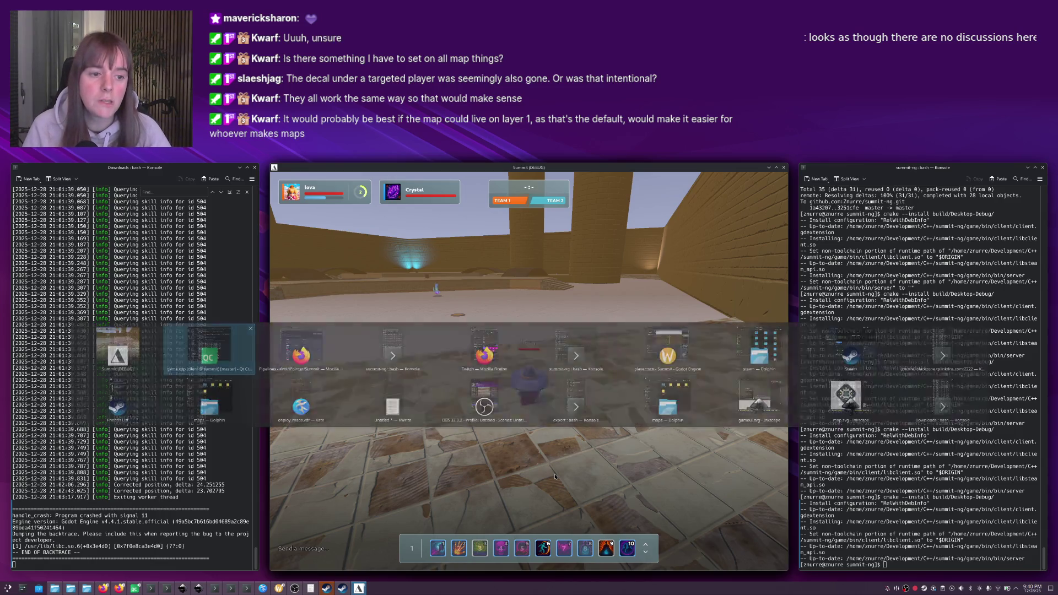
# In Godot, select the Player's Model node and briefly reveal its Transform values.
pyautogui.press('Tab')
pyautogui.press('Tab')
pyautogui.press('Tab')
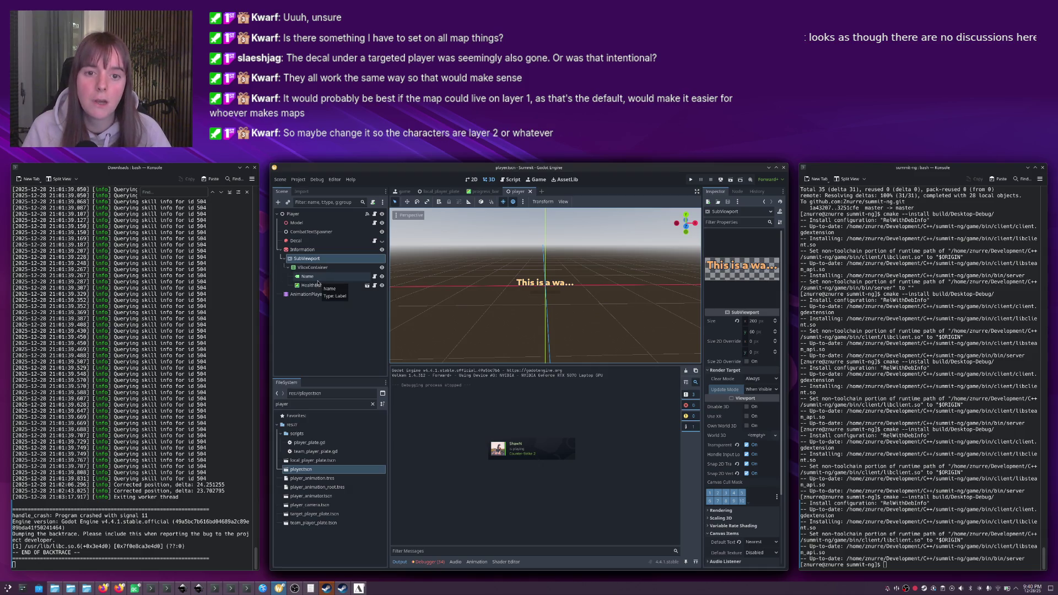
pyautogui.click(293, 214)
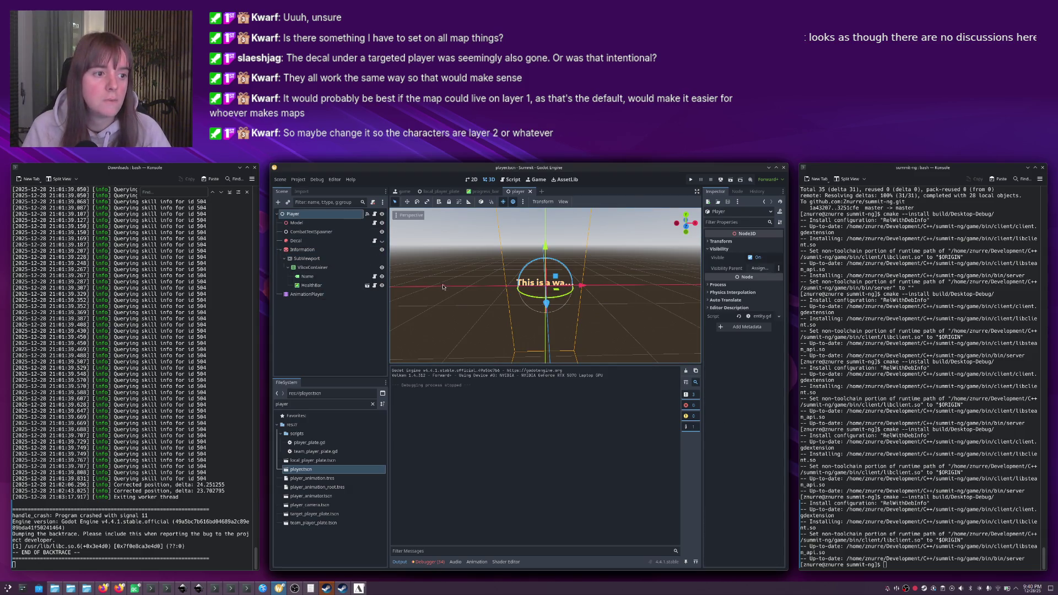
pyautogui.click(296, 223)
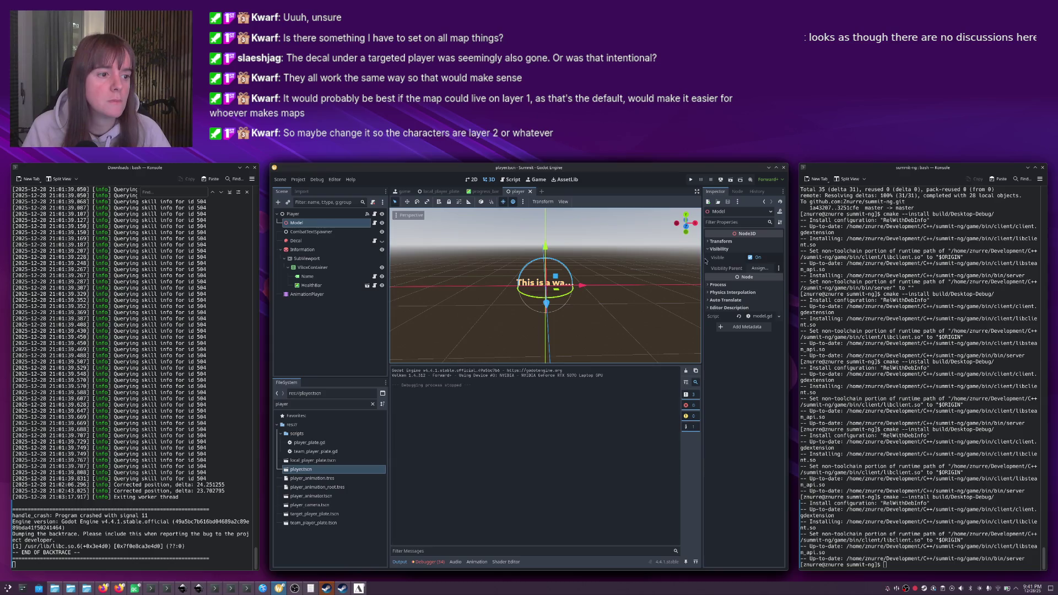
pyautogui.click(720, 242)
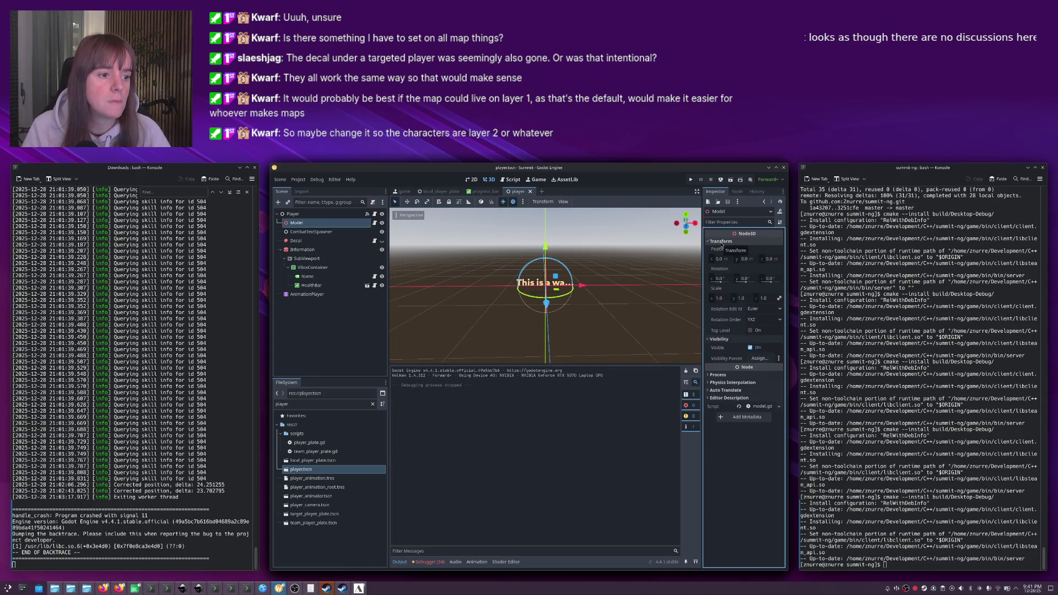
pyautogui.click(720, 242)
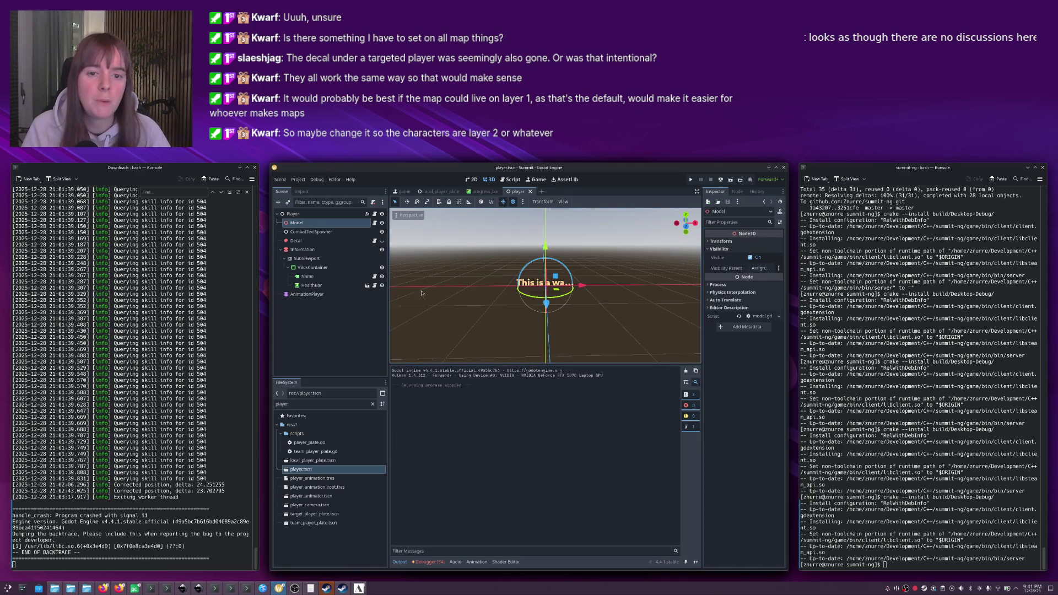
# Filter the FileSystem for 'barbari' and open Barbarian.glb's import settings.
pyautogui.tripleClick(300, 403)
pyautogui.write('barbari')
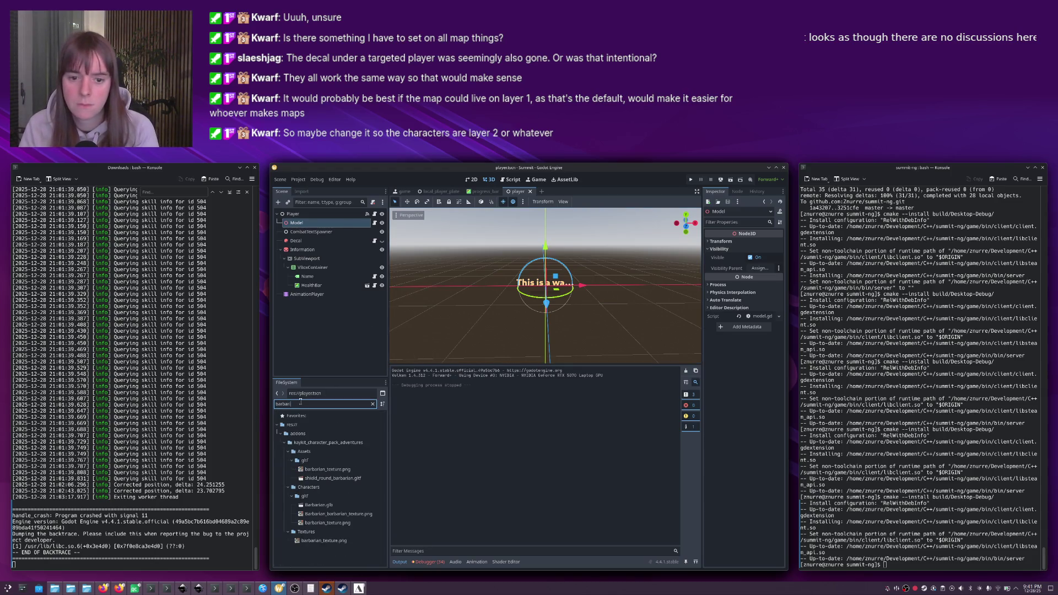
pyautogui.doubleClick(325, 506)
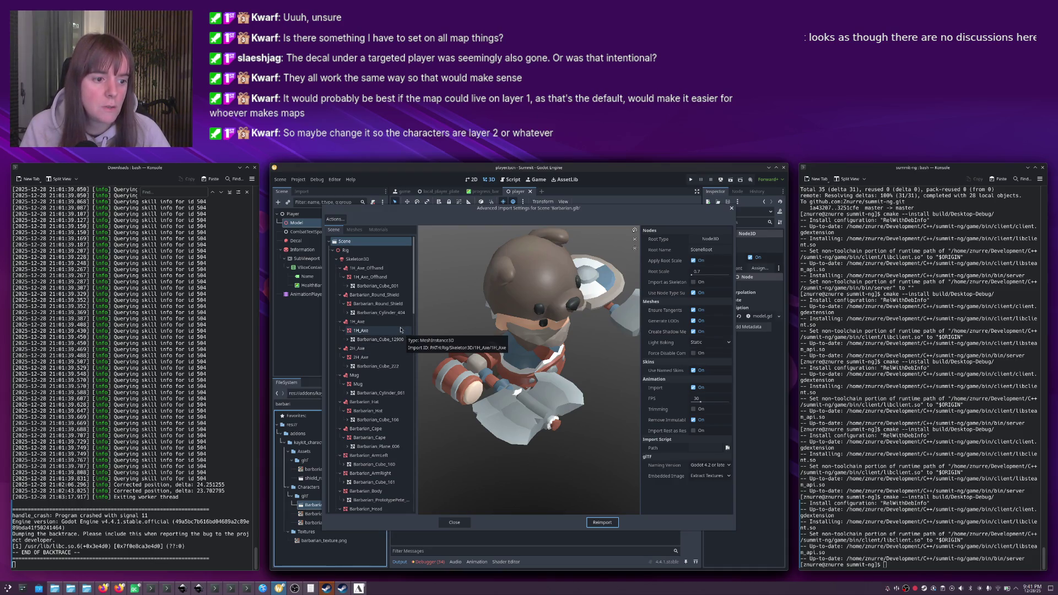
# Browse the Meshes list and Actions menu, then reselect the 1H_Axe_Offhand mesh node.
pyautogui.click(363, 268)
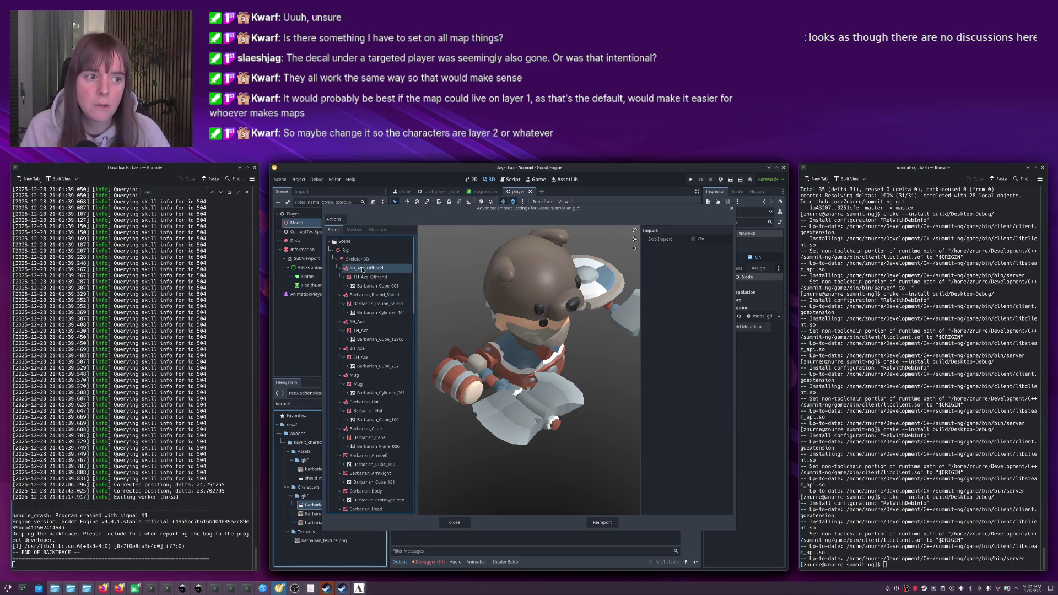
pyautogui.click(361, 277)
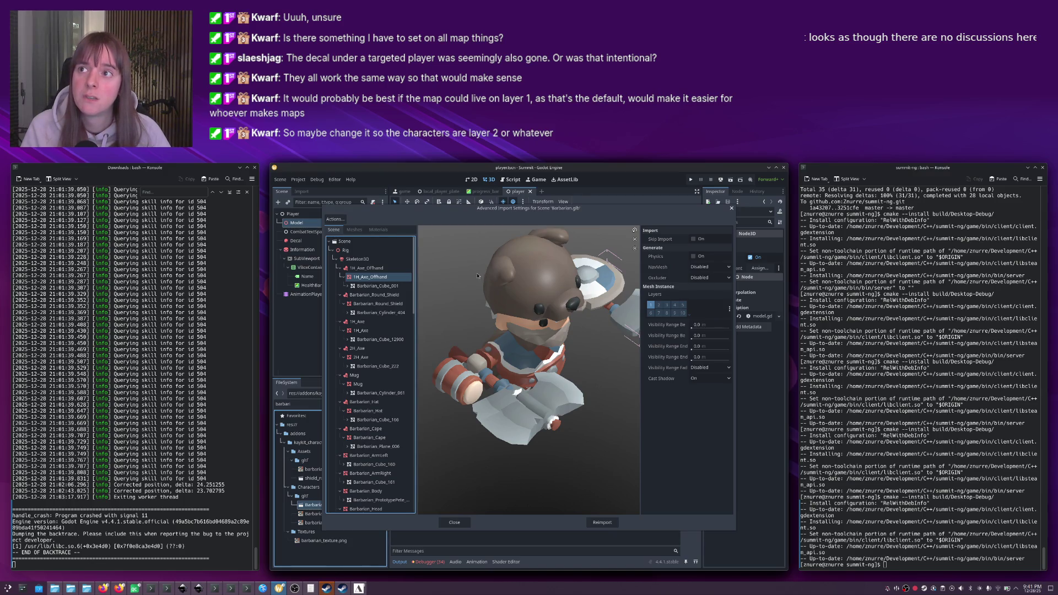
pyautogui.click(354, 230)
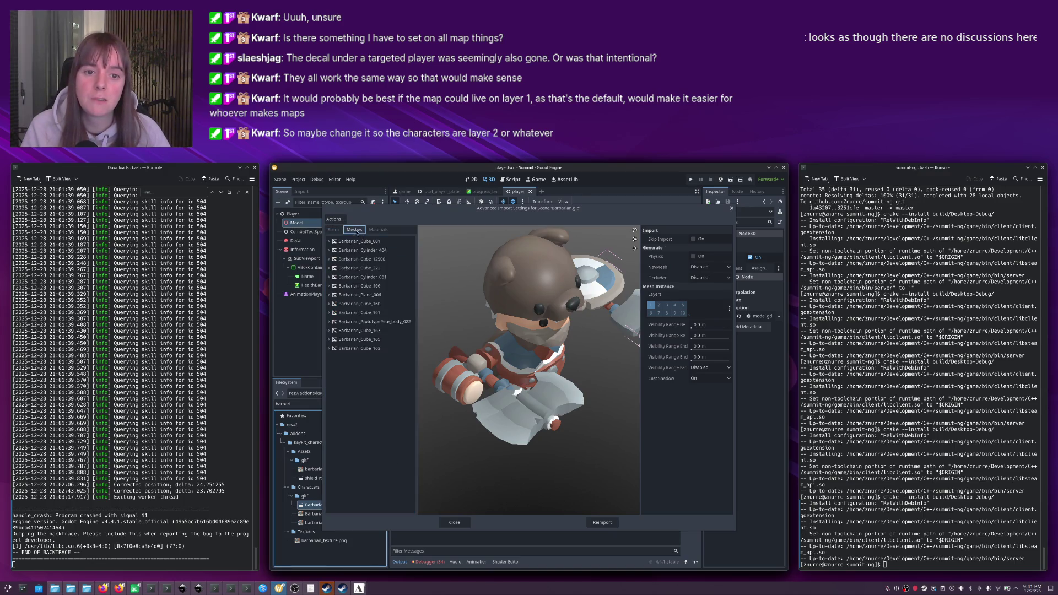
pyautogui.click(350, 242)
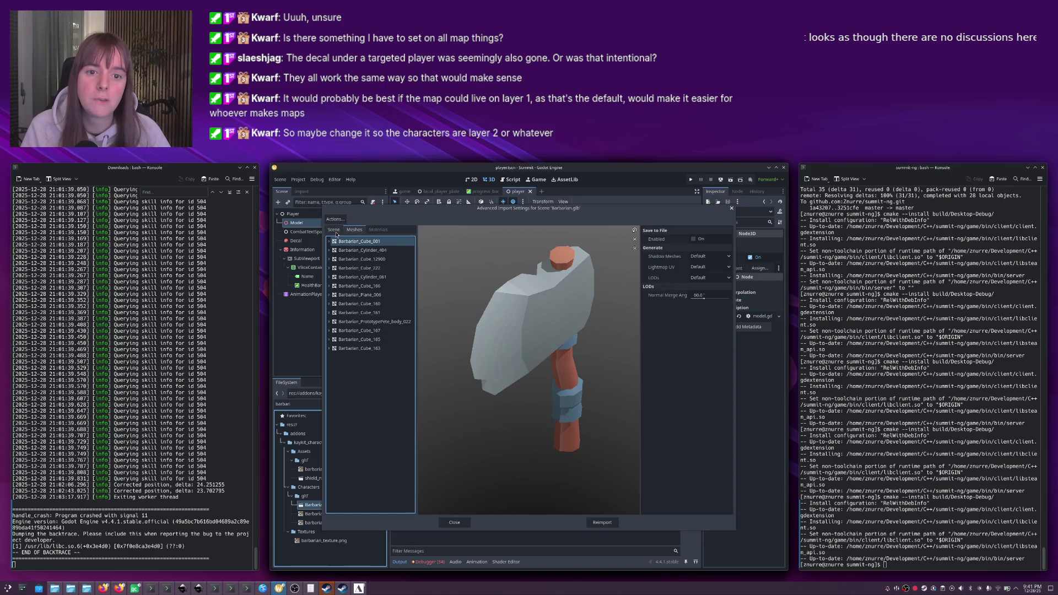
pyautogui.click(334, 229)
pyautogui.click(341, 221)
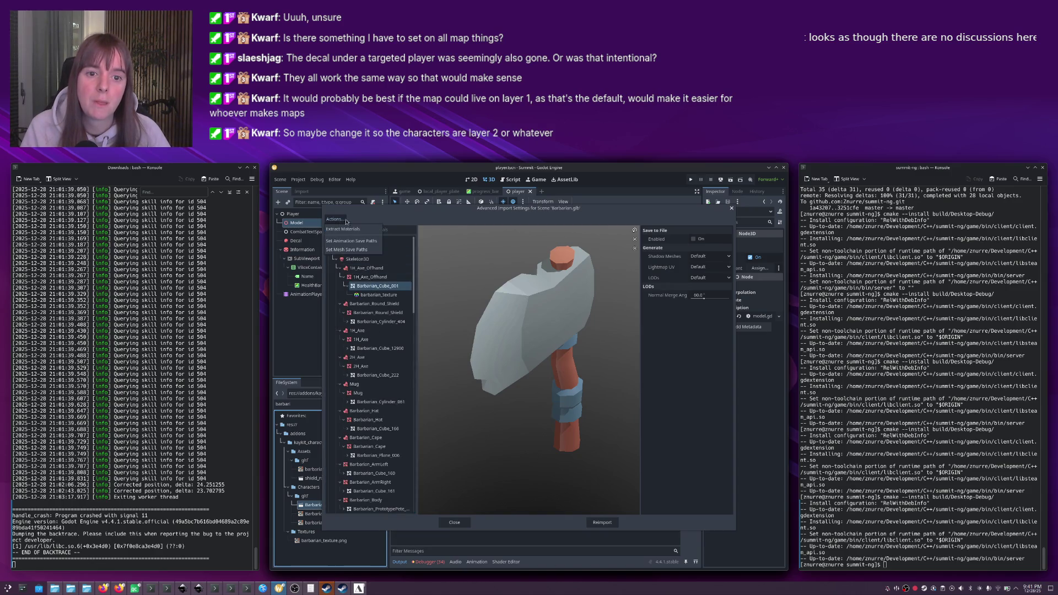
pyautogui.click(377, 221)
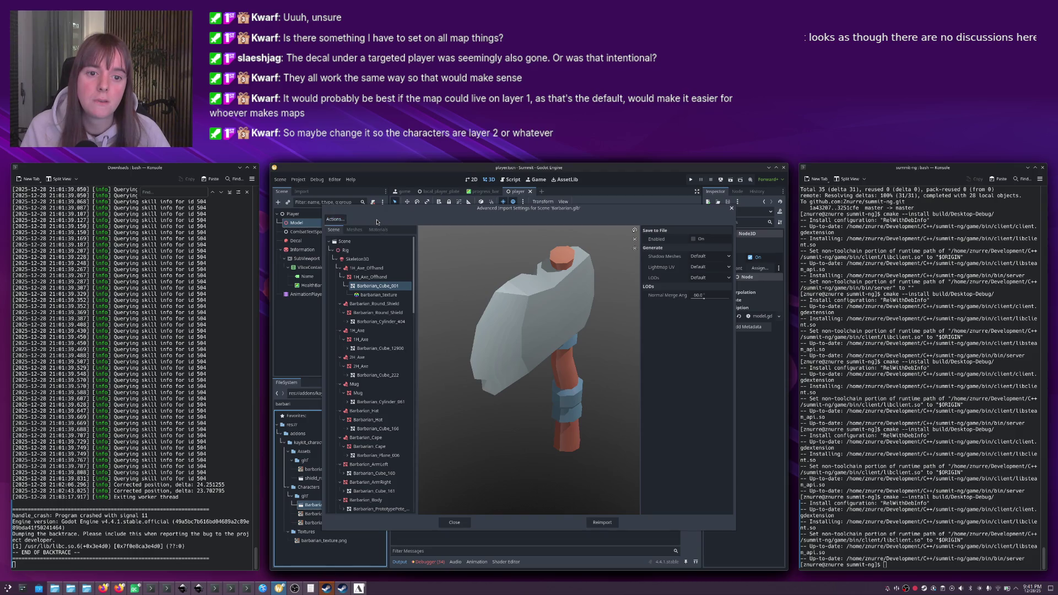
pyautogui.click(365, 277)
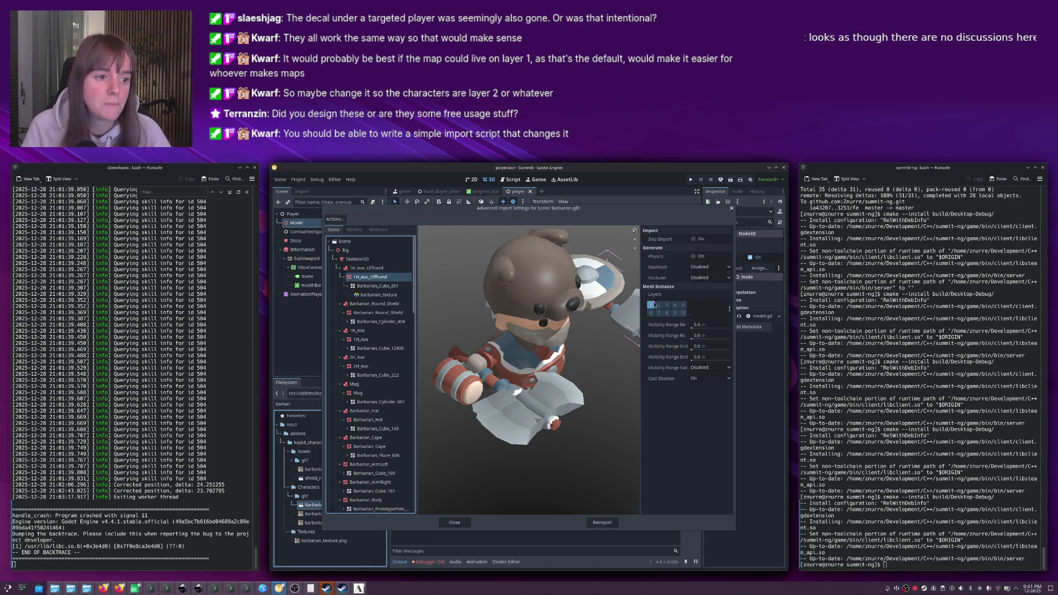
# Move the offhand axe and Barbarian_Round_Shield meshes from render layer 1 to layer 2.
pyautogui.click(659, 305)
pyautogui.click(651, 306)
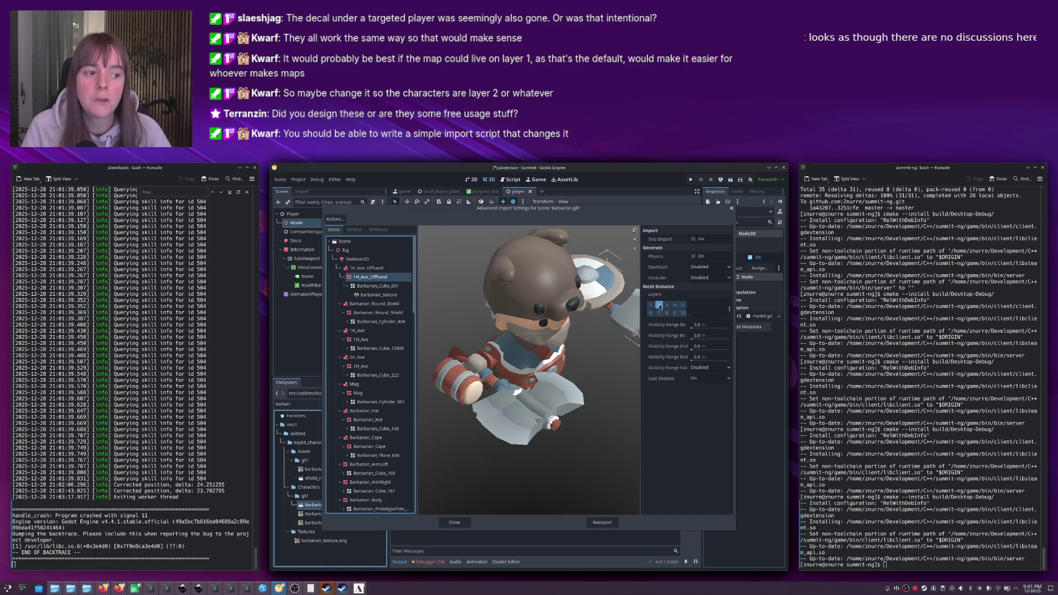
pyautogui.click(378, 313)
pyautogui.click(650, 304)
pyautogui.click(658, 304)
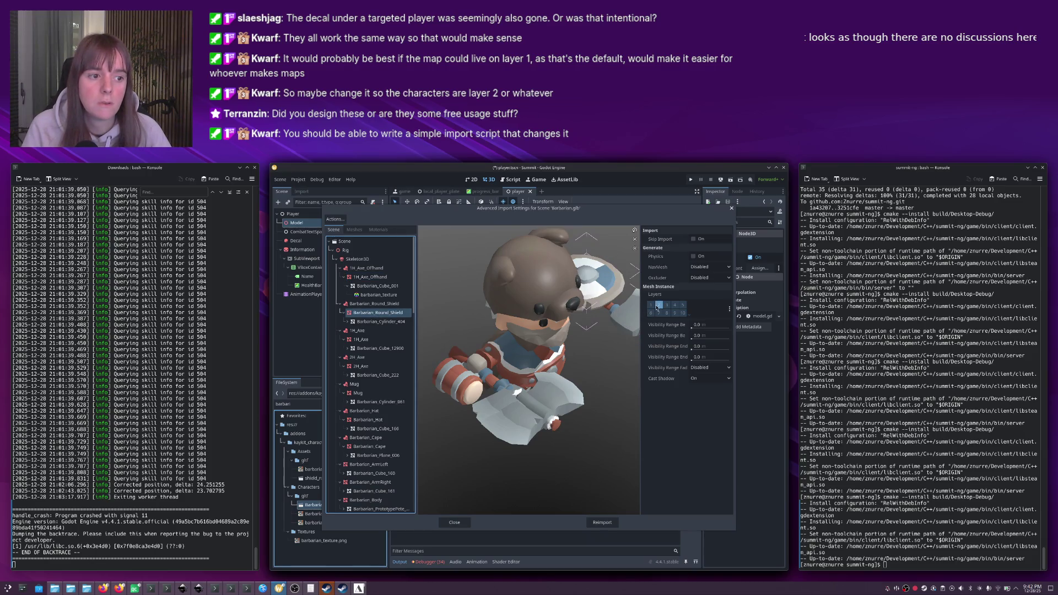
# Step through the 1H_Axe, 2H_Axe, Mug, Hat, Cape, arm and body meshes.
pyautogui.click(356, 340)
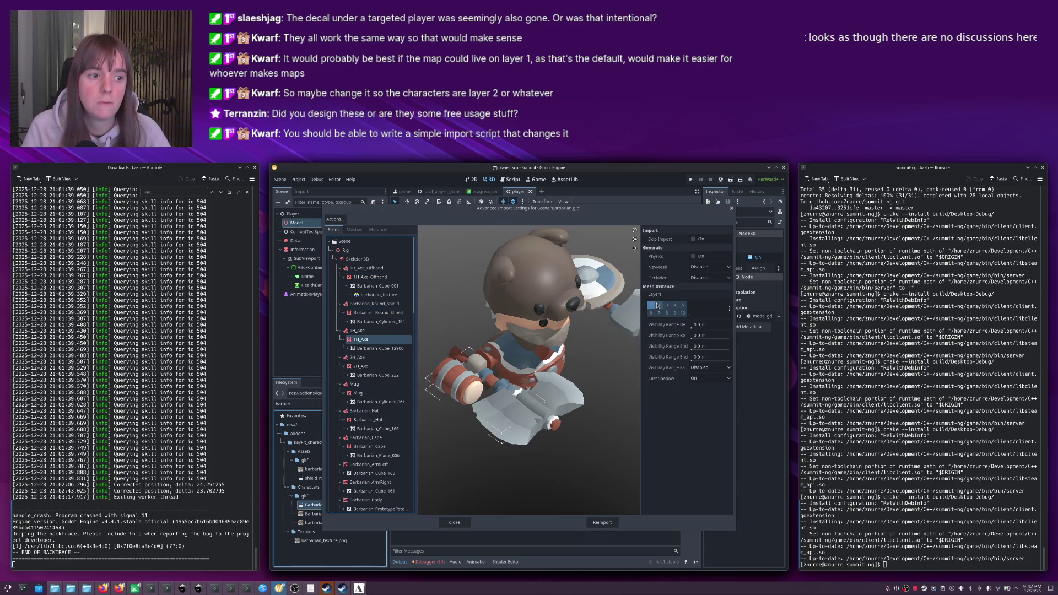
pyautogui.click(388, 366)
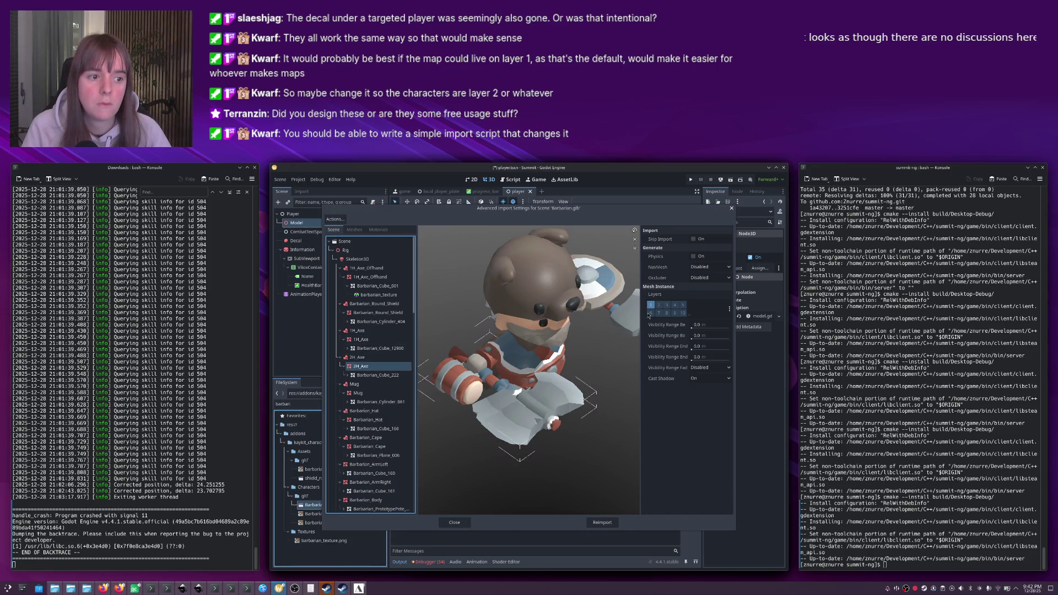
pyautogui.click(358, 393)
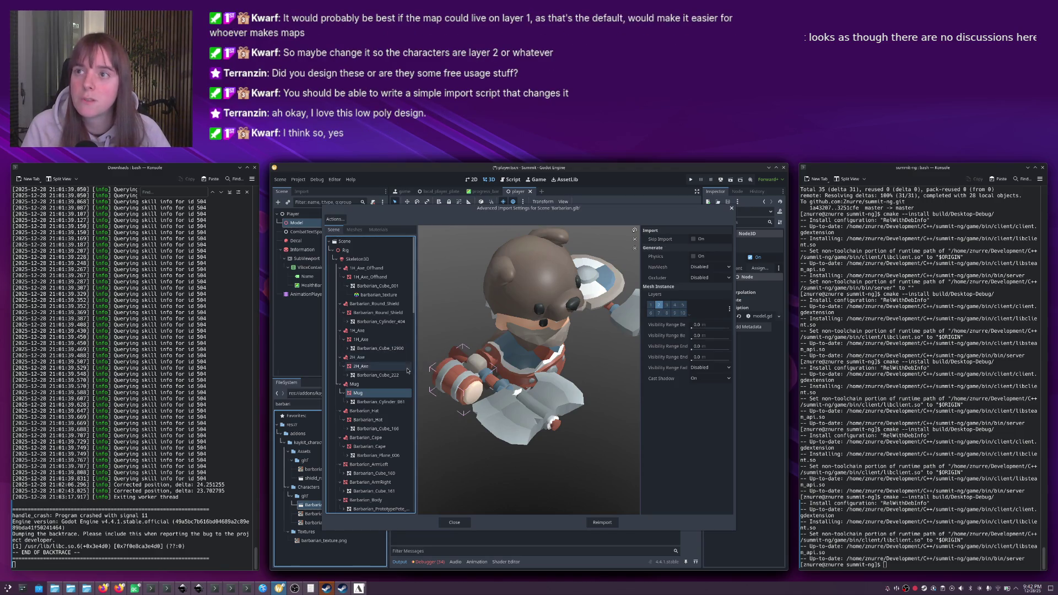
pyautogui.click(375, 419)
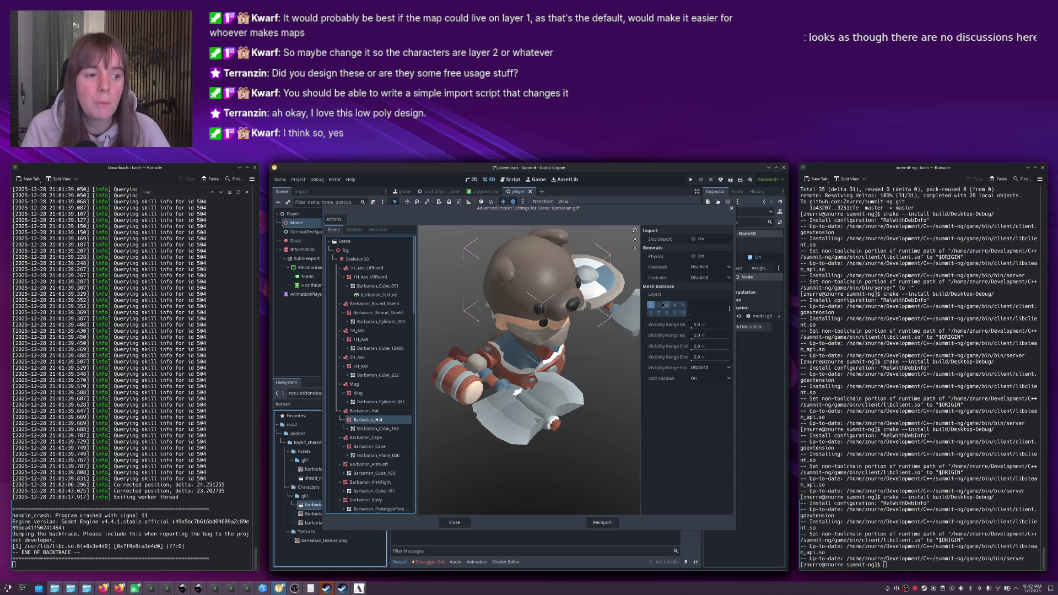
pyautogui.scroll(-3, 374, 399)
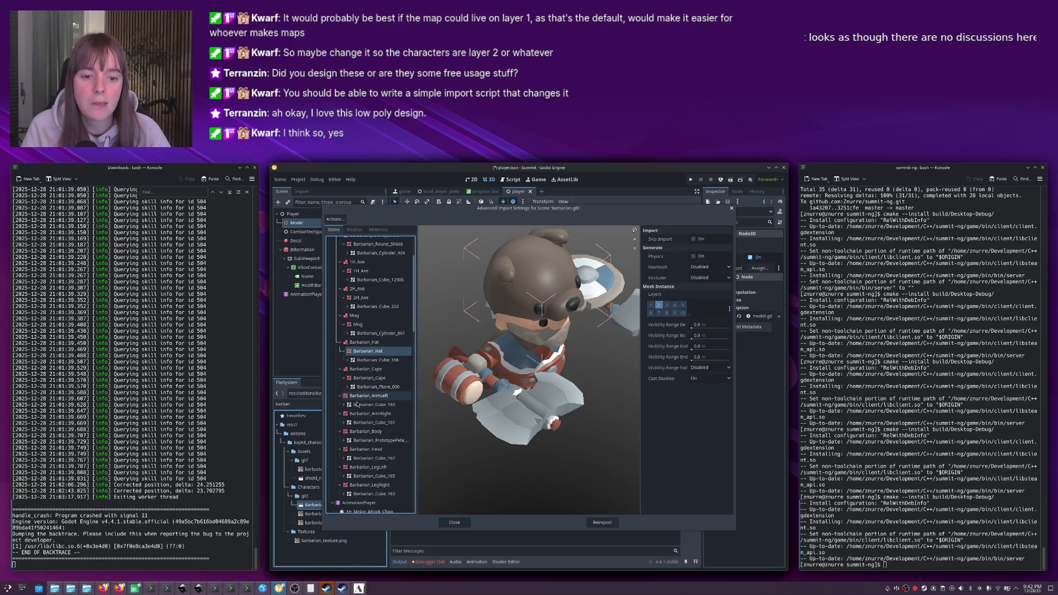
pyautogui.click(369, 378)
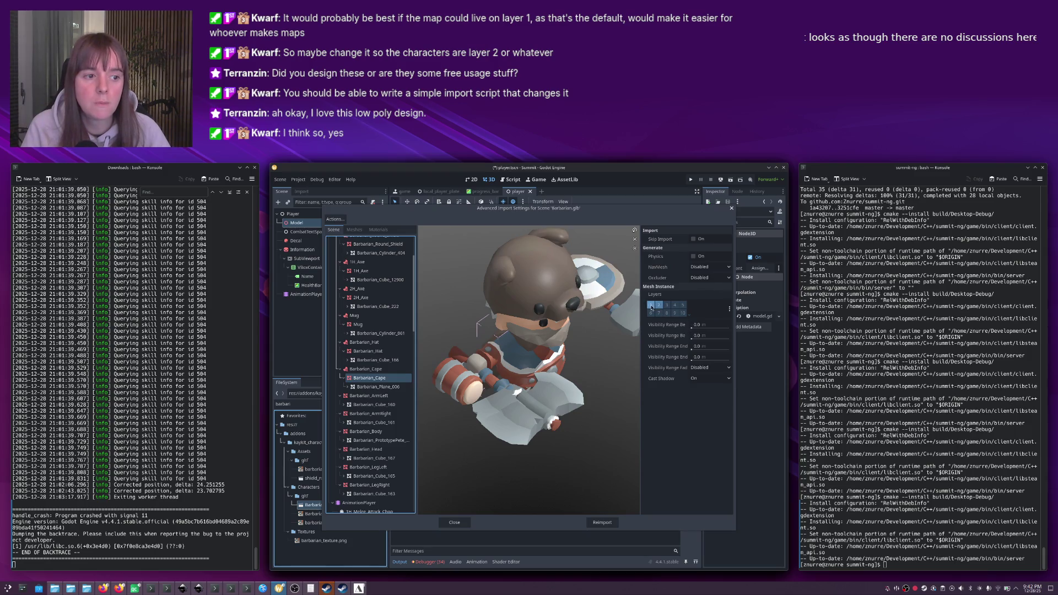
pyautogui.click(363, 397)
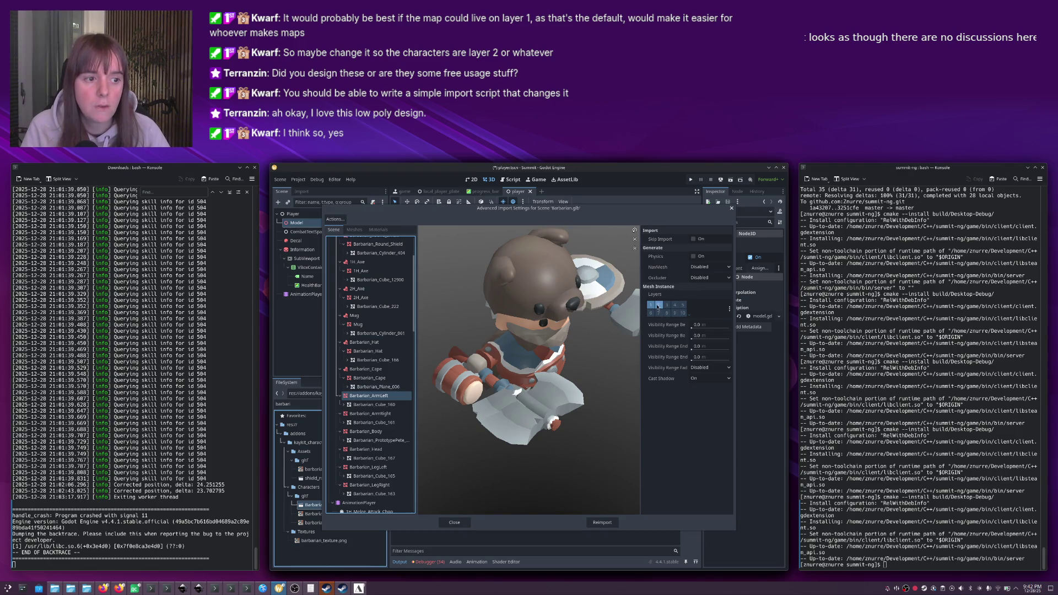
pyautogui.press('Down')
pyautogui.press('Down')
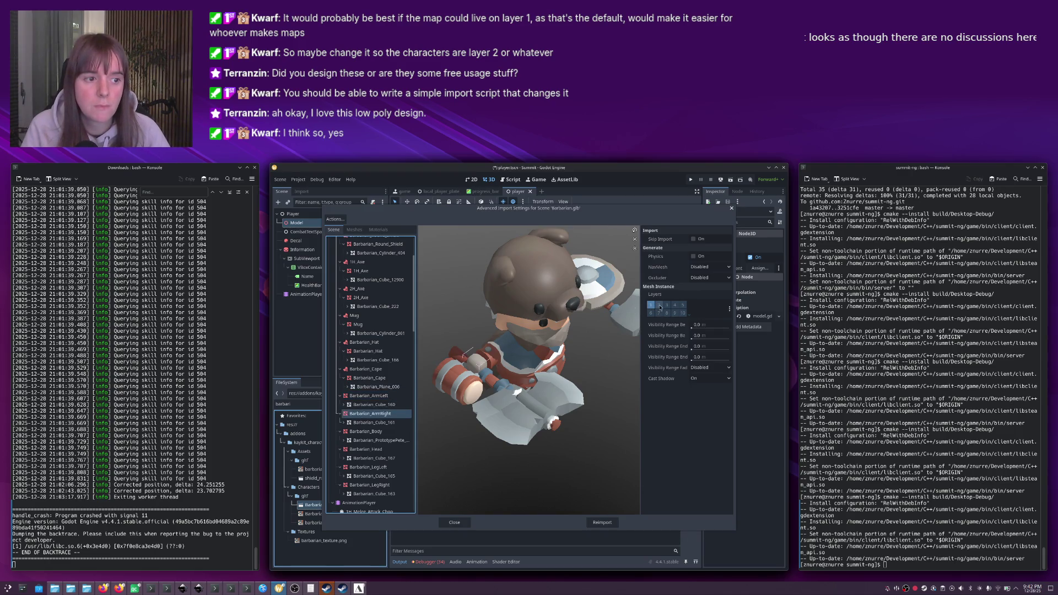
pyautogui.press('Down')
pyautogui.press('Down')
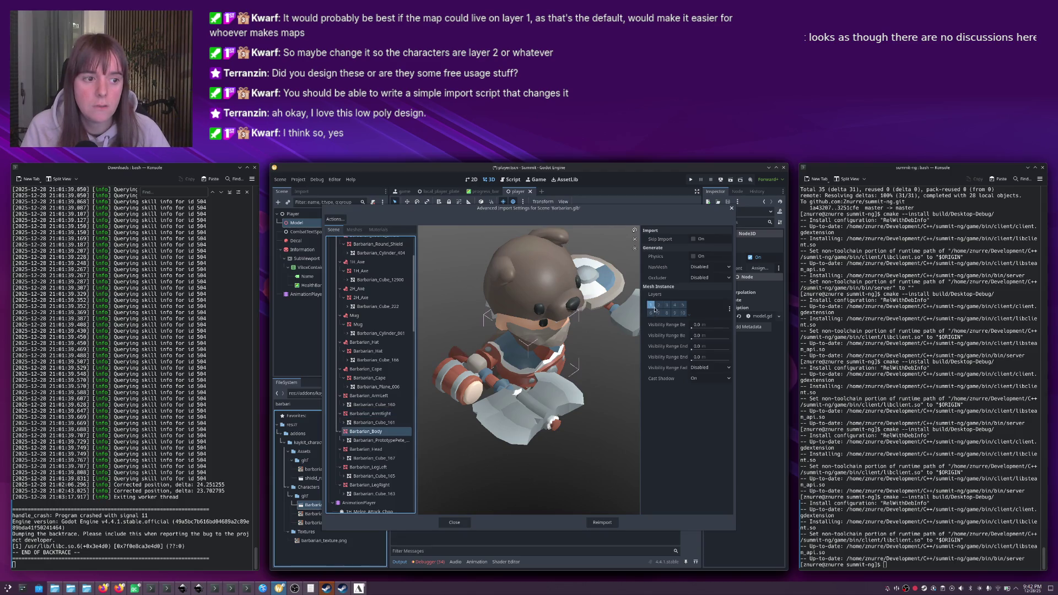
# Put the head, left leg and right leg meshes on layer 2 only, then reimport.
pyautogui.press('Down')
pyautogui.press('Down')
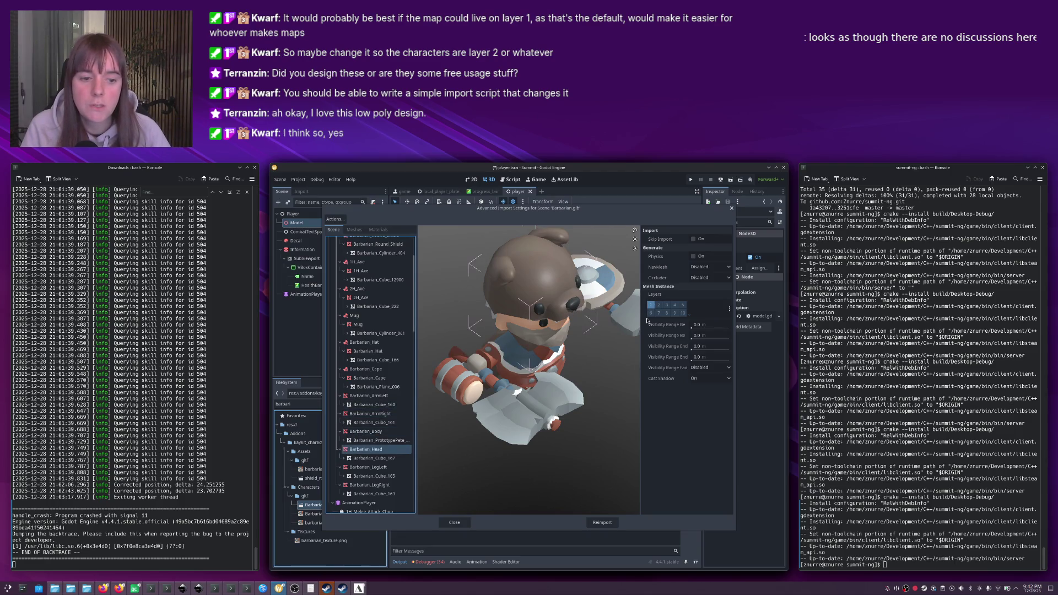
pyautogui.click(659, 305)
pyautogui.click(651, 305)
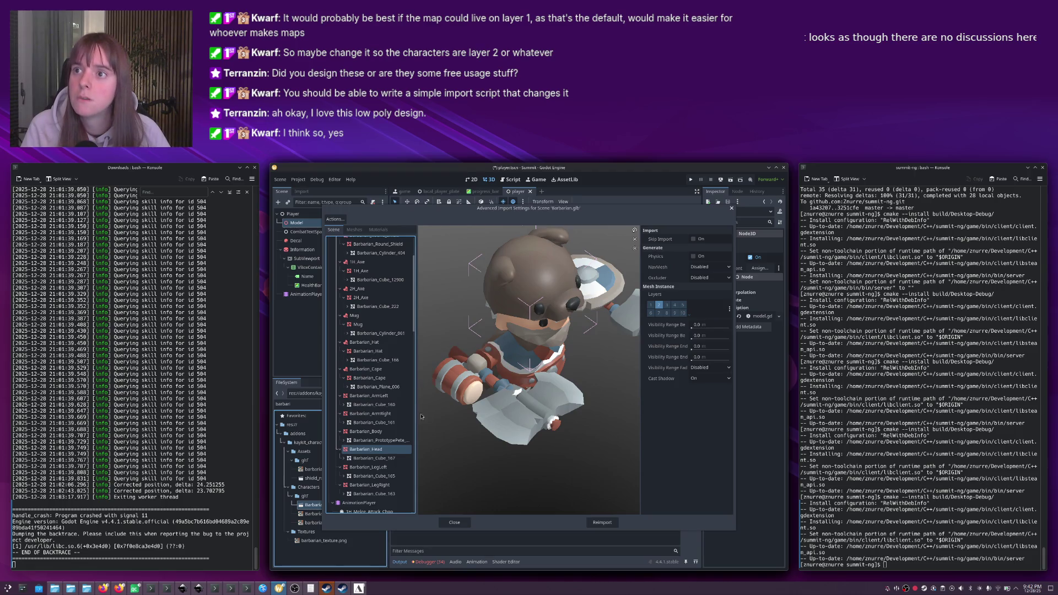
pyautogui.press('Down')
pyautogui.press('Down')
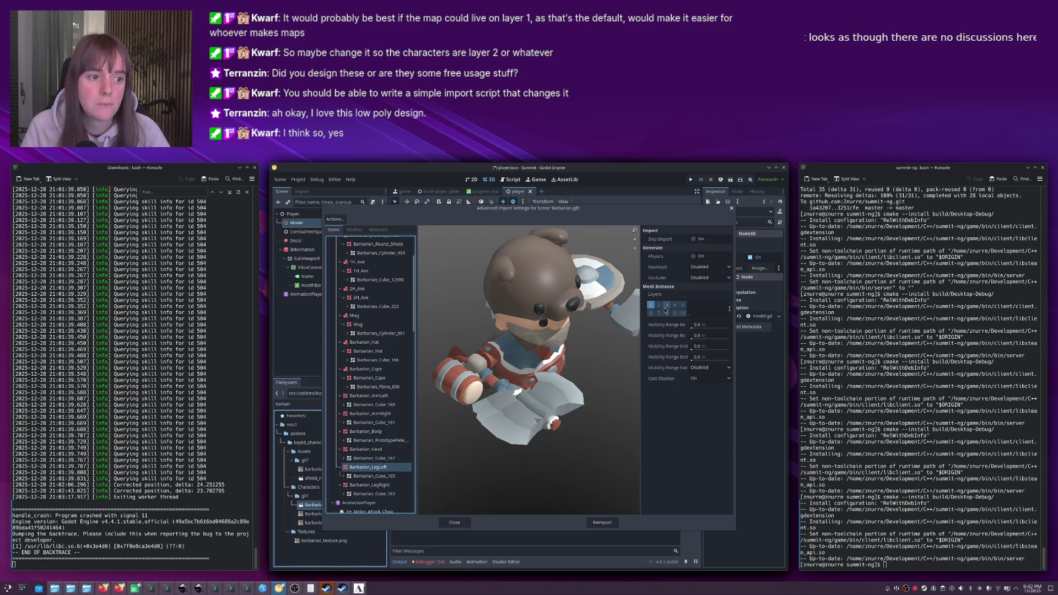
pyautogui.click(659, 305)
pyautogui.click(650, 306)
pyautogui.press('Down')
pyautogui.press('Down')
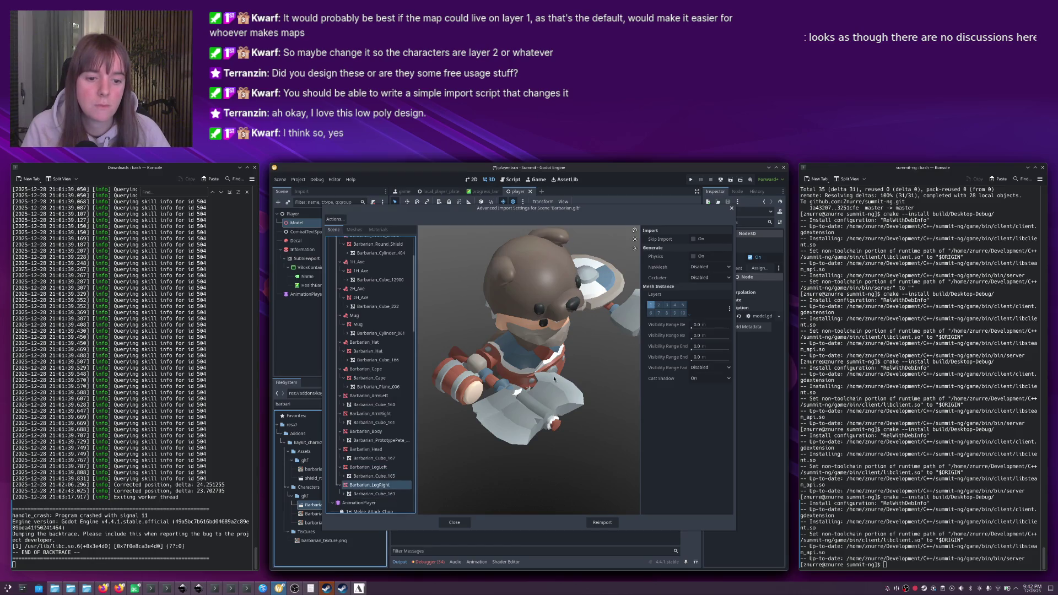
pyautogui.click(659, 305)
pyautogui.click(651, 305)
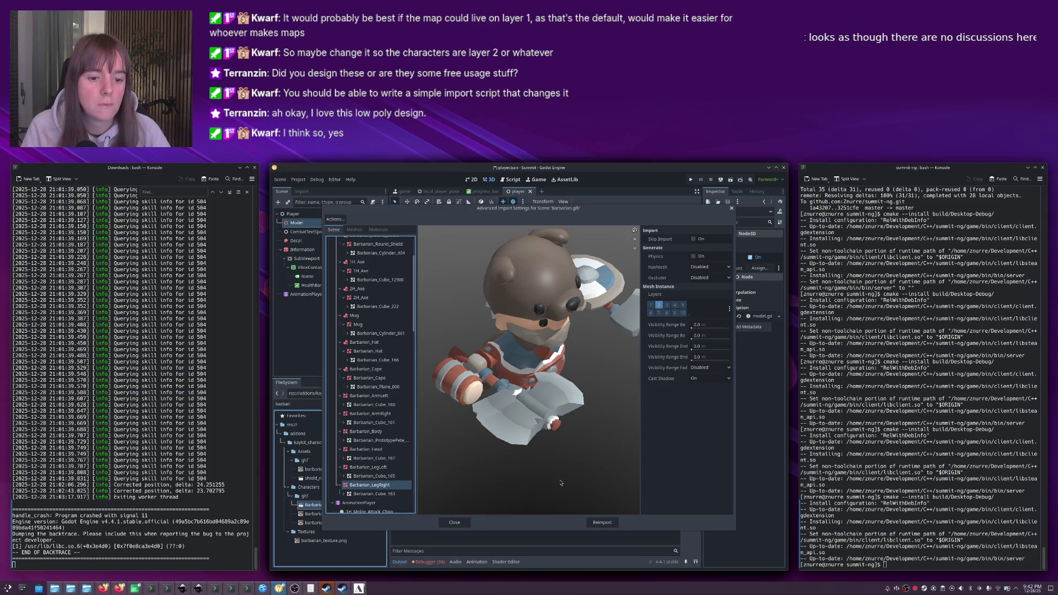
pyautogui.click(602, 522)
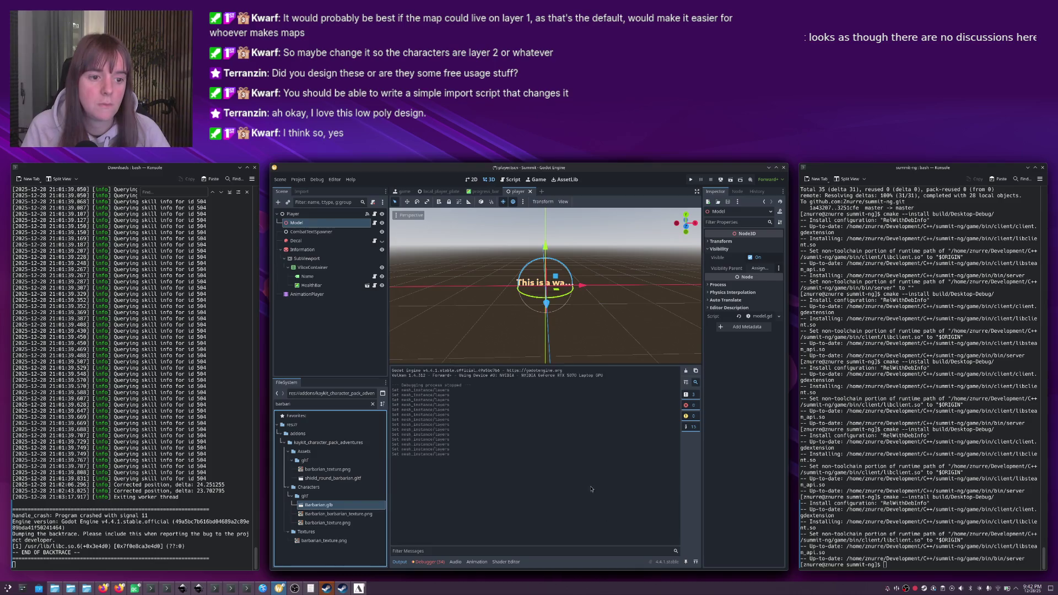
# Save the player scene, toggle a Decal Cull Mask layer, save again, and return to Summit.
pyautogui.hotkey('ctrl', 's')
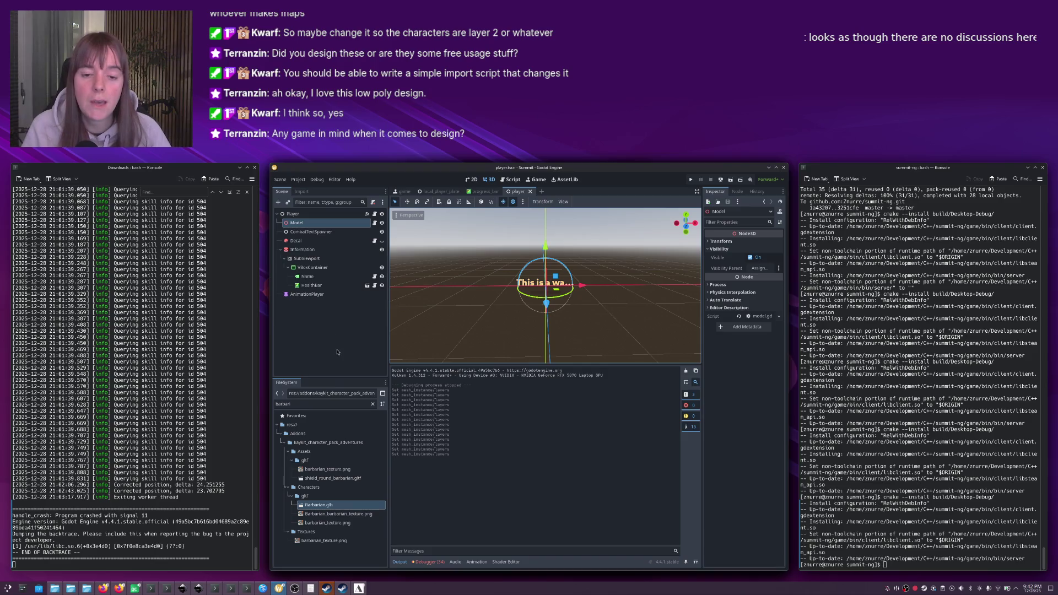
pyautogui.click(308, 241)
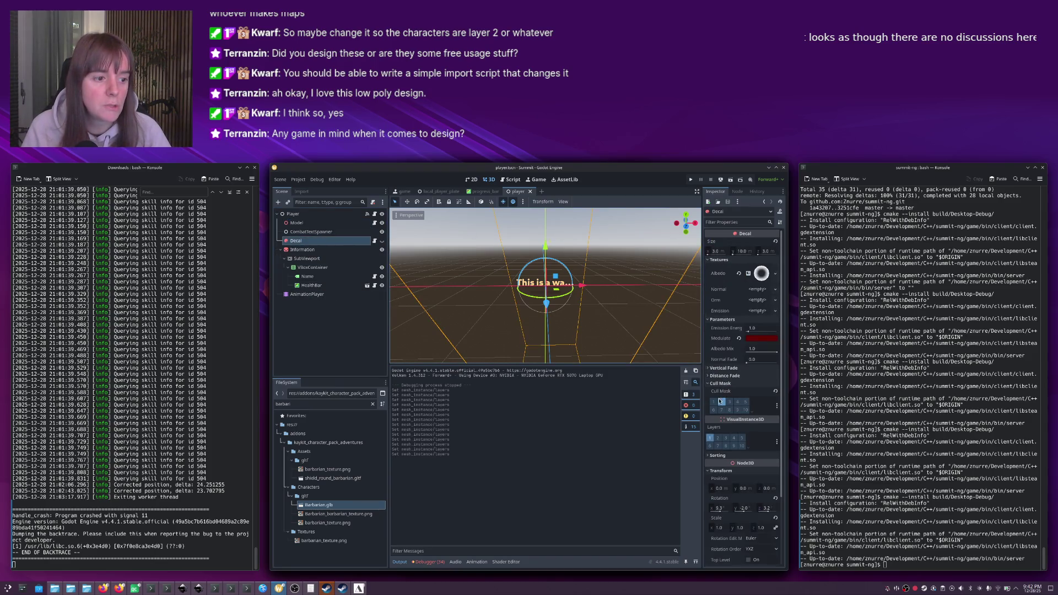
pyautogui.click(718, 403)
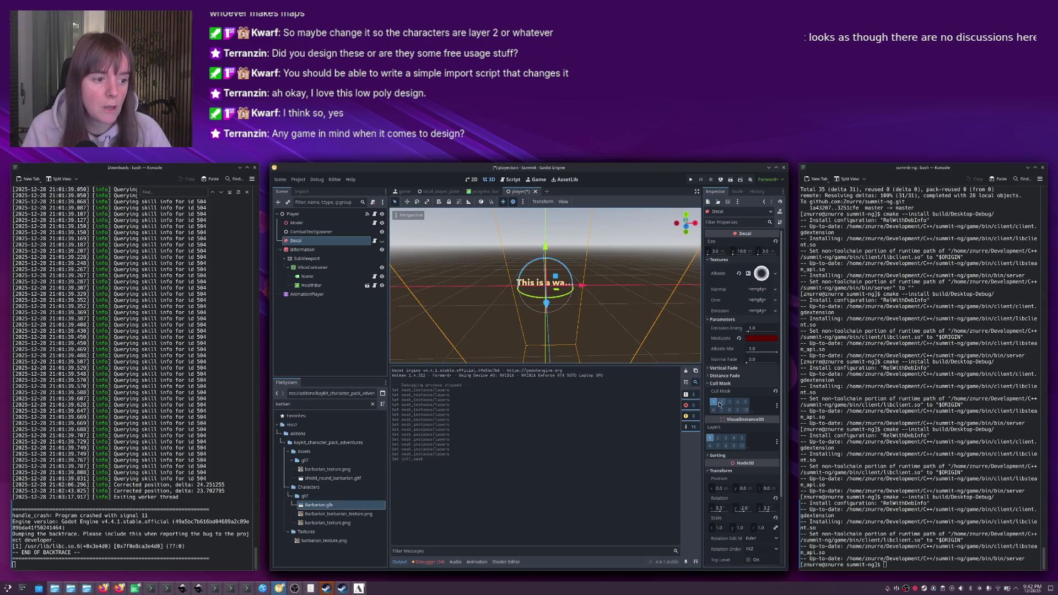
pyautogui.hotkey('ctrl', 's')
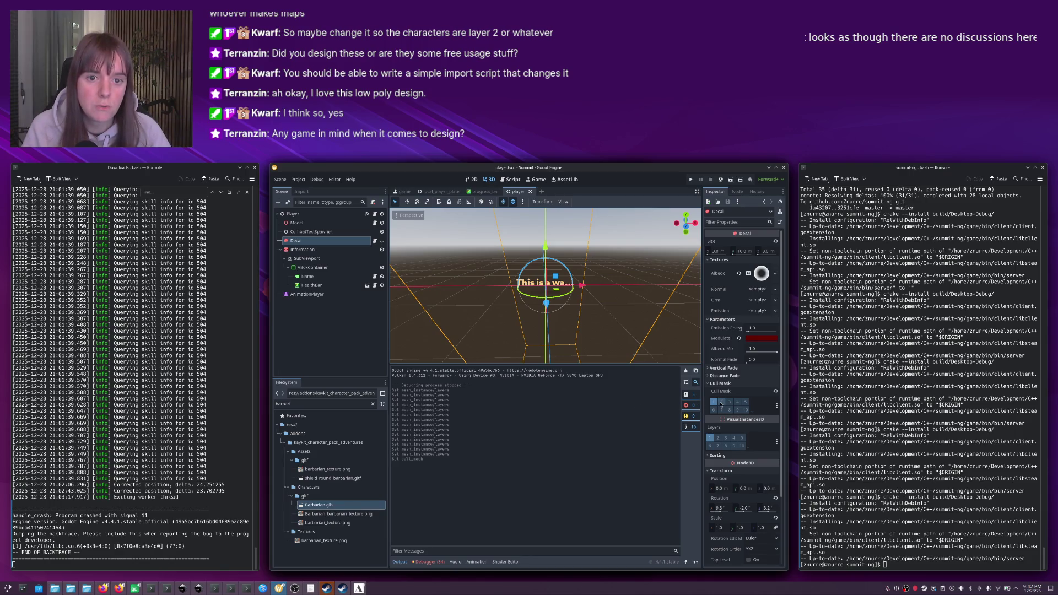
pyautogui.hotkey('alt', 'Tab')
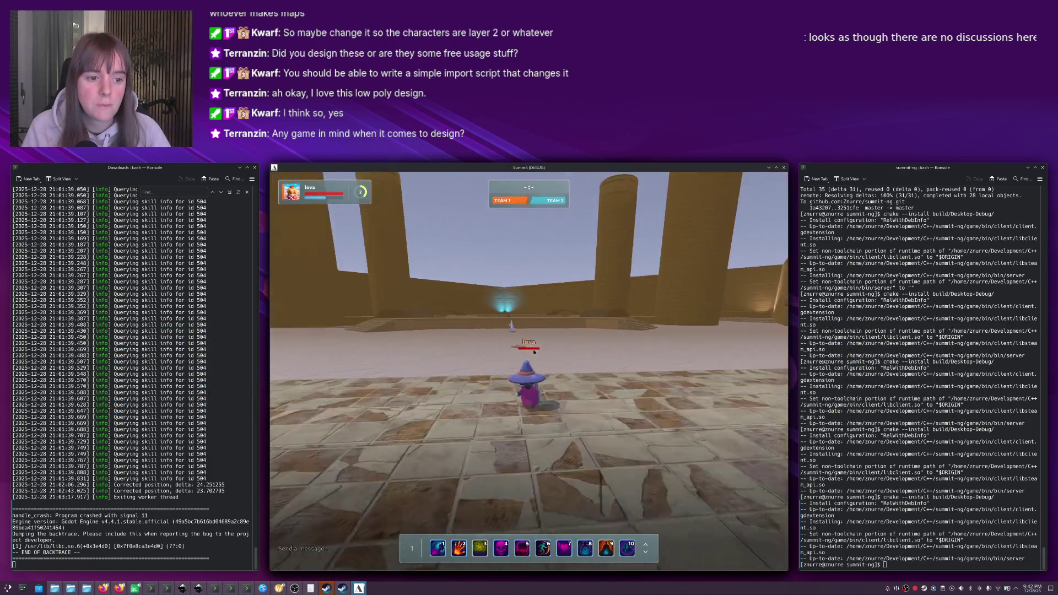
# Walk the wizard into the arena, target the Crystal, try a /d chat command, then close the game.
pyautogui.rightClick(524, 309)
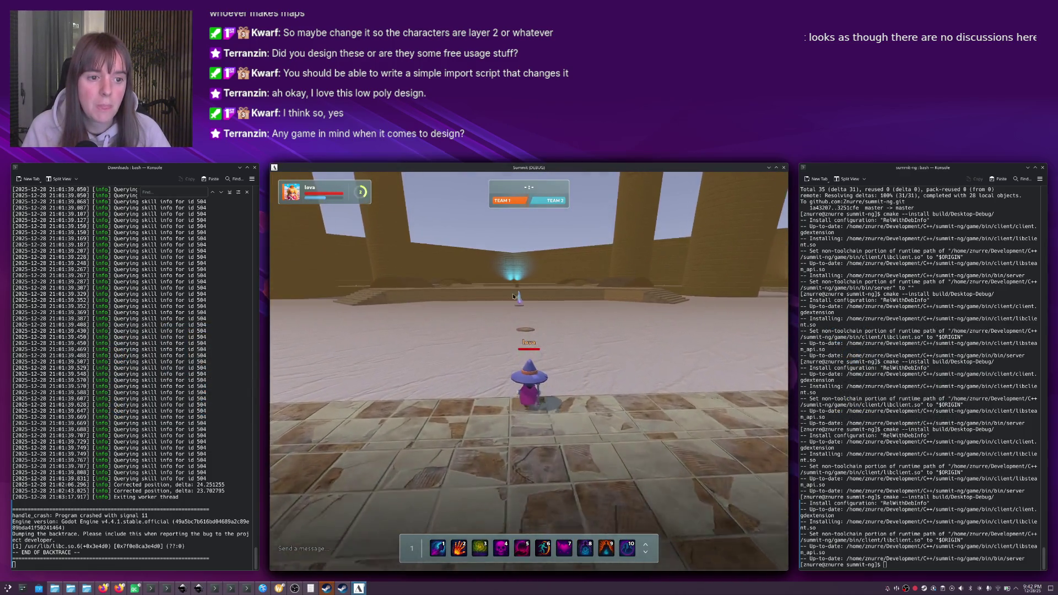
pyautogui.click(521, 297)
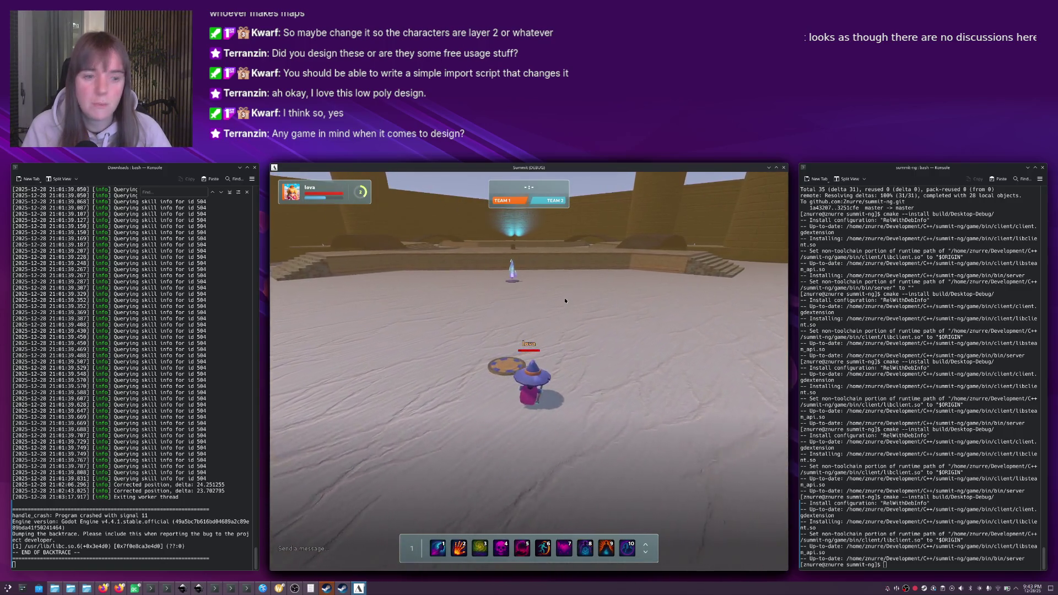
pyautogui.write('/disconn')
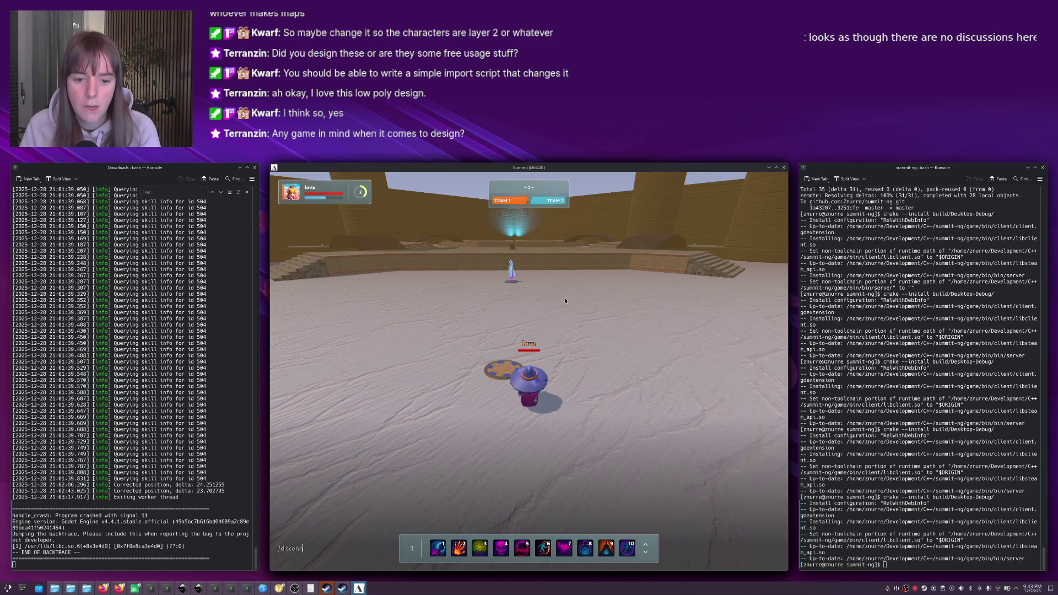
pyautogui.press('BackSpace')
pyautogui.press('BackSpace')
pyautogui.press('BackSpace')
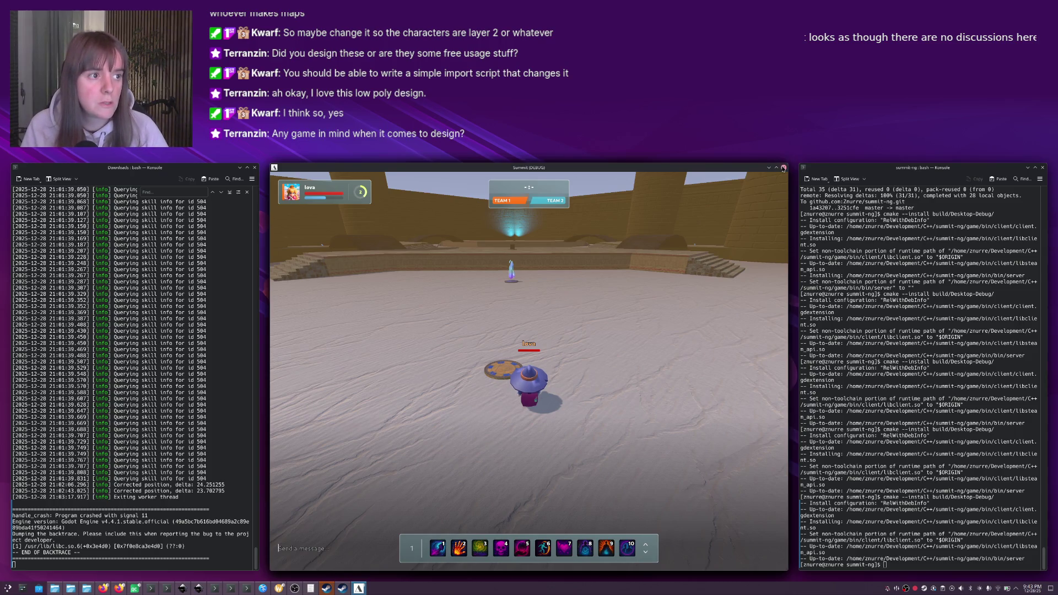
pyautogui.click(783, 168)
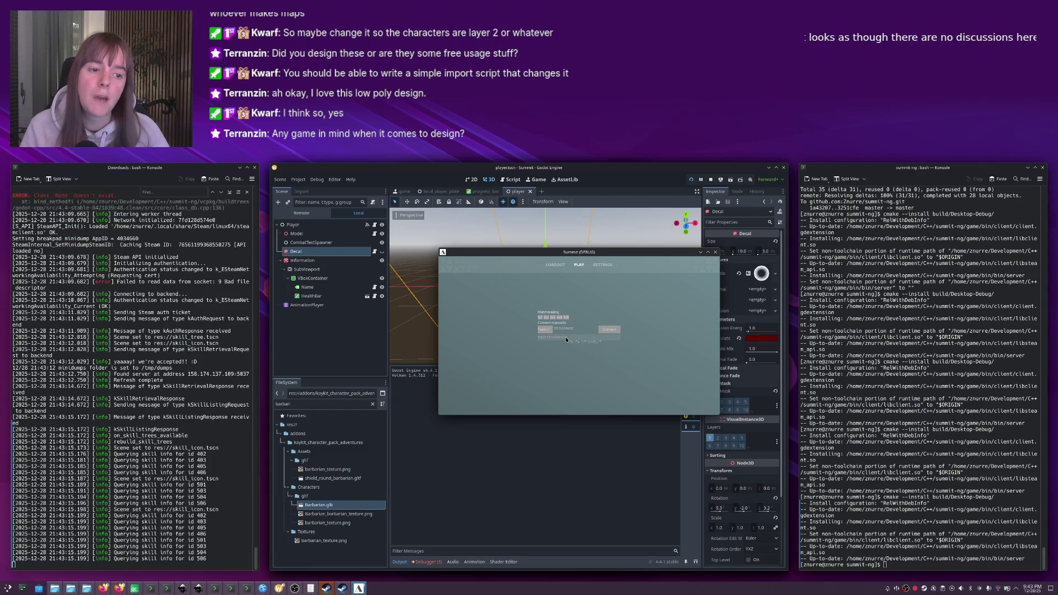
# Connect to the chosen server in Summit and move the character across the arena.
pyautogui.click(609, 330)
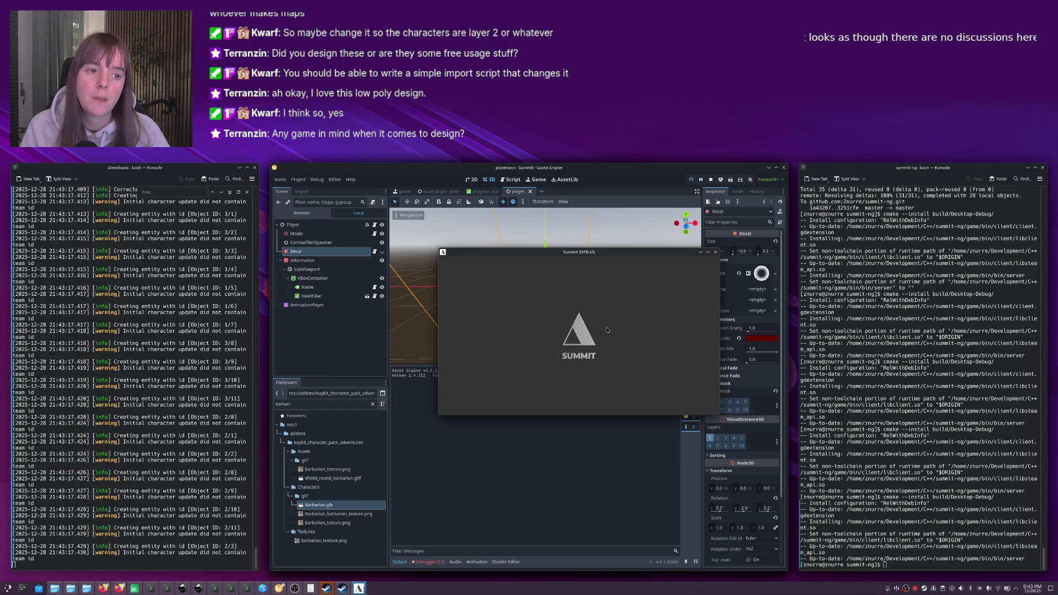
pyautogui.press('w')
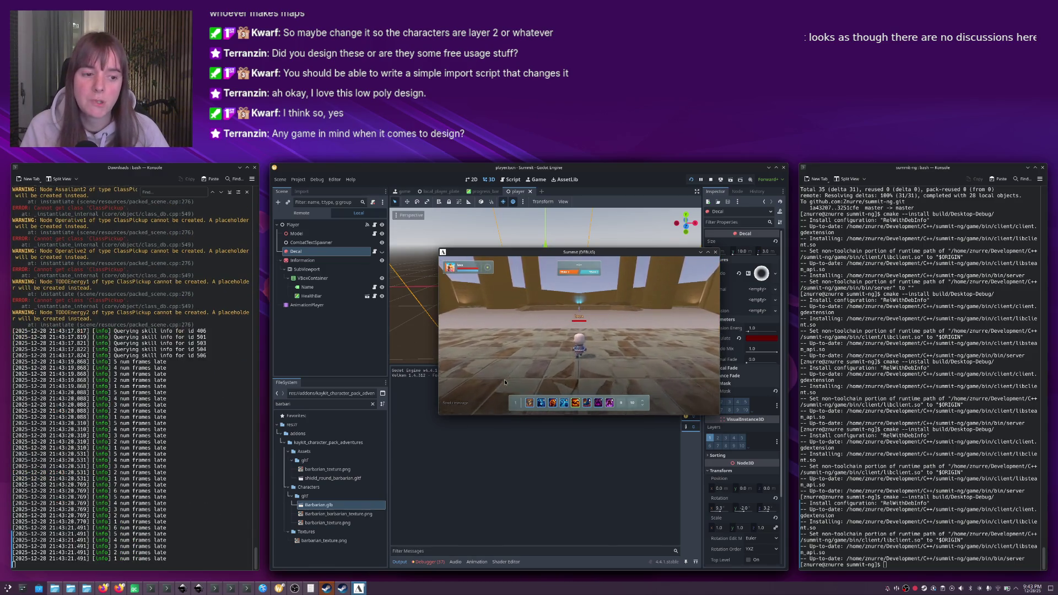
pyautogui.click(119, 589)
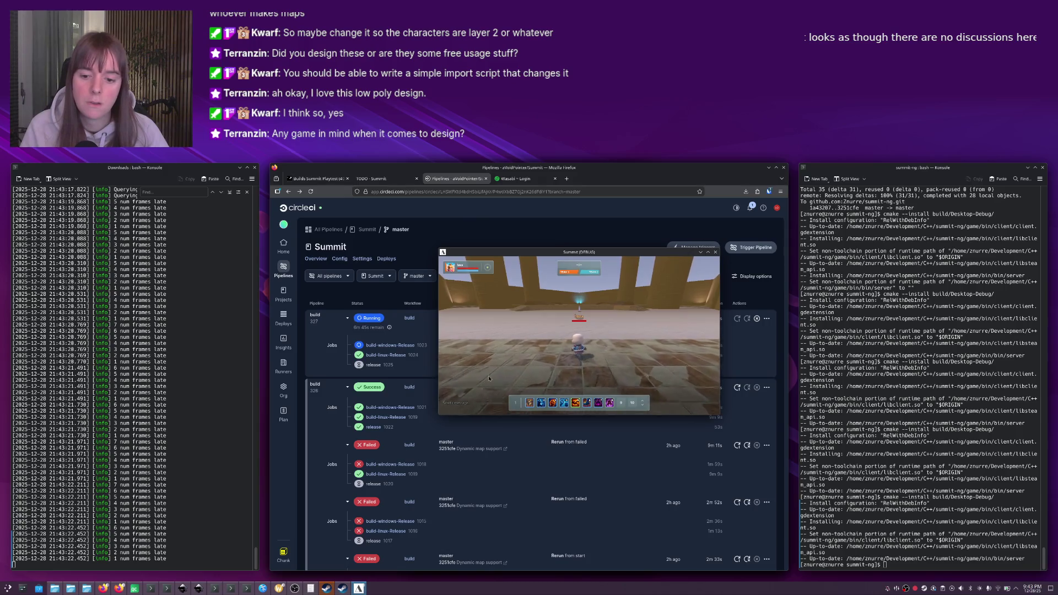
# Search Kagi for 'persona 4' in a new tab and show image results.
pyautogui.click(566, 179)
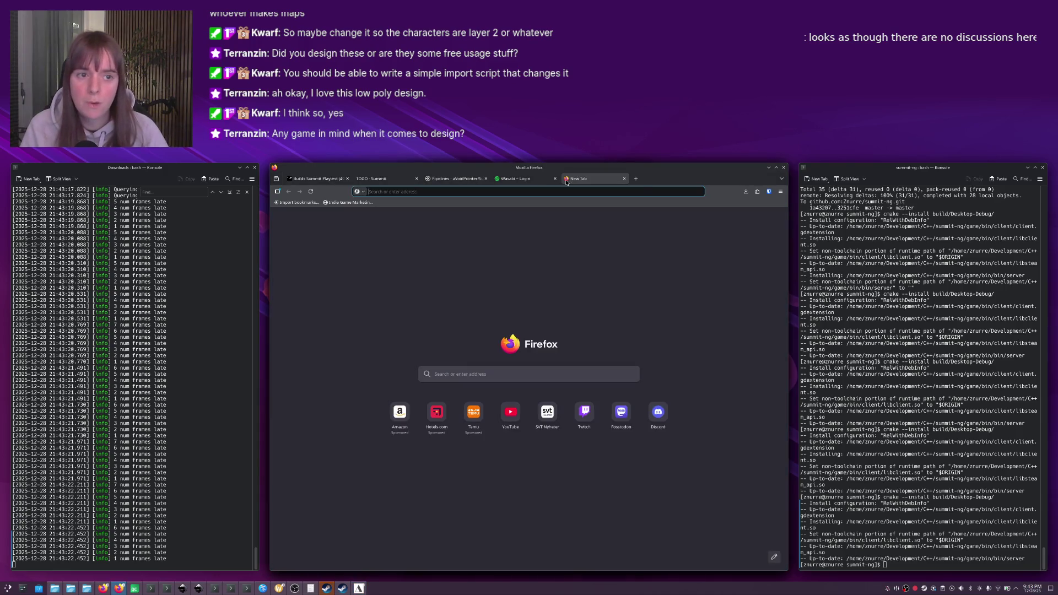
pyautogui.write('persona 4')
pyautogui.press('Return')
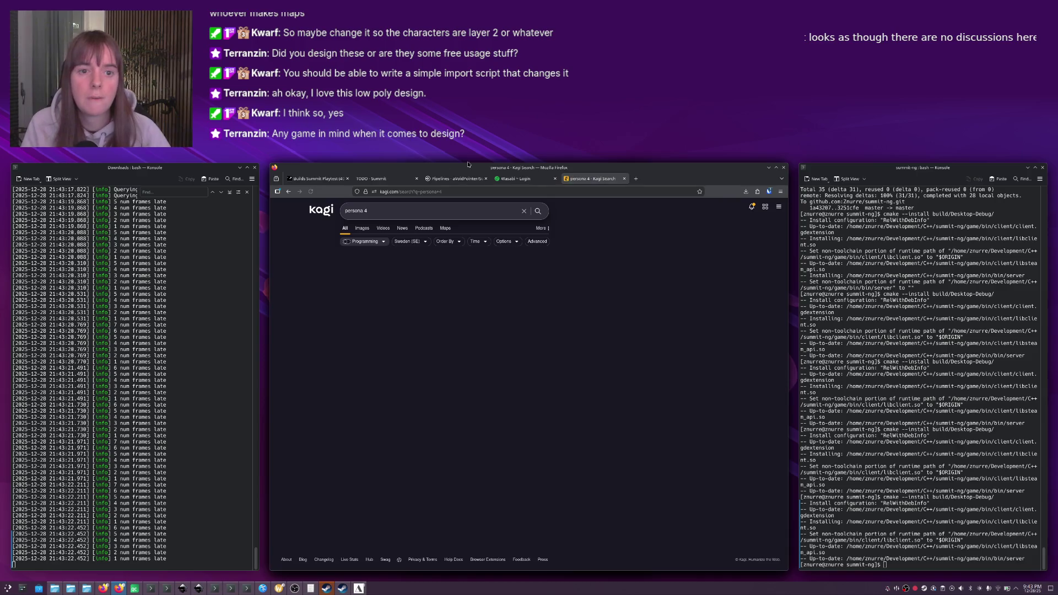
pyautogui.click(363, 229)
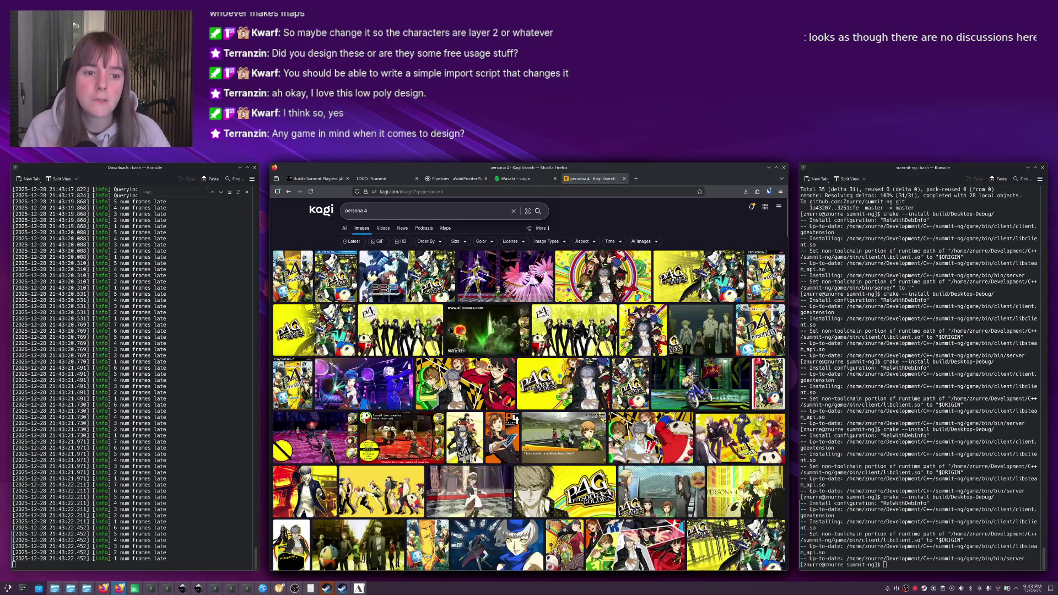
# Browse the Persona 4 images, previewing the Persona 4 Revival screenshot.
pyautogui.scroll(-4, 705, 362)
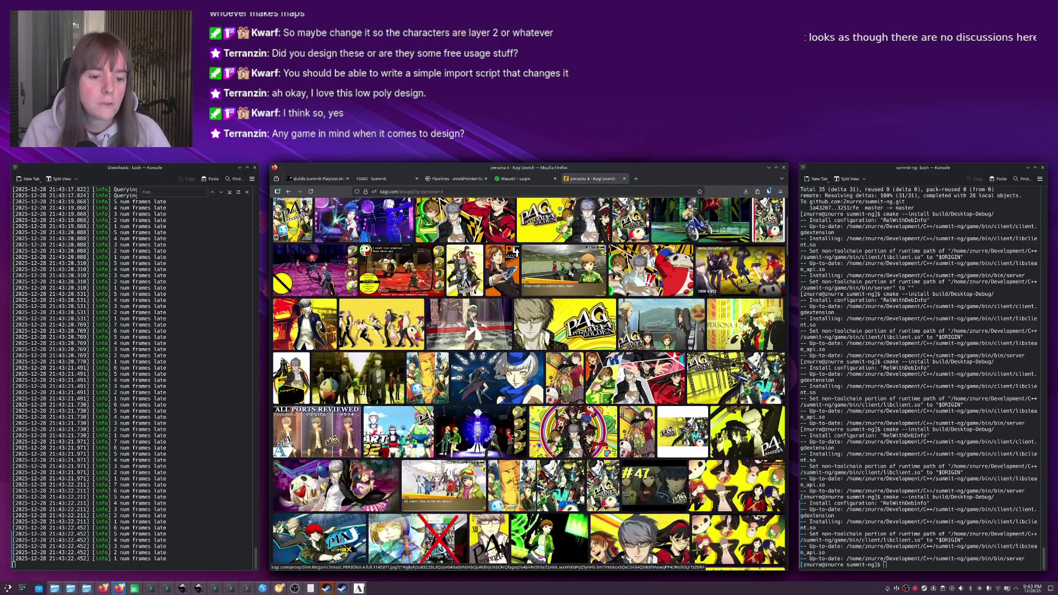
pyautogui.scroll(-2, 733, 365)
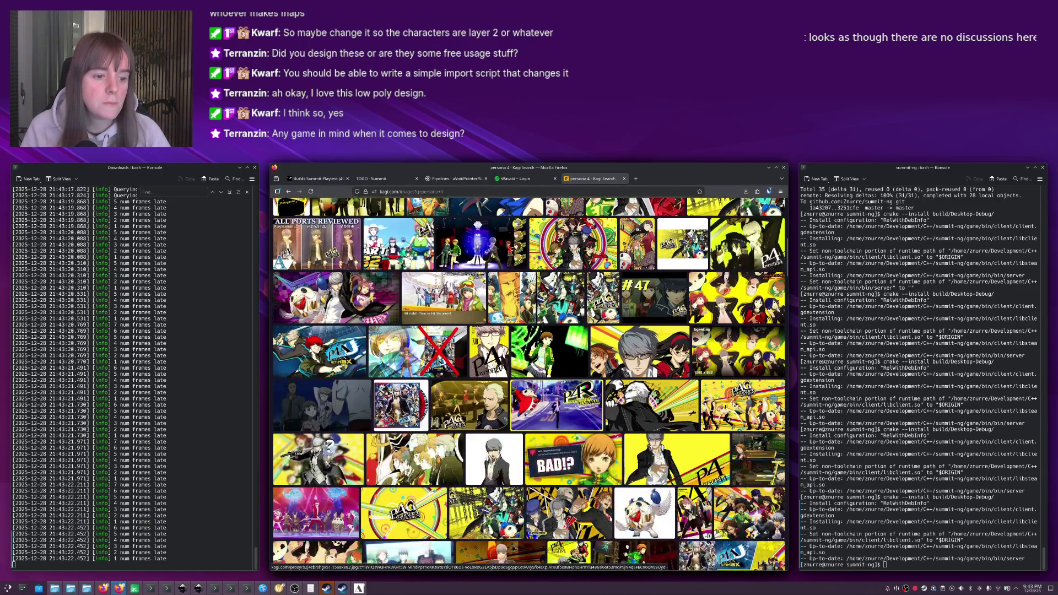
pyautogui.scroll(-6, 731, 363)
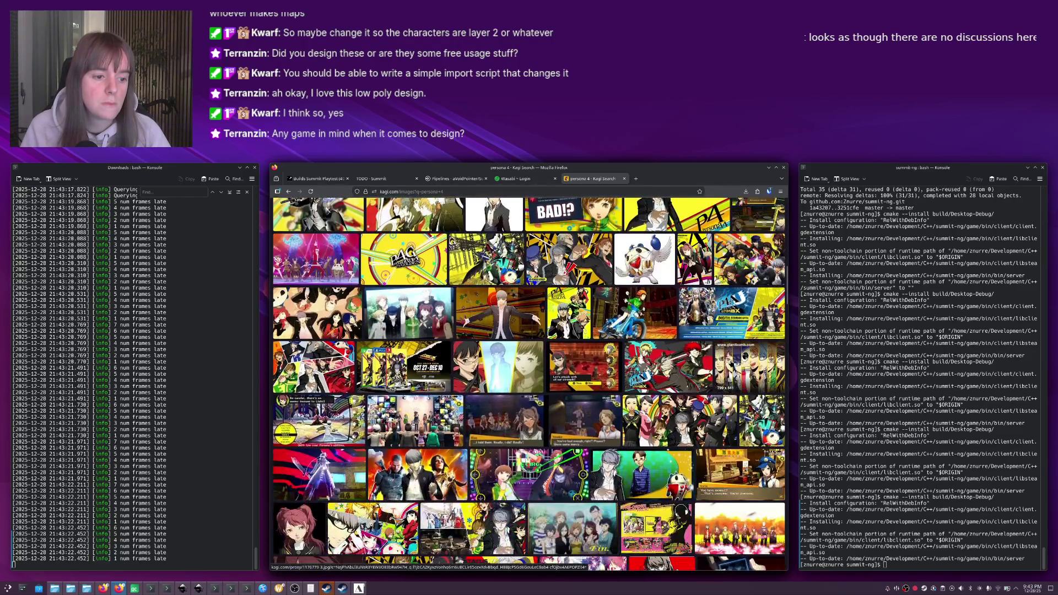
pyautogui.scroll(-1, 731, 363)
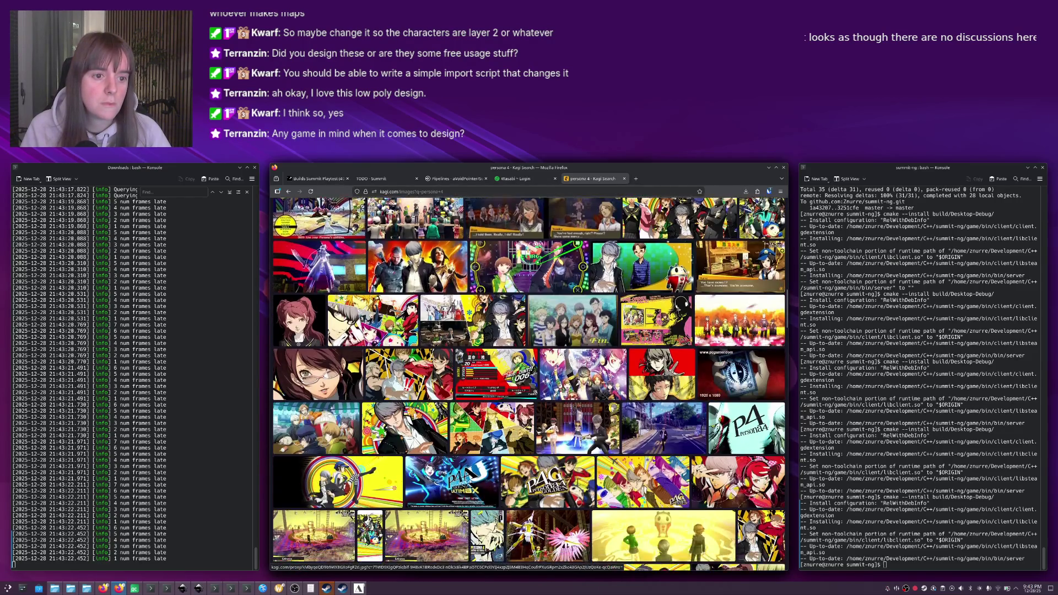
pyautogui.scroll(-2, 677, 360)
pyautogui.click(669, 367)
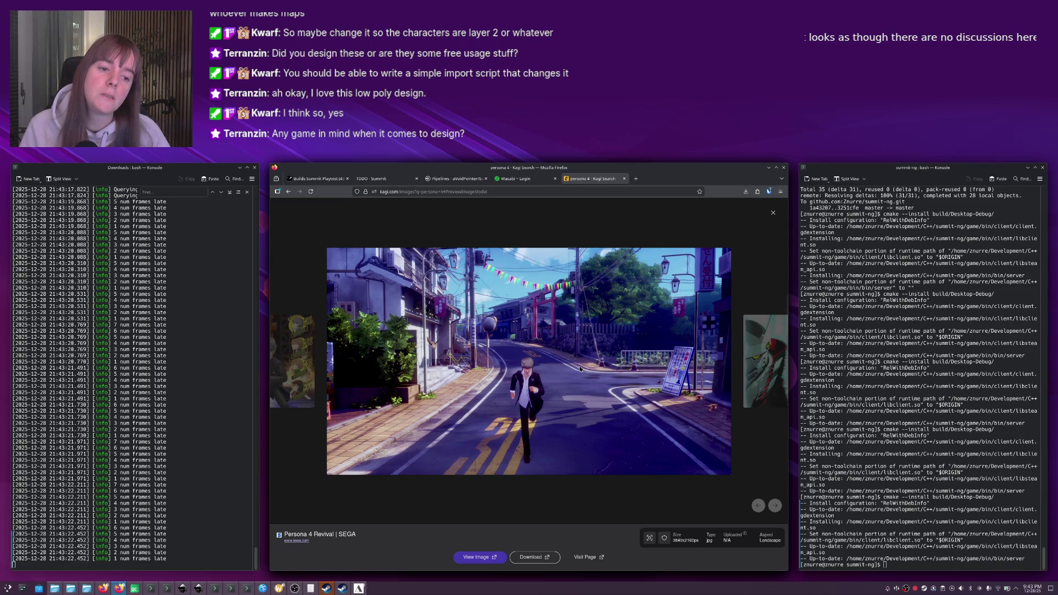
pyautogui.press('Escape')
pyautogui.scroll(-7, 606, 364)
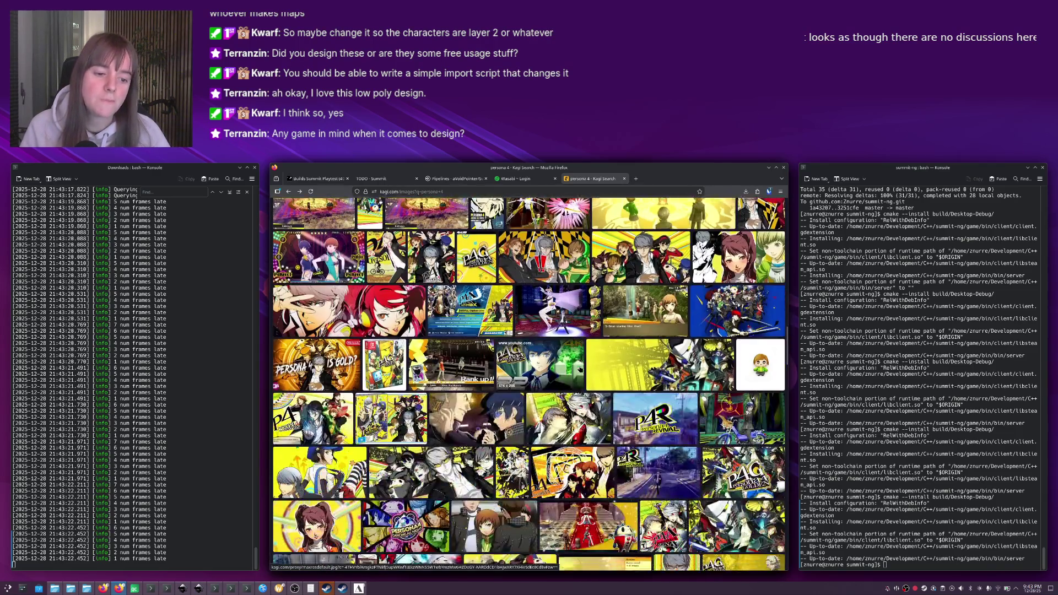
pyautogui.scroll(-2, 660, 316)
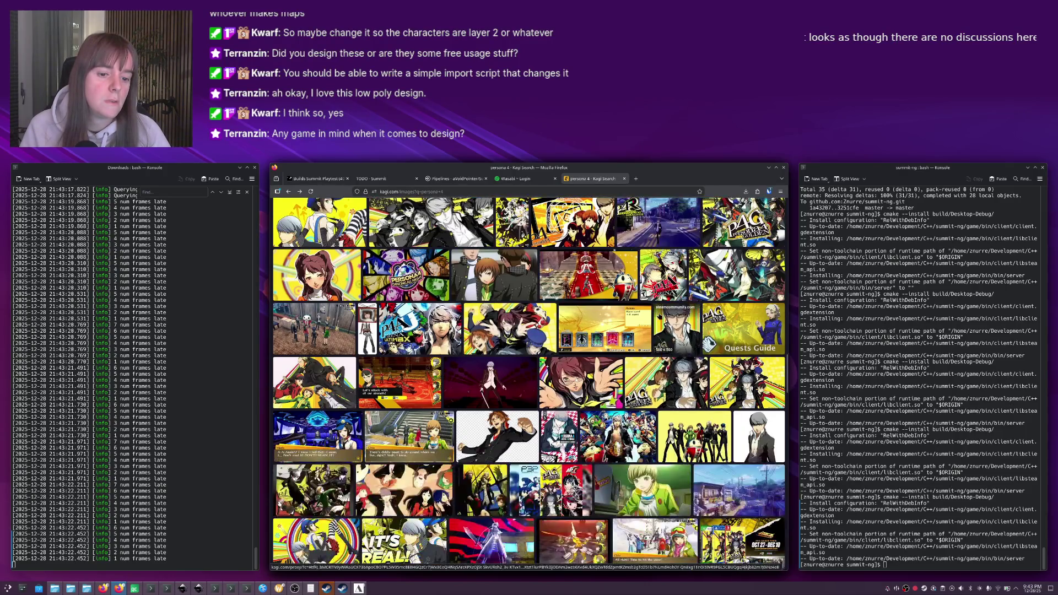
pyautogui.scroll(-5, 677, 435)
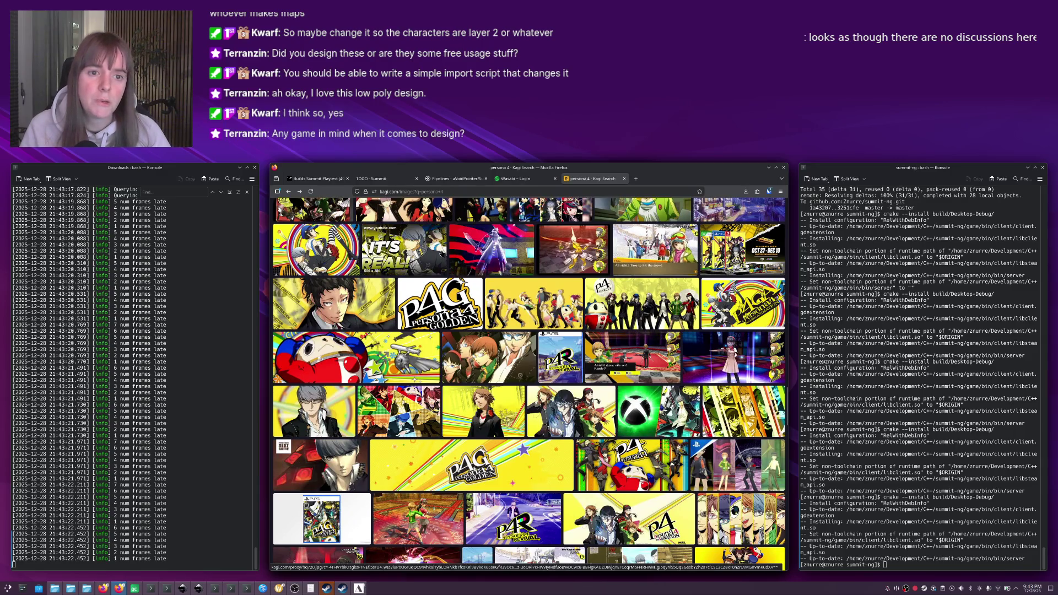
pyautogui.scroll(10, 441, 251)
# Change the query to 'persona 3' and browse its image results.
pyautogui.click(419, 211)
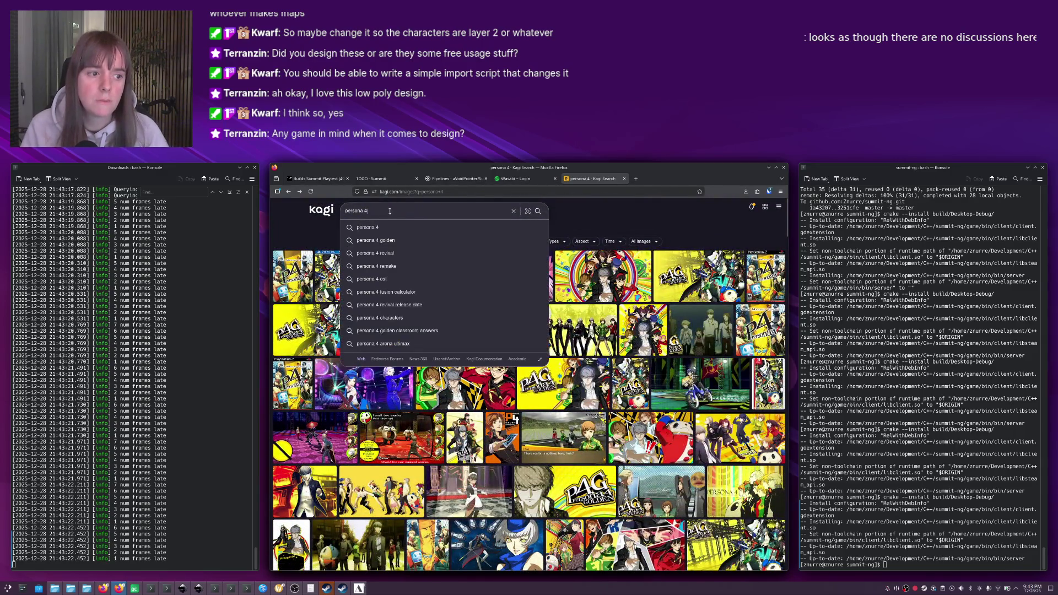
pyautogui.press('BackSpace')
pyautogui.write('3')
pyautogui.press('Return')
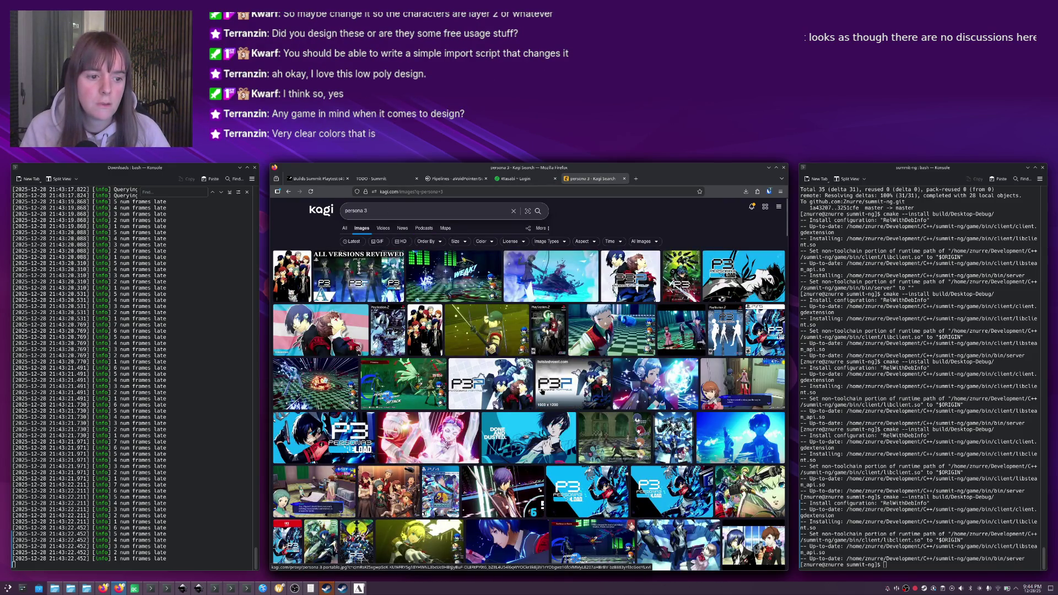
pyautogui.scroll(-4, 542, 390)
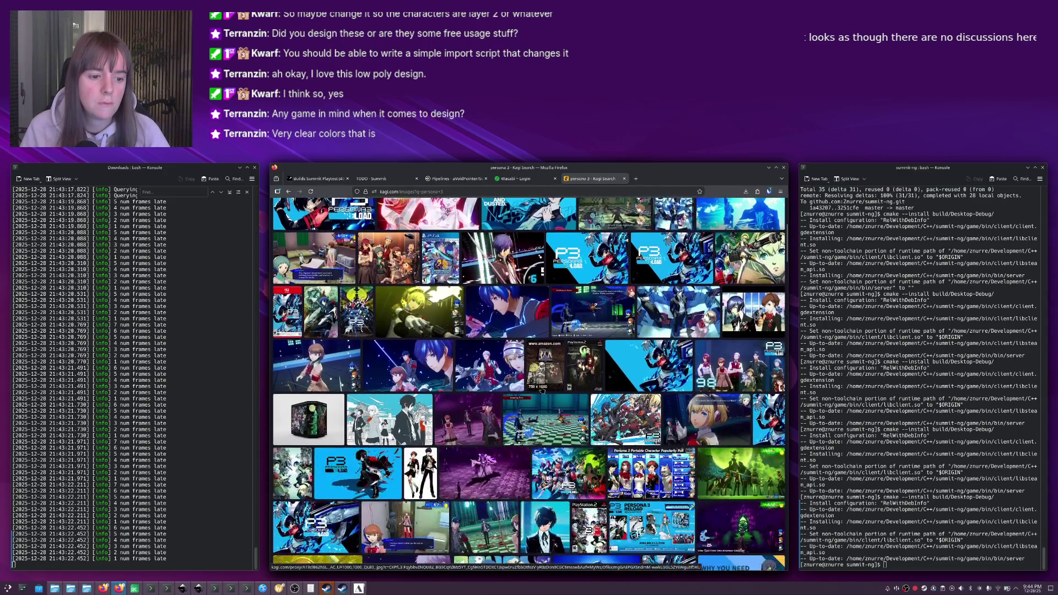
pyautogui.scroll(-4, 543, 390)
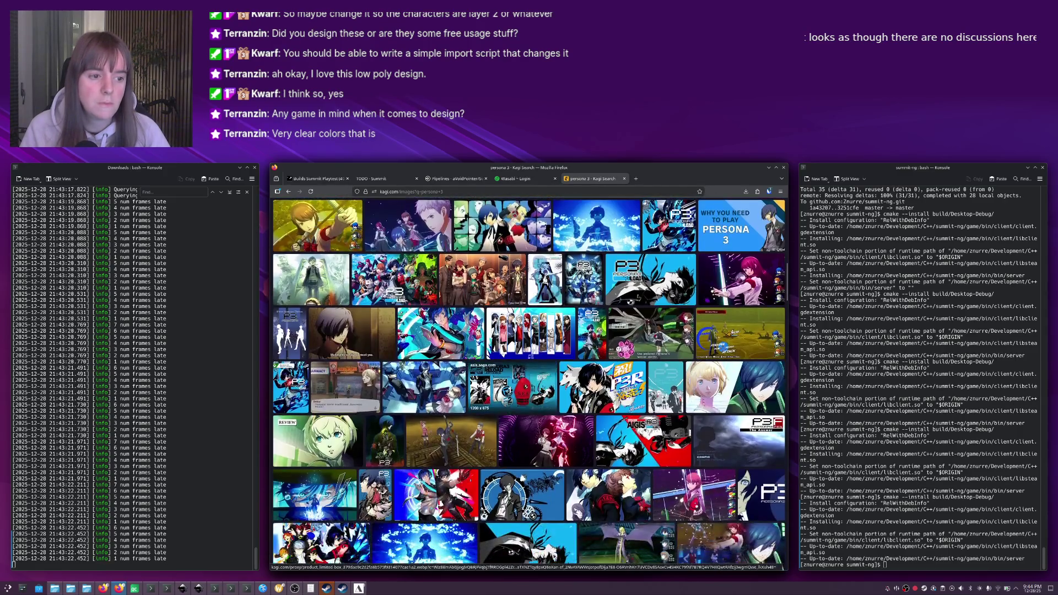
pyautogui.scroll(10, 542, 390)
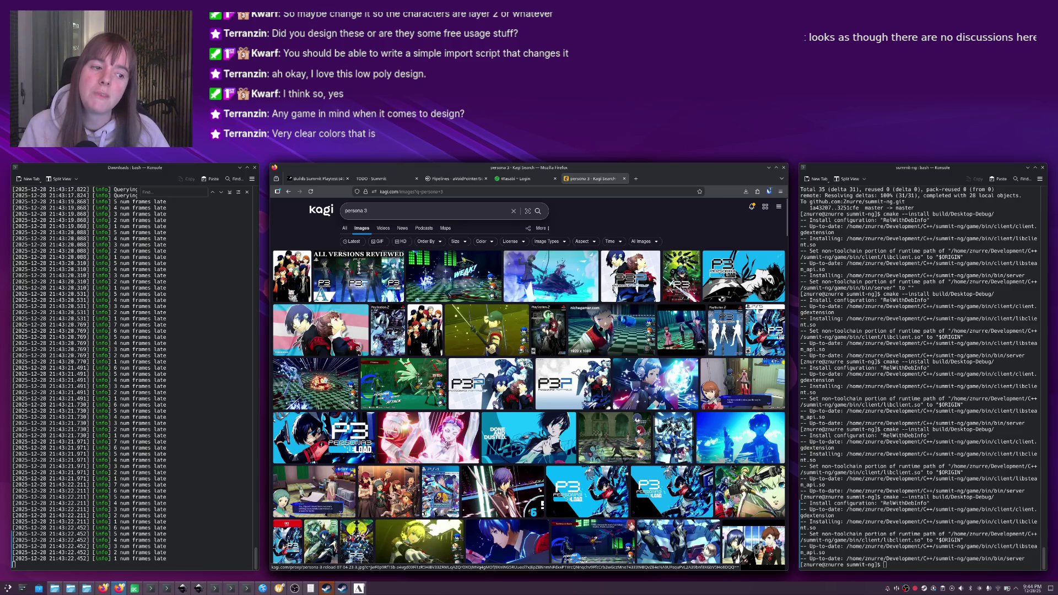
pyautogui.scroll(-5, 496, 308)
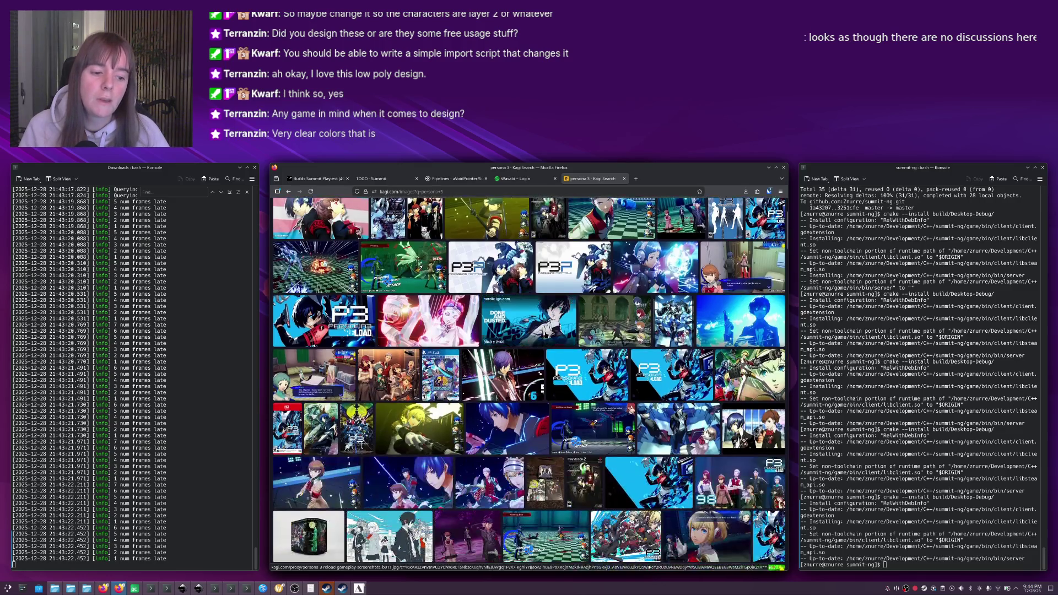
pyautogui.scroll(5, 452, 248)
# Change the query to 'persona 5' and preview the Shibuya street screenshot.
pyautogui.click(407, 215)
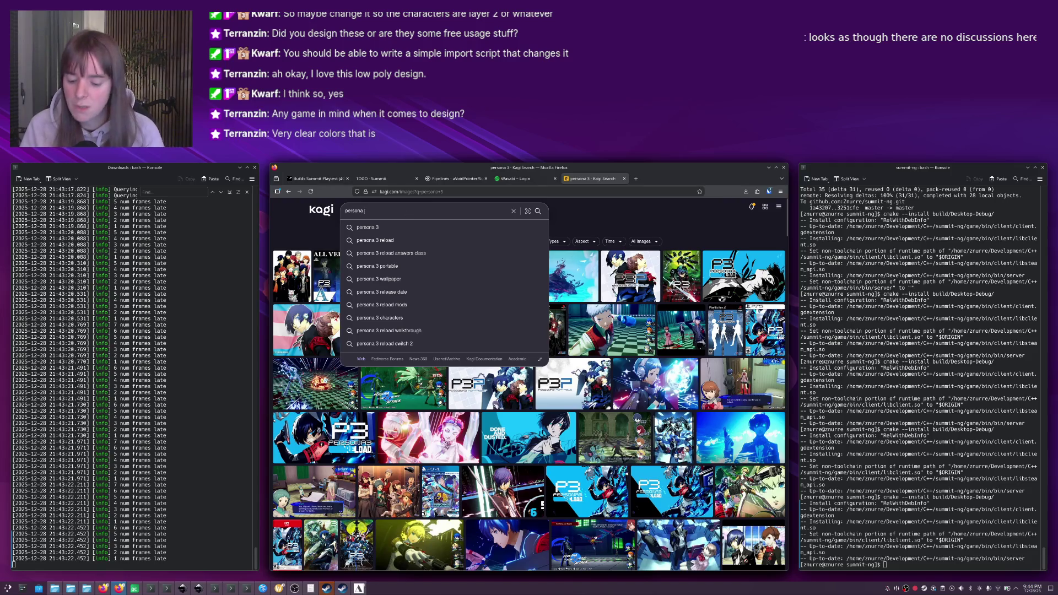
pyautogui.write('5')
pyautogui.press('Return')
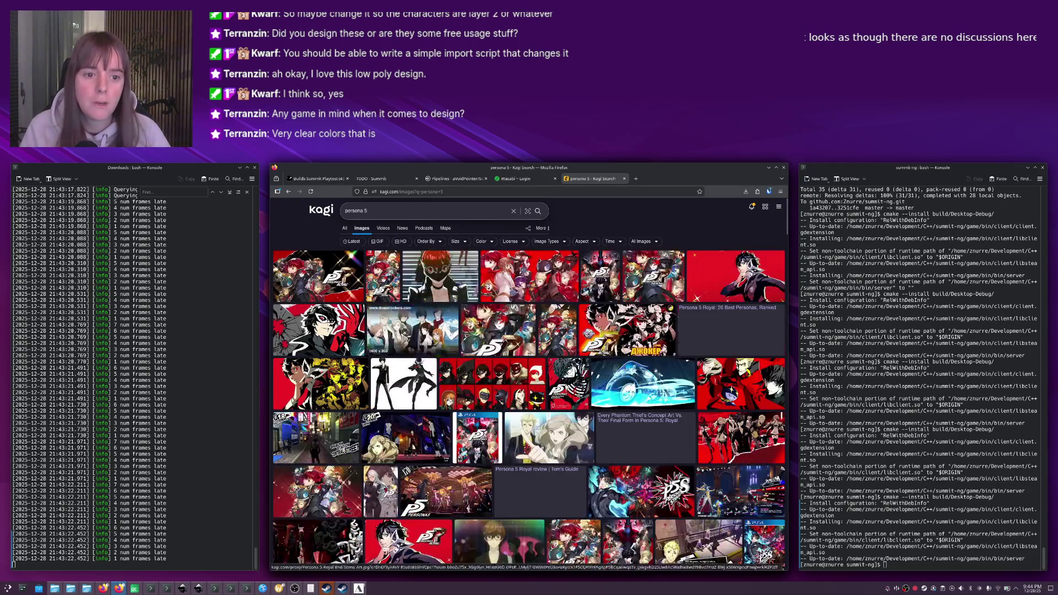
pyautogui.click(537, 484)
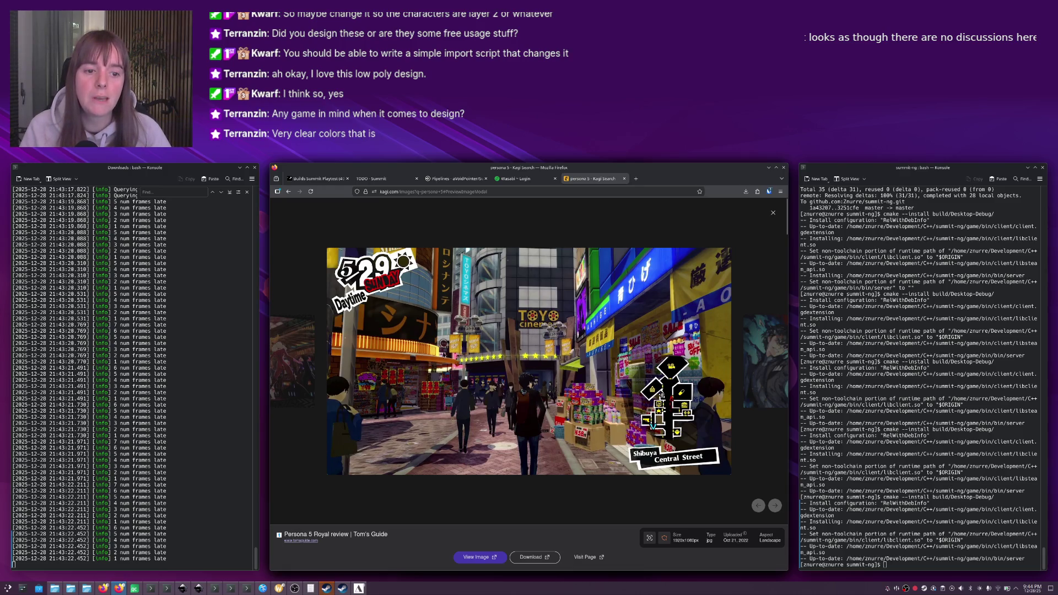
pyautogui.press('Escape')
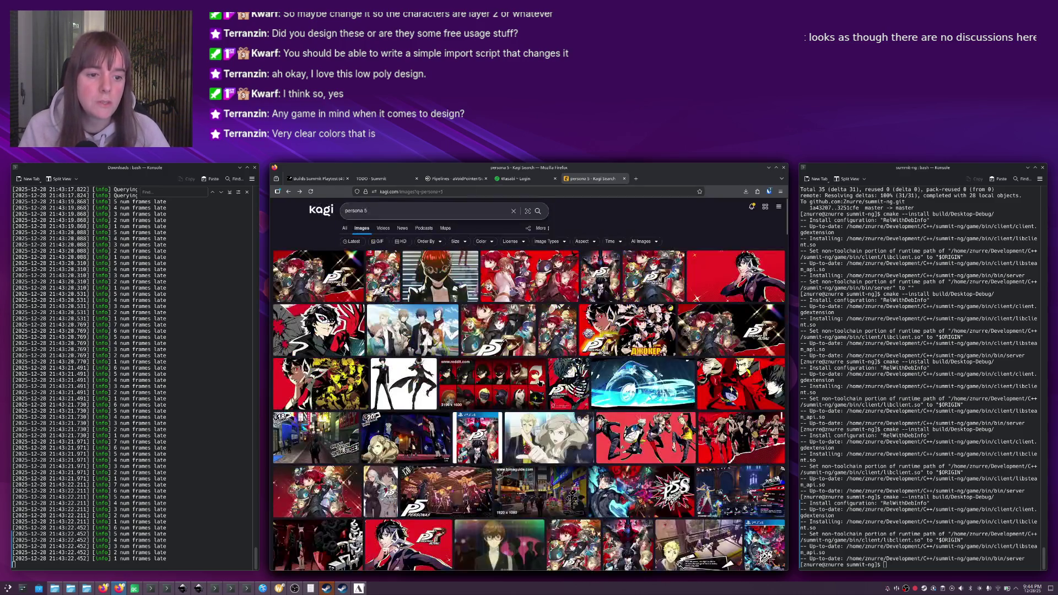
pyautogui.scroll(-5, 540, 383)
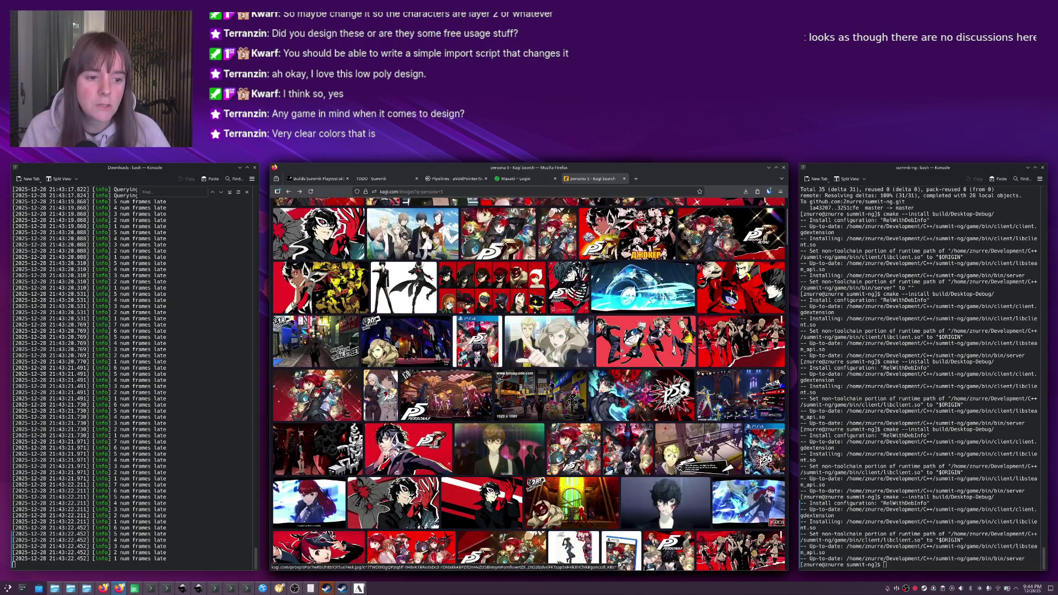
pyautogui.scroll(-3, 545, 384)
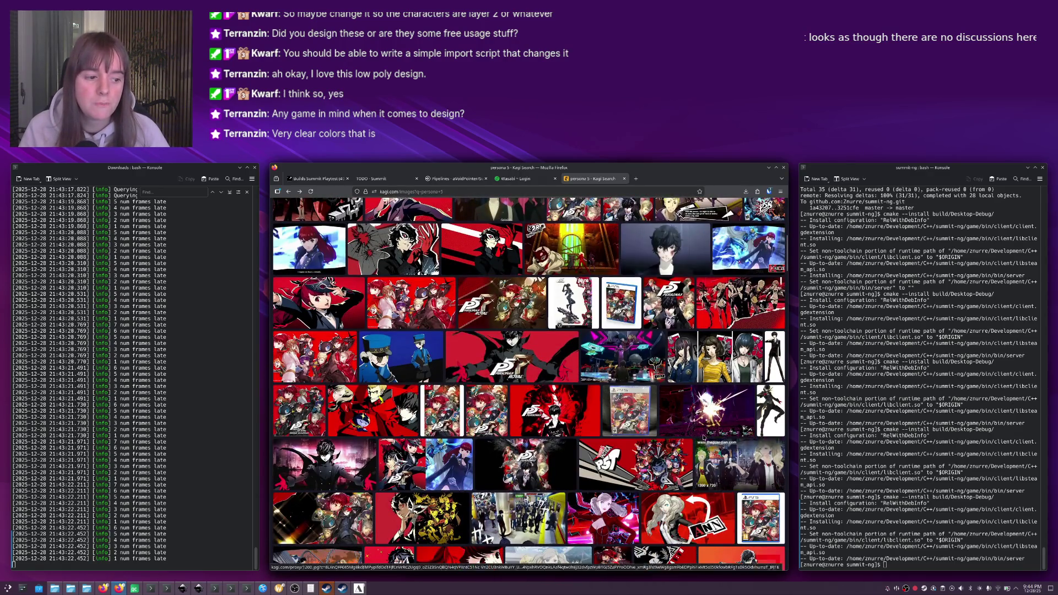
pyautogui.scroll(5, 603, 402)
pyautogui.scroll(3, 604, 400)
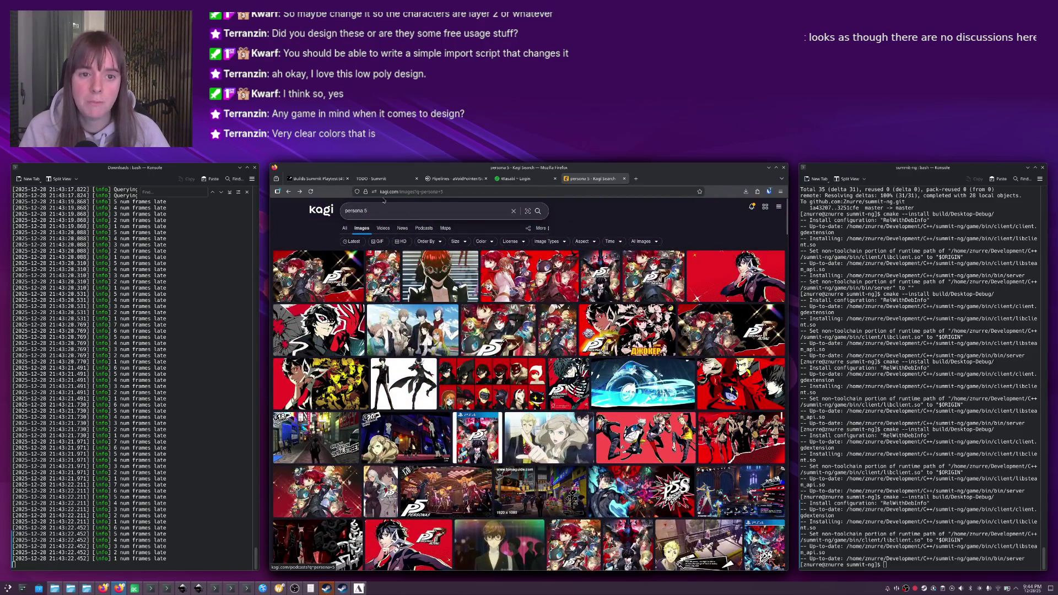
pyautogui.click(386, 210)
# Search images for 'urban jungle' and preview the graffiti building and Taipei photos.
pyautogui.write('rban')
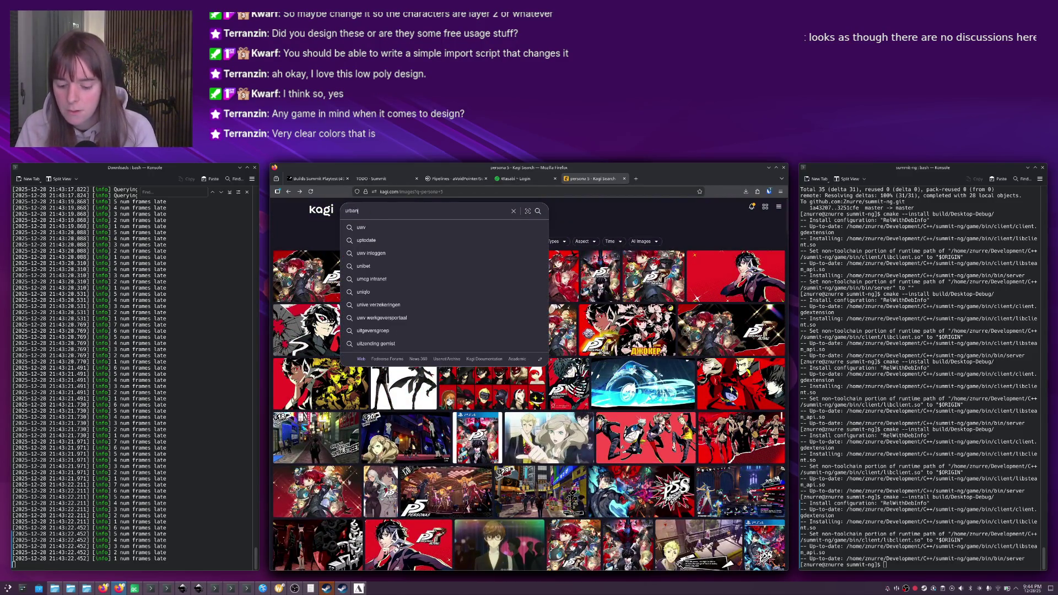
pyautogui.write(' jungle')
pyautogui.press('Return')
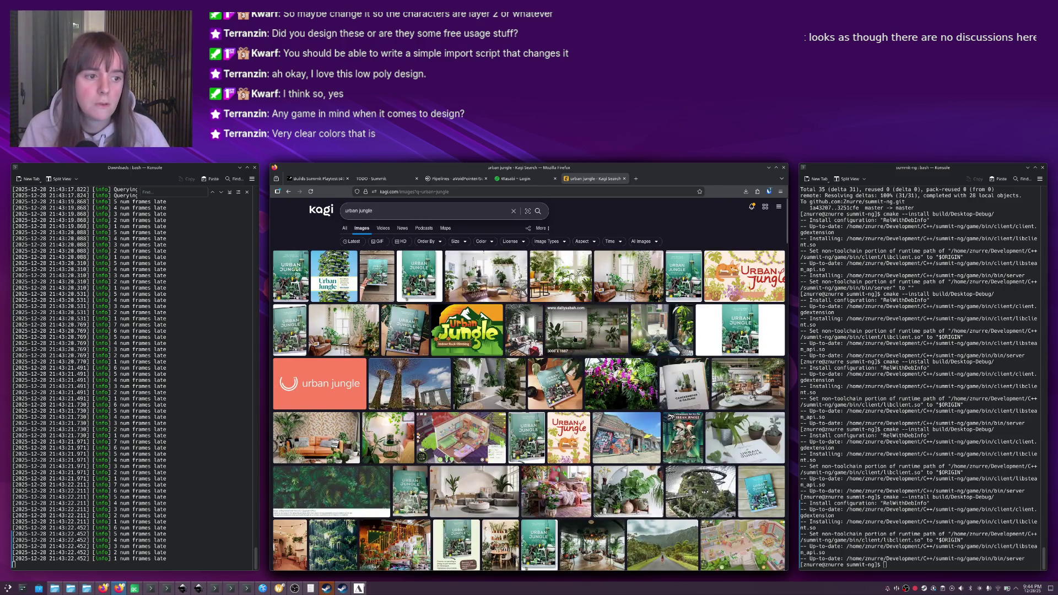
pyautogui.click(644, 445)
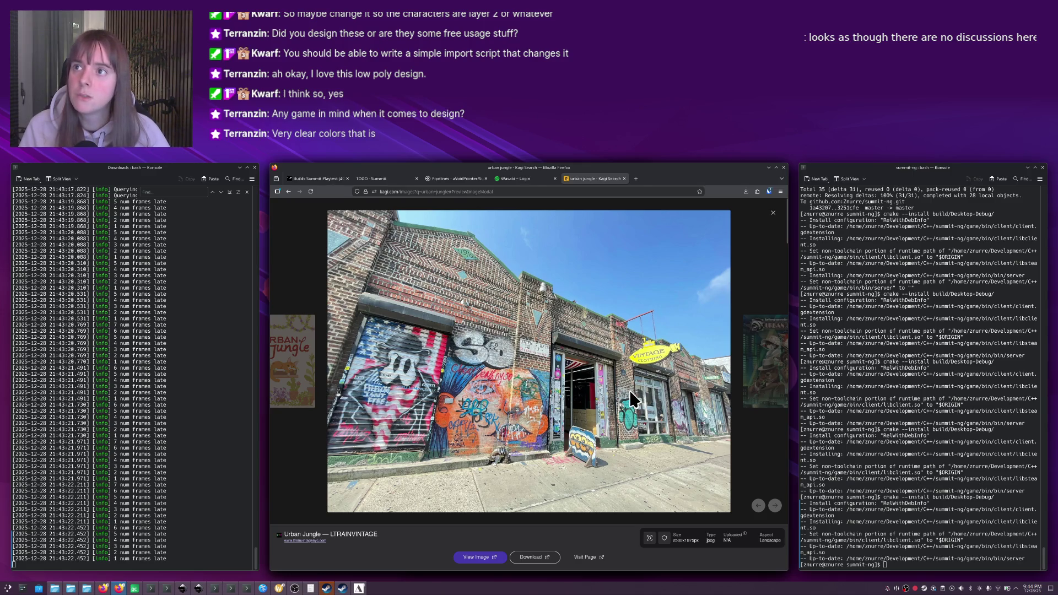
pyautogui.press('Escape')
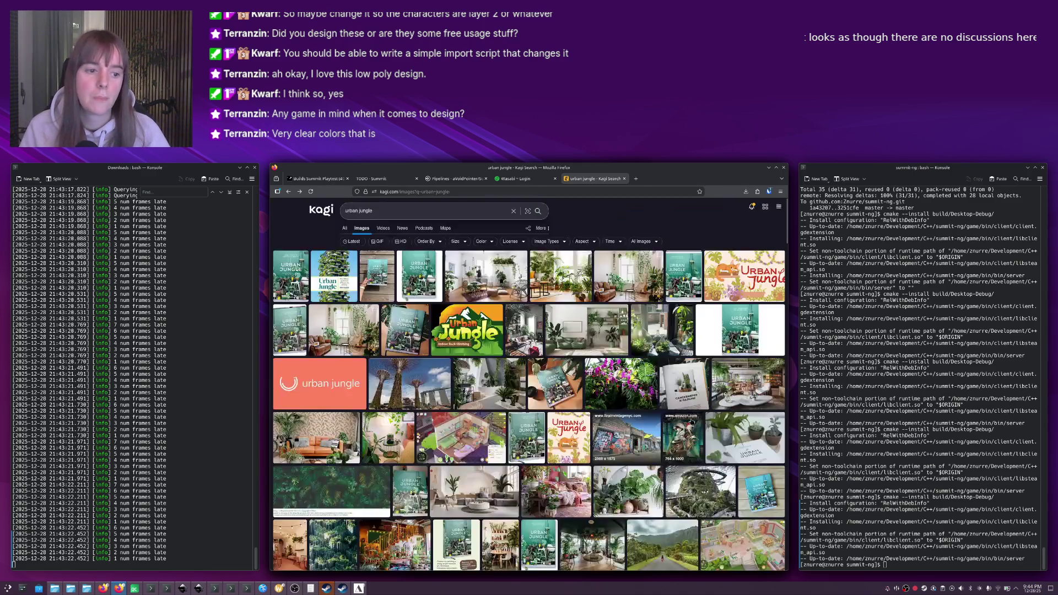
pyautogui.scroll(-3, 627, 408)
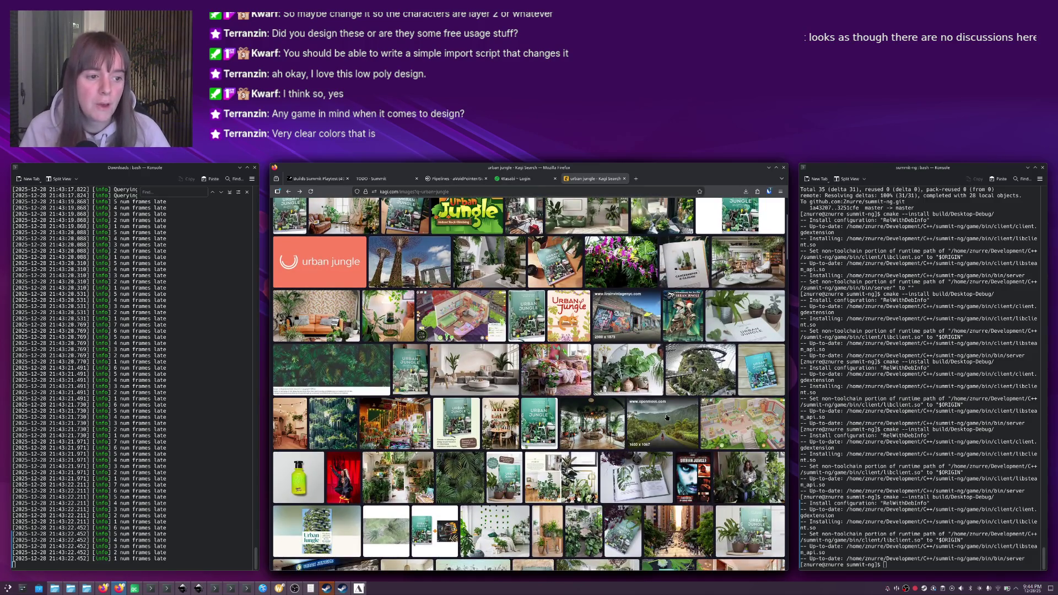
pyautogui.scroll(-2, 671, 405)
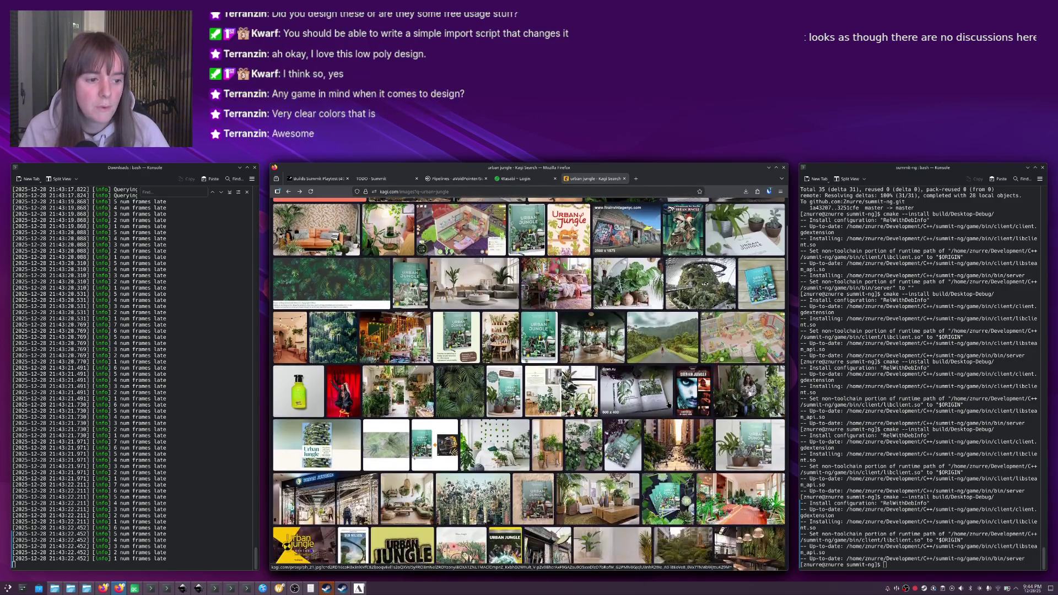
pyautogui.scroll(-2, 669, 406)
pyautogui.scroll(-3, 686, 407)
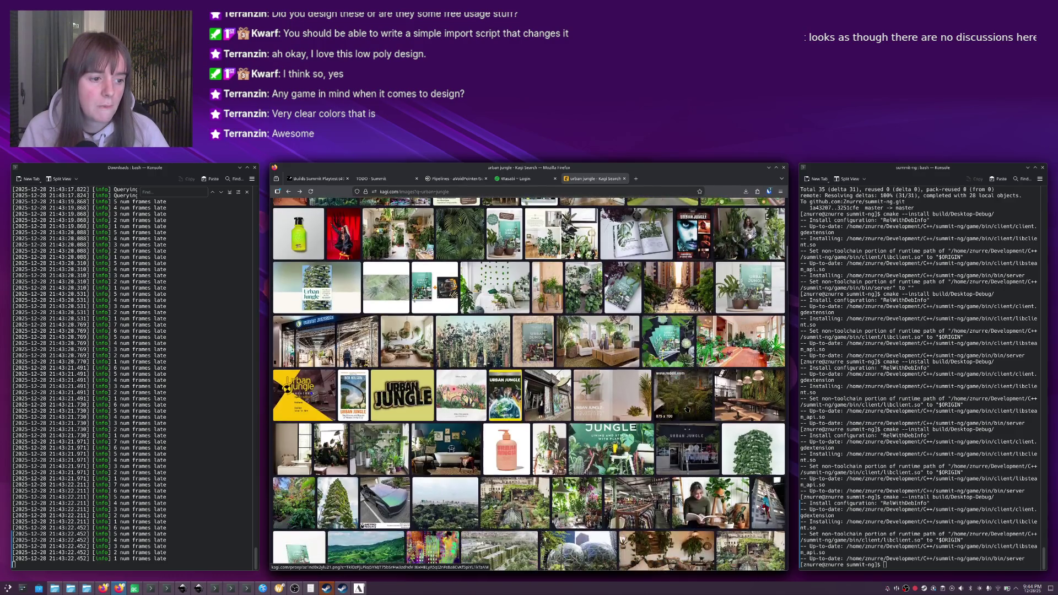
pyautogui.click(688, 405)
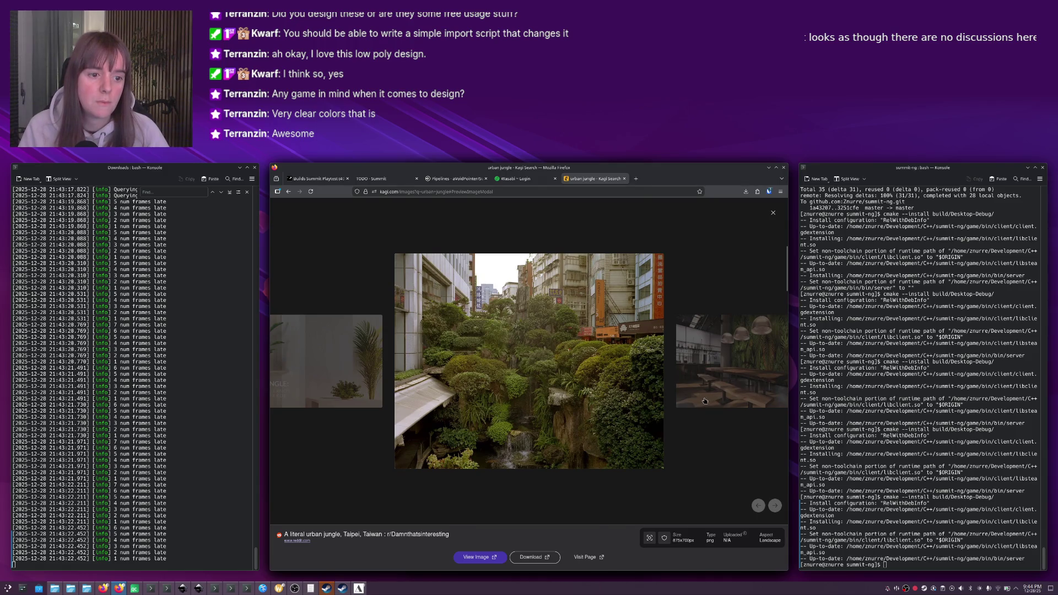
pyautogui.press('Escape')
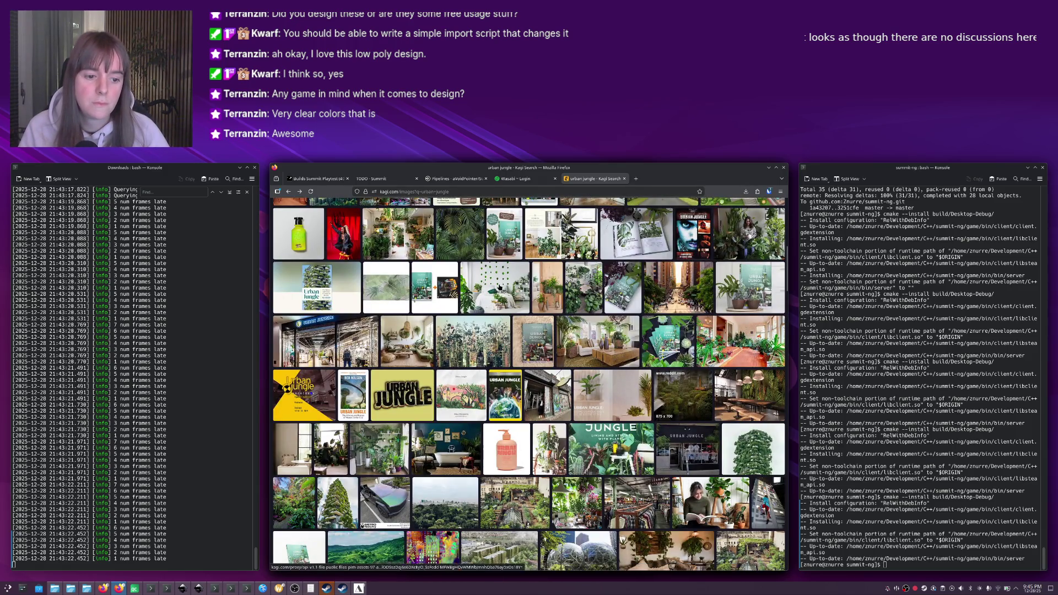
pyautogui.scroll(10, 500, 287)
# Change the query to 'urban wasteland' and enlarge results, including the overgrown lot photo.
pyautogui.click(385, 211)
pyautogui.write('urban w')
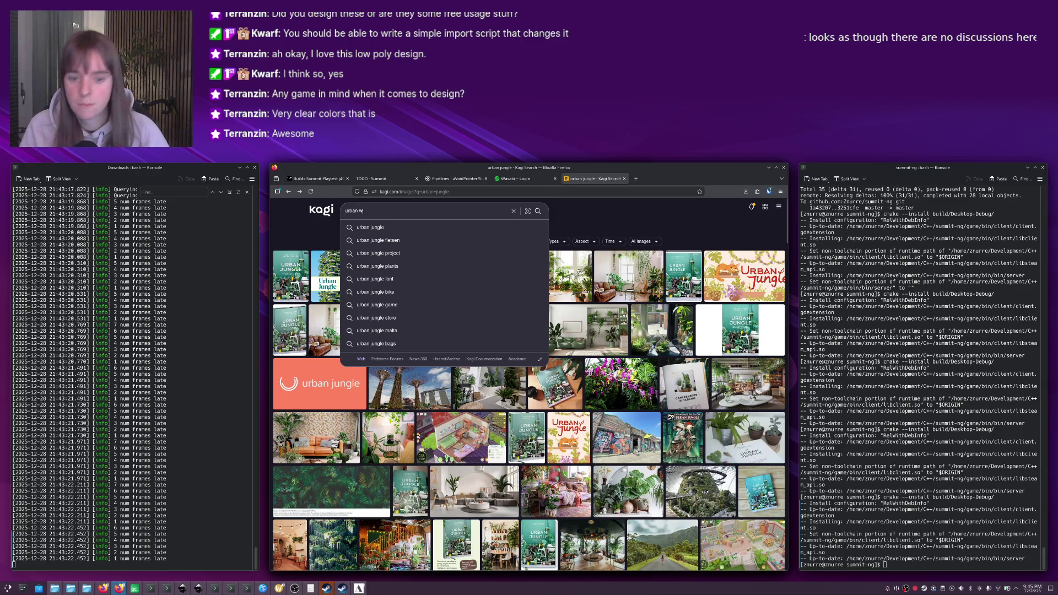
pyautogui.write('asteland')
pyautogui.press('Return')
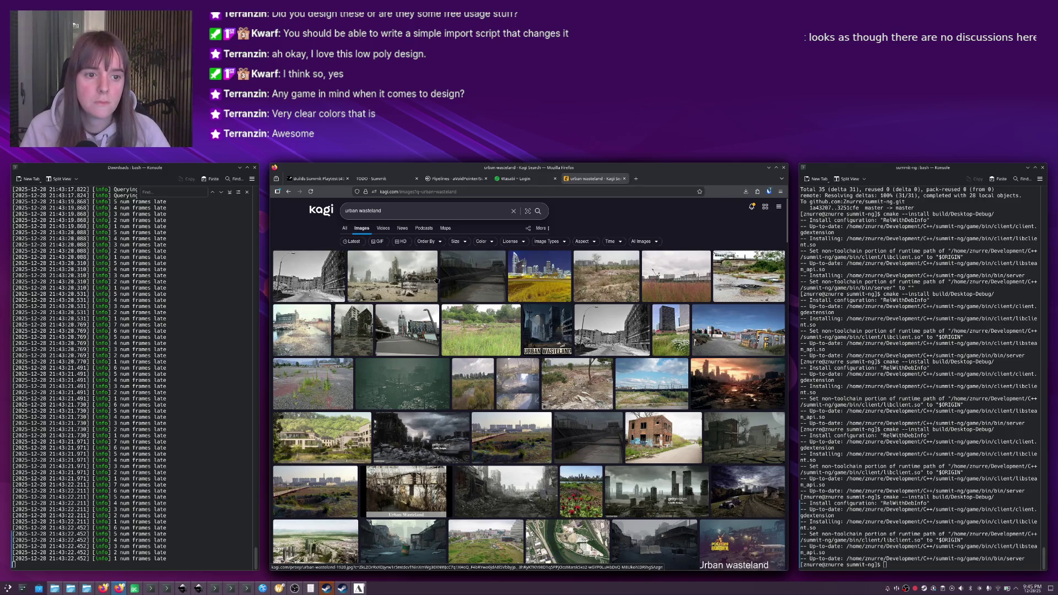
pyautogui.click(427, 278)
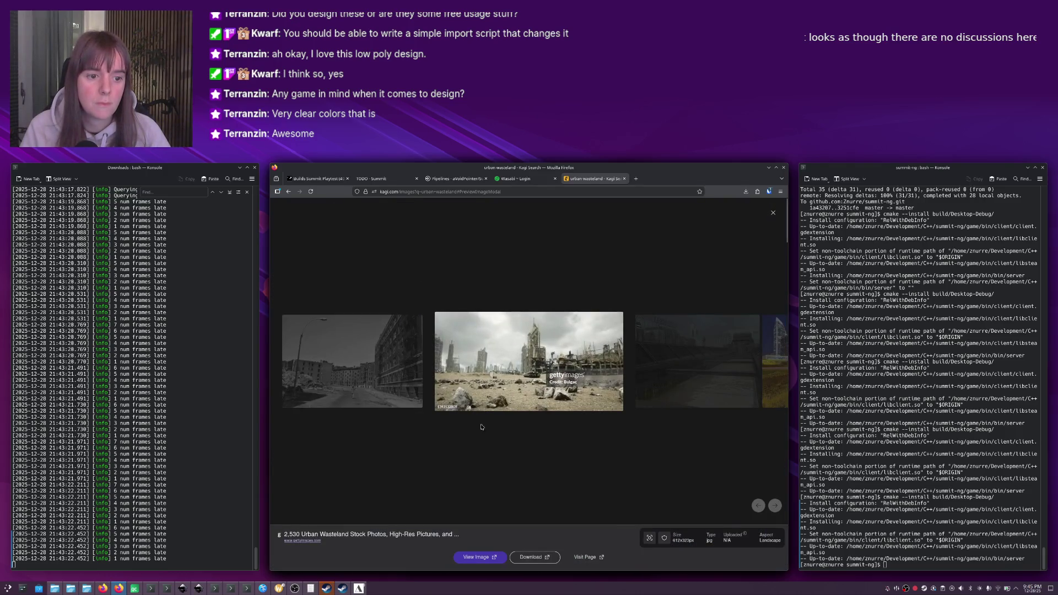
pyautogui.click(481, 427)
pyautogui.click(750, 275)
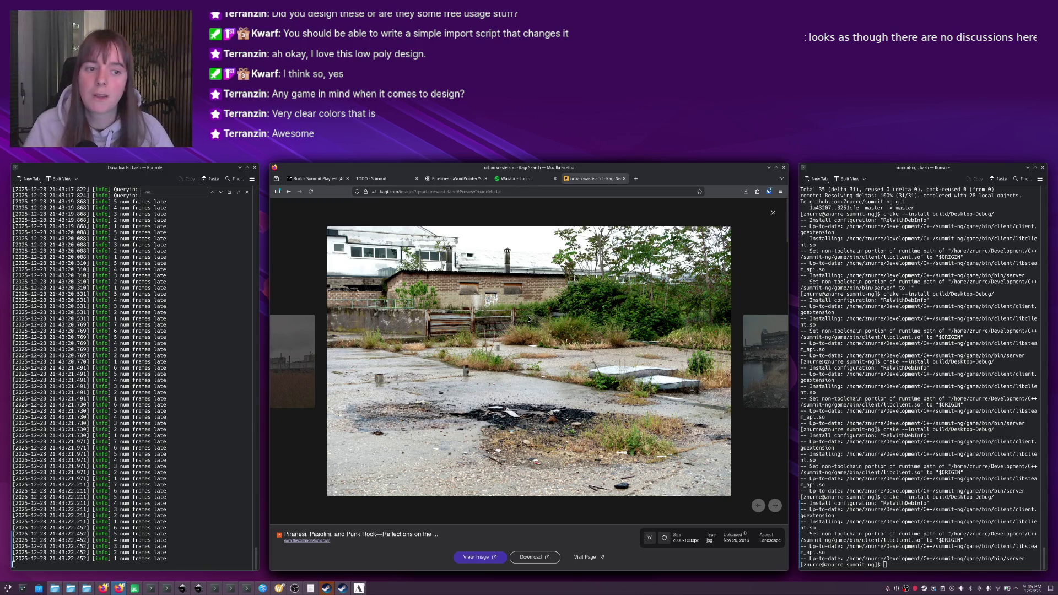
pyautogui.press('Escape')
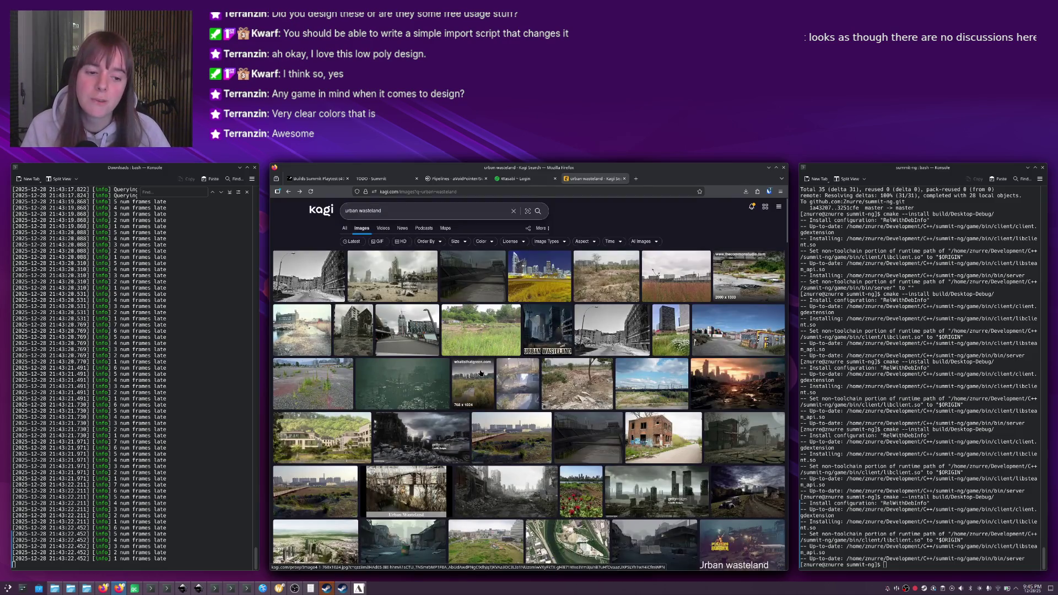
# Preview the hillside buildings image and scroll through the wasteland results.
pyautogui.scroll(-3, 546, 328)
pyautogui.click(342, 337)
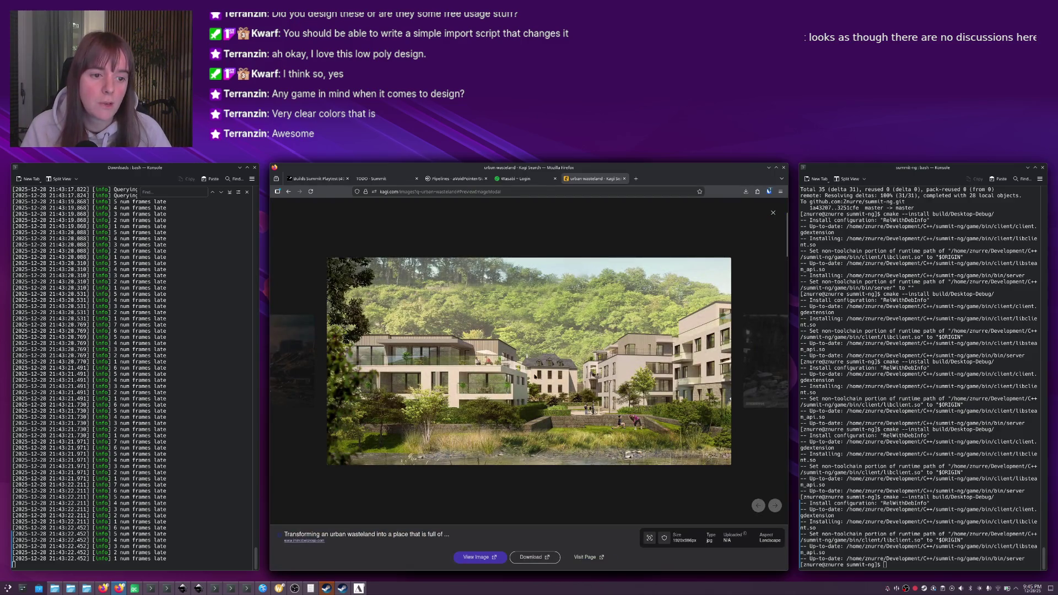
pyautogui.press('Escape')
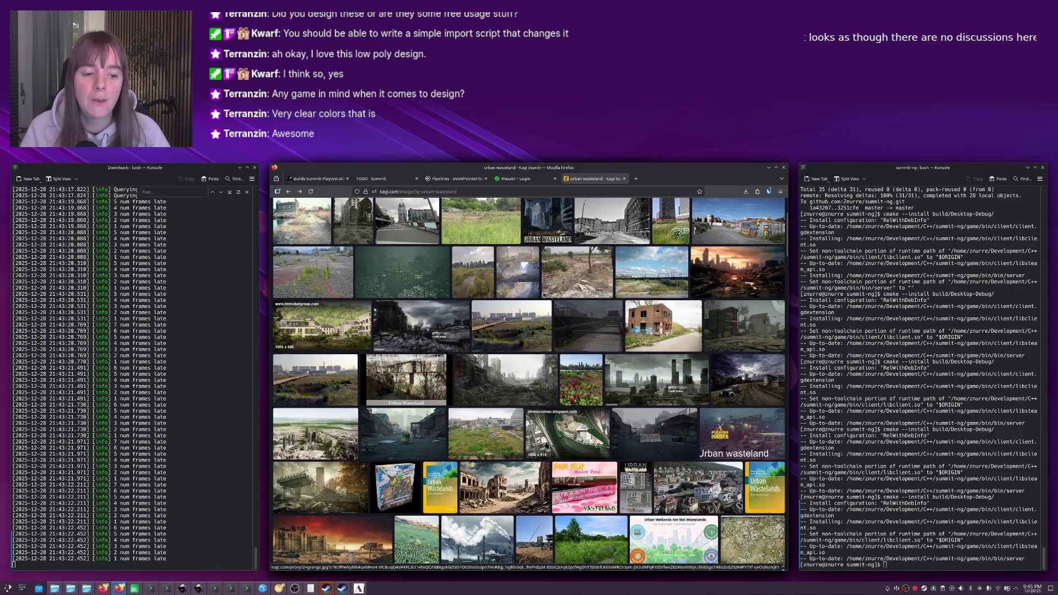
pyautogui.scroll(-3, 531, 442)
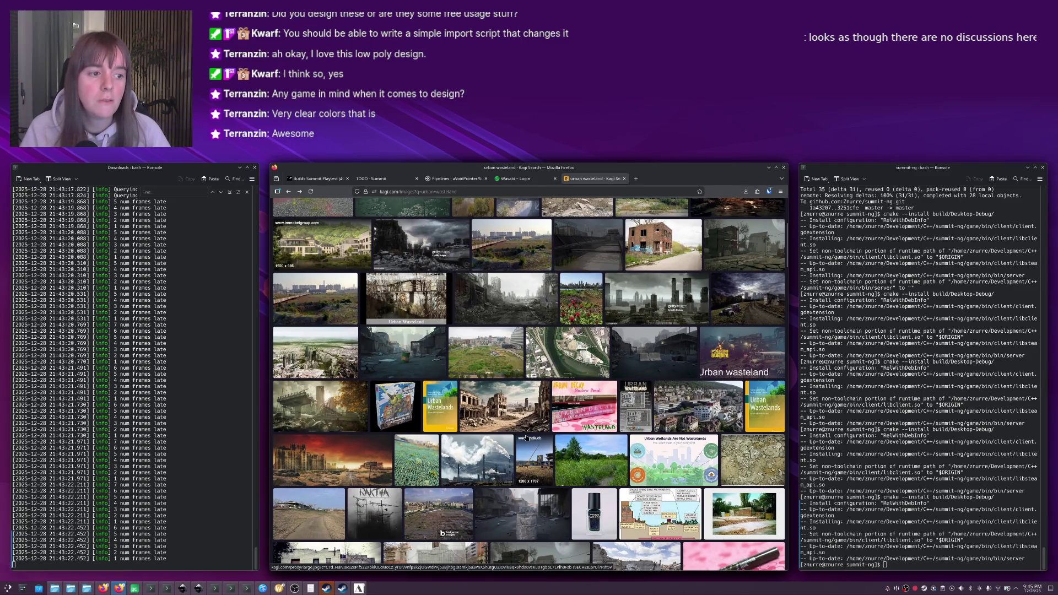
pyautogui.scroll(2, 529, 439)
pyautogui.scroll(3, 572, 436)
pyautogui.scroll(3, 572, 436)
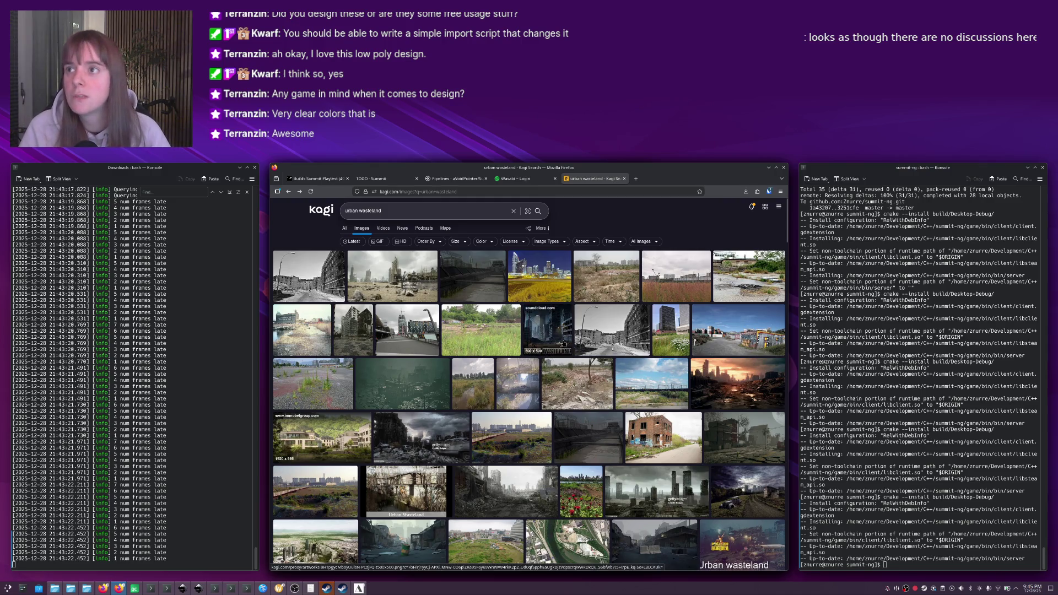
# Show the CircleCI Pipelines page, then bring the Summit debug game window to the front.
pyautogui.click(463, 180)
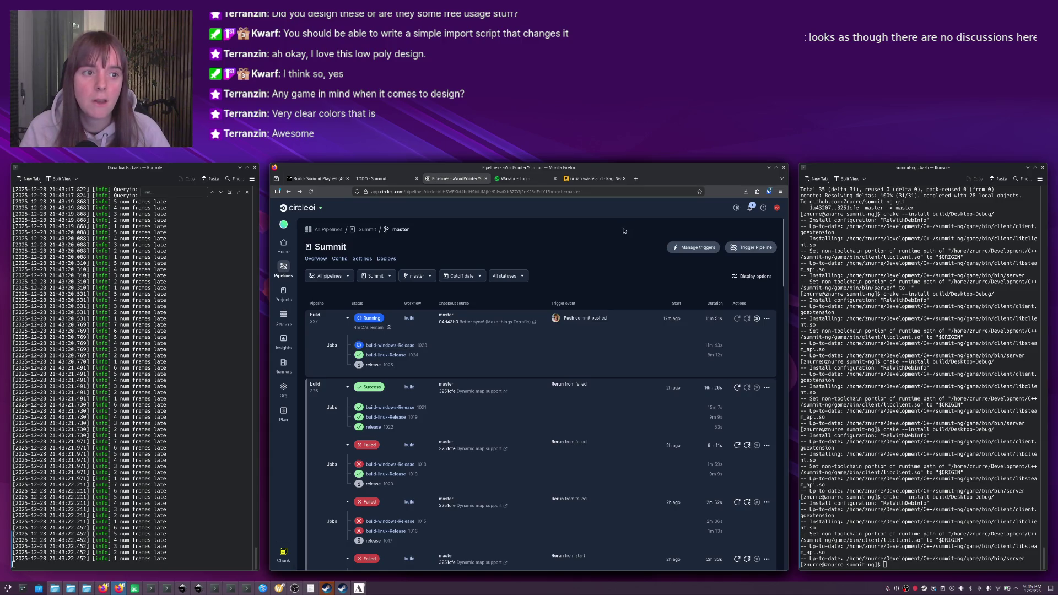
pyautogui.hotkey('alt', 'Tab')
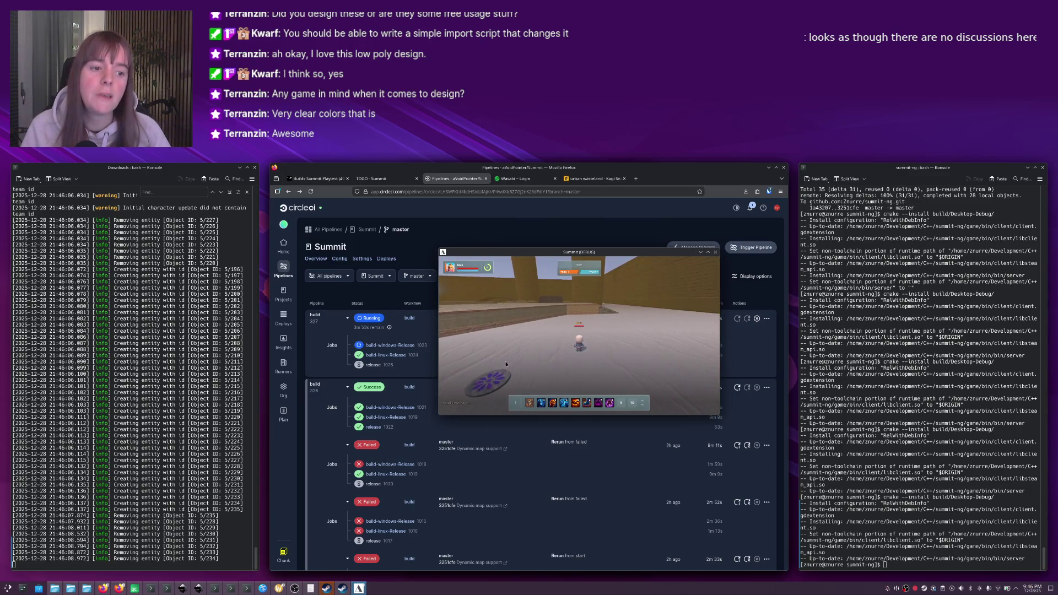
# Place a crystal beside the character, target it, and orbit the camera around it.
pyautogui.click(549, 355)
pyautogui.click(560, 326)
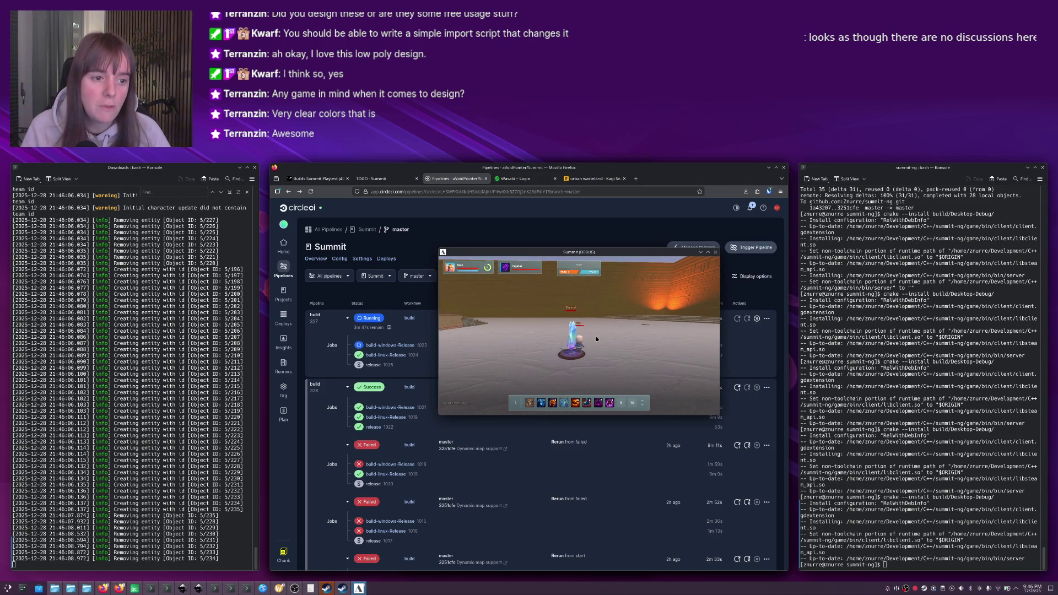
pyautogui.scroll(3, 584, 331)
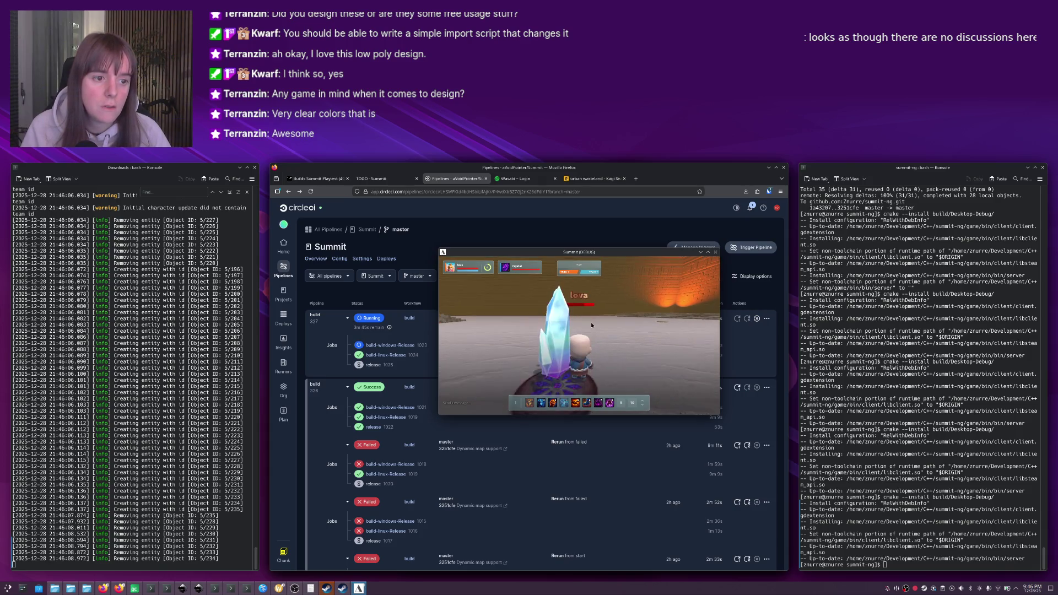
pyautogui.click(591, 325)
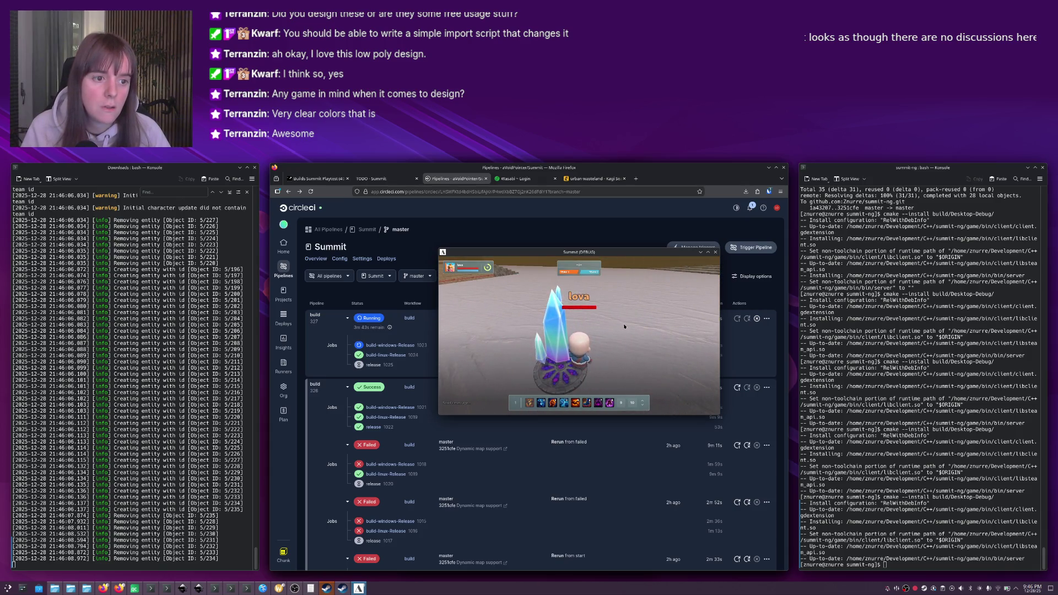
pyautogui.click(567, 319)
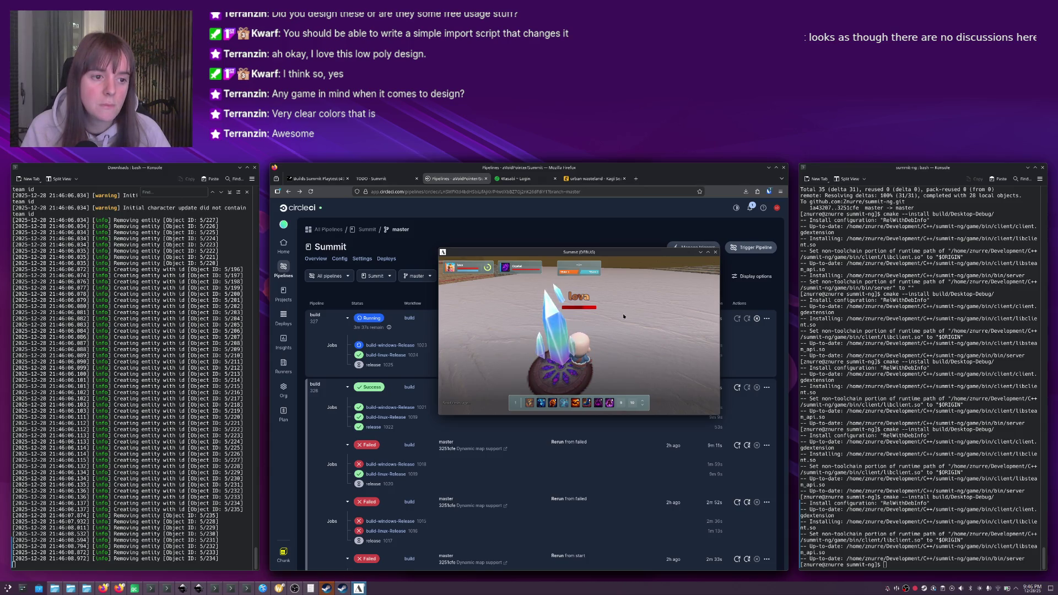
pyautogui.moveTo(623, 316)
pyautogui.mouseDown()
pyautogui.moveTo(544, 312)
pyautogui.moveTo(655, 321)
pyautogui.moveTo(638, 313)
pyautogui.moveTo(581, 323)
pyautogui.mouseUp()
pyautogui.press('Tab')
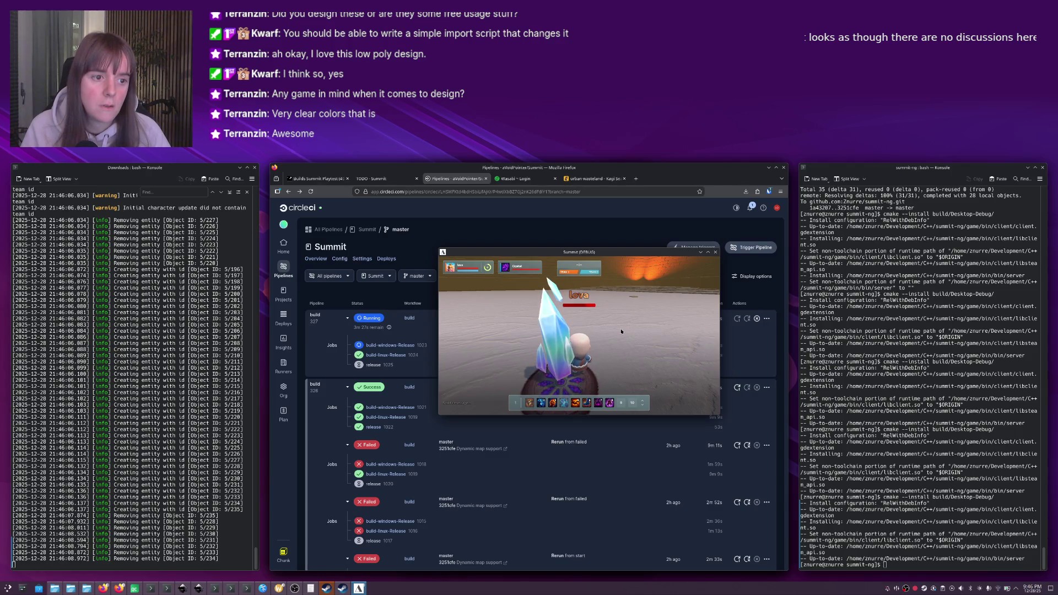
pyautogui.hotkey('alt', 'Tab')
pyautogui.hotkey('alt', 'Tab')
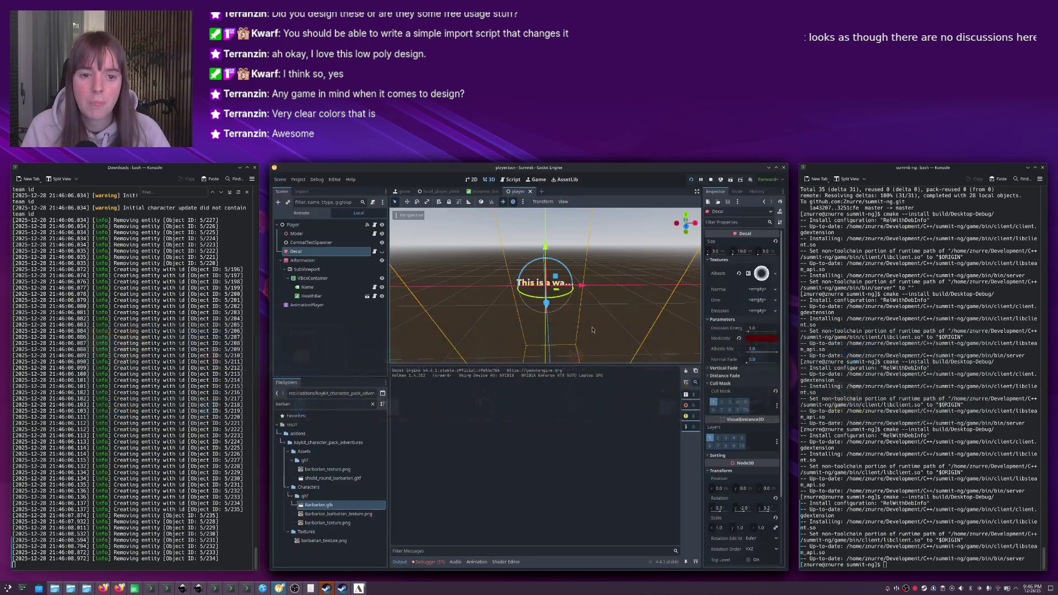
# Select the SubViewport in the player scene and untick layer 2 in its Canvas Cull Mask.
pyautogui.click(308, 261)
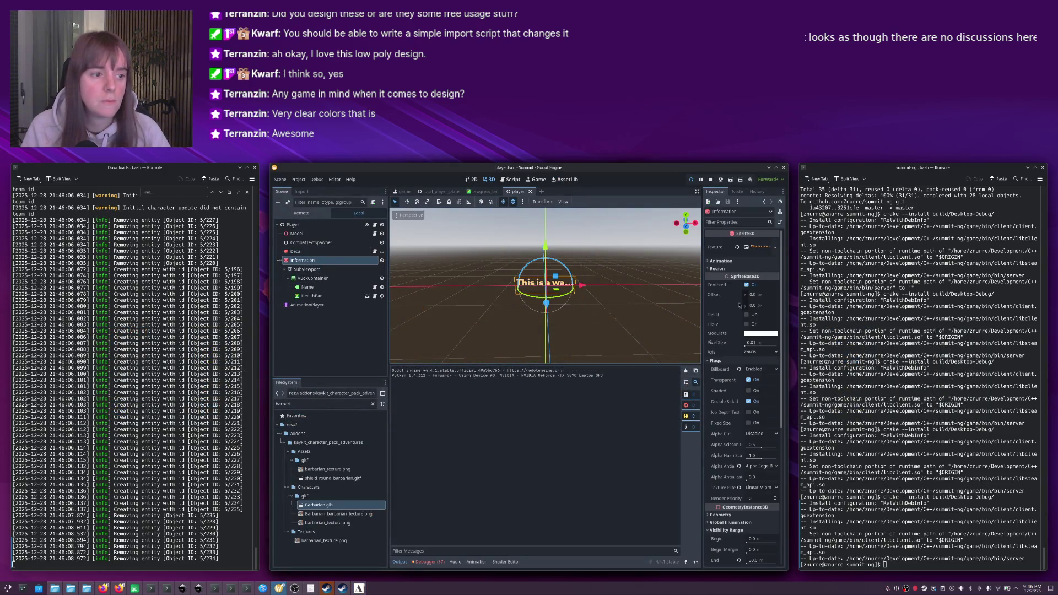
pyautogui.moveTo(779, 408); pyautogui.dragTo(778, 492)
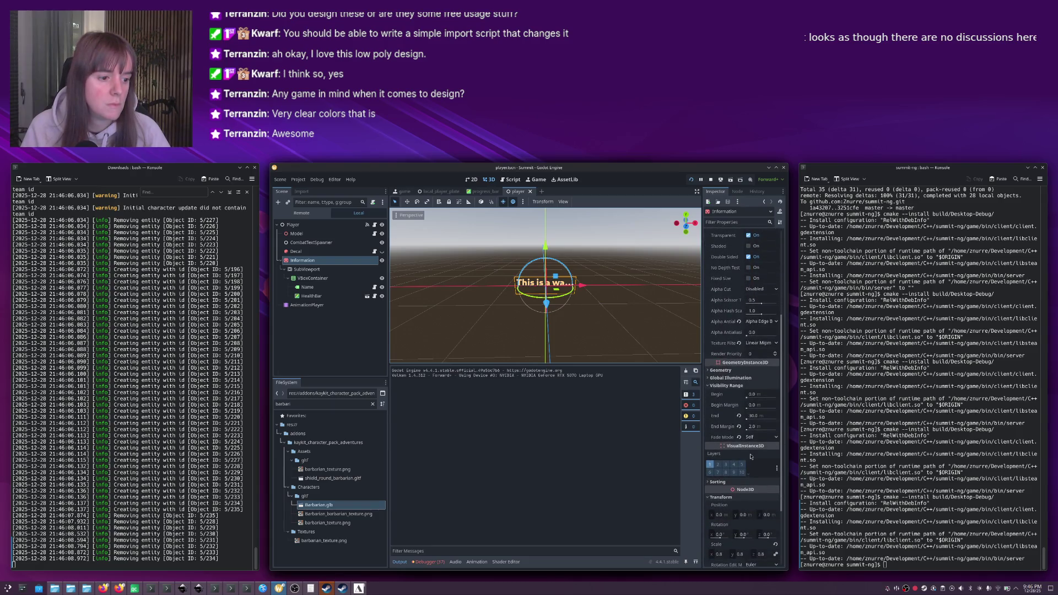
pyautogui.click(310, 269)
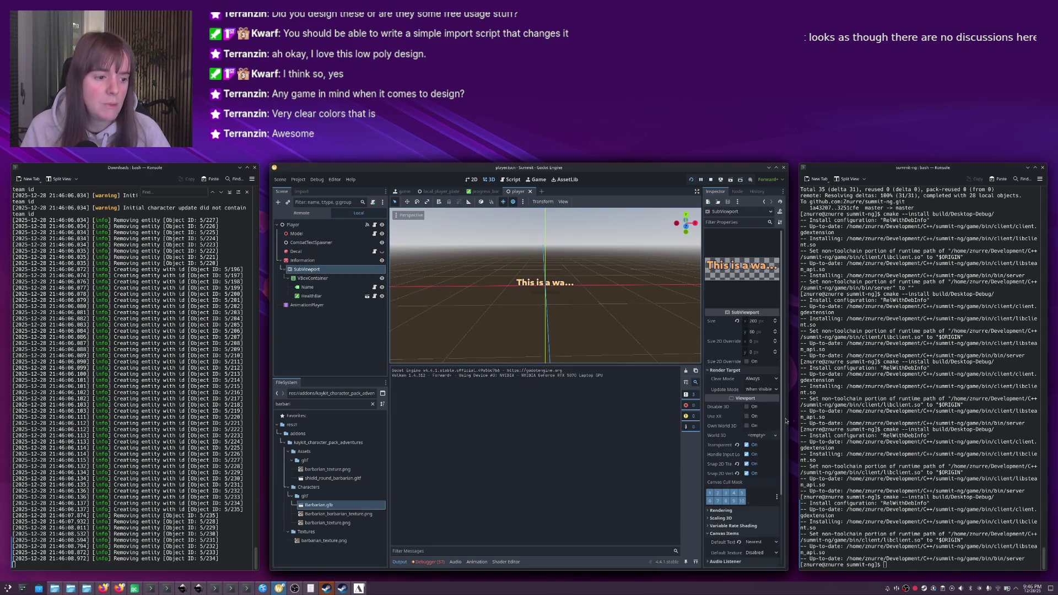
pyautogui.click(718, 493)
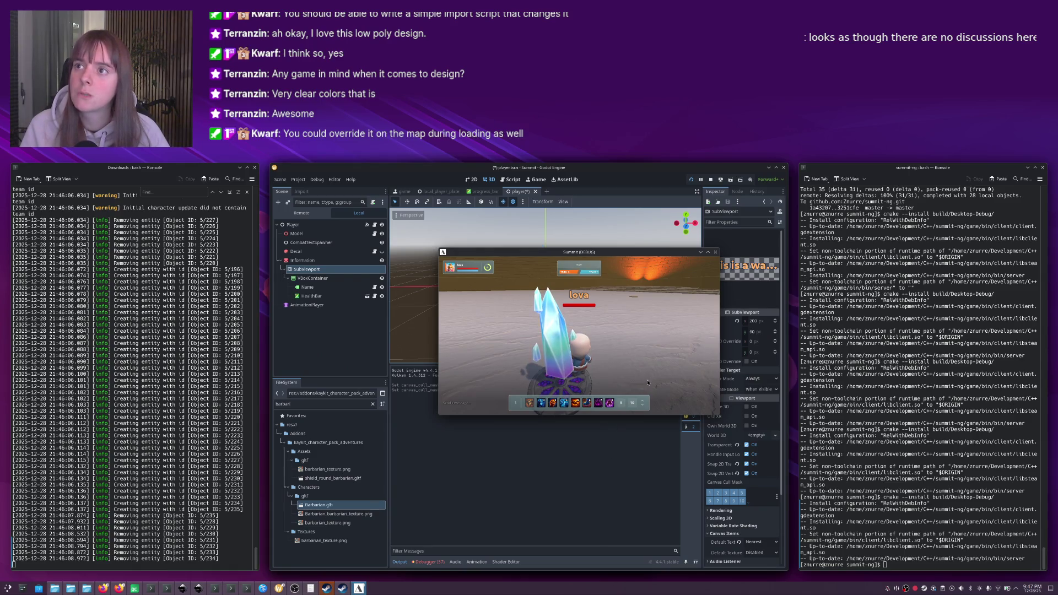
pyautogui.moveTo(634, 367); pyautogui.dragTo(597, 363)
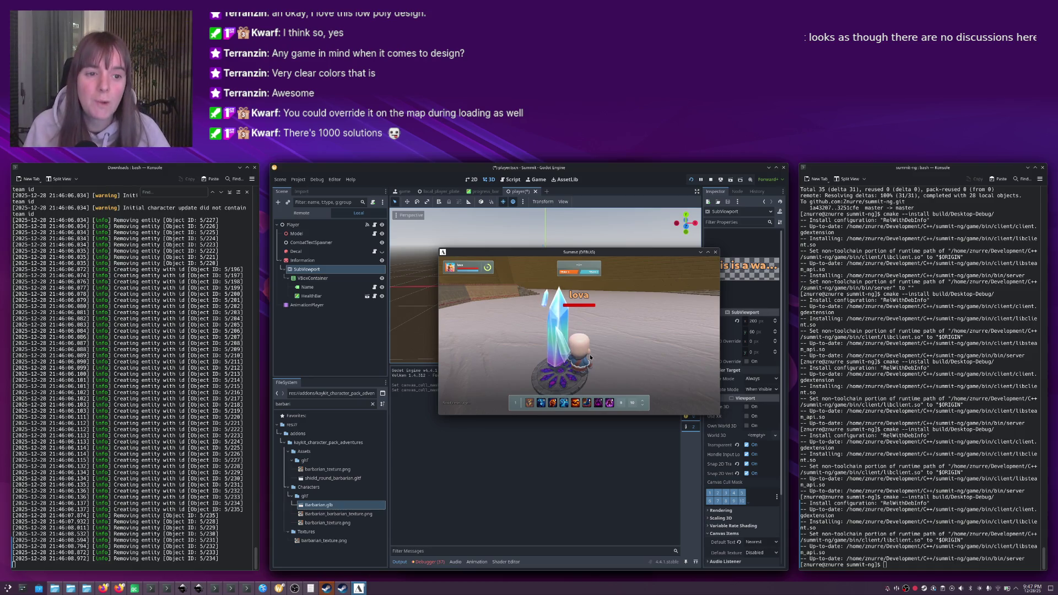
# Open the build-windows-Release (1023) job log in the CircleCI Summit pipeline.
pyautogui.hotkey('alt', 'Tab')
pyautogui.hotkey('alt', 'Tab')
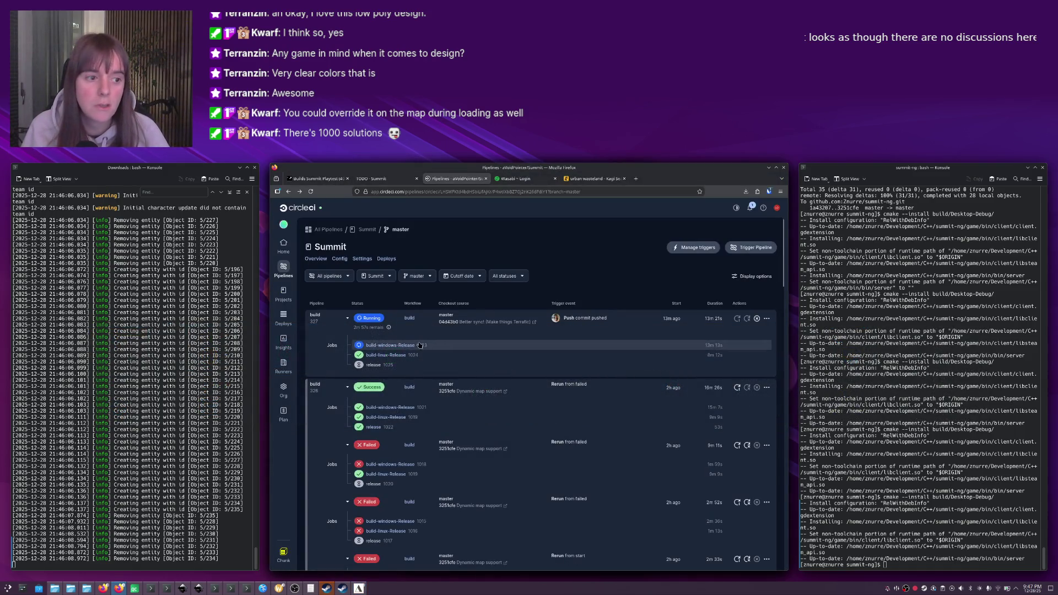
pyautogui.hotkey('alt', 'Tab')
pyautogui.hotkey('alt', 'Tab')
pyautogui.hotkey('alt', 'Tab')
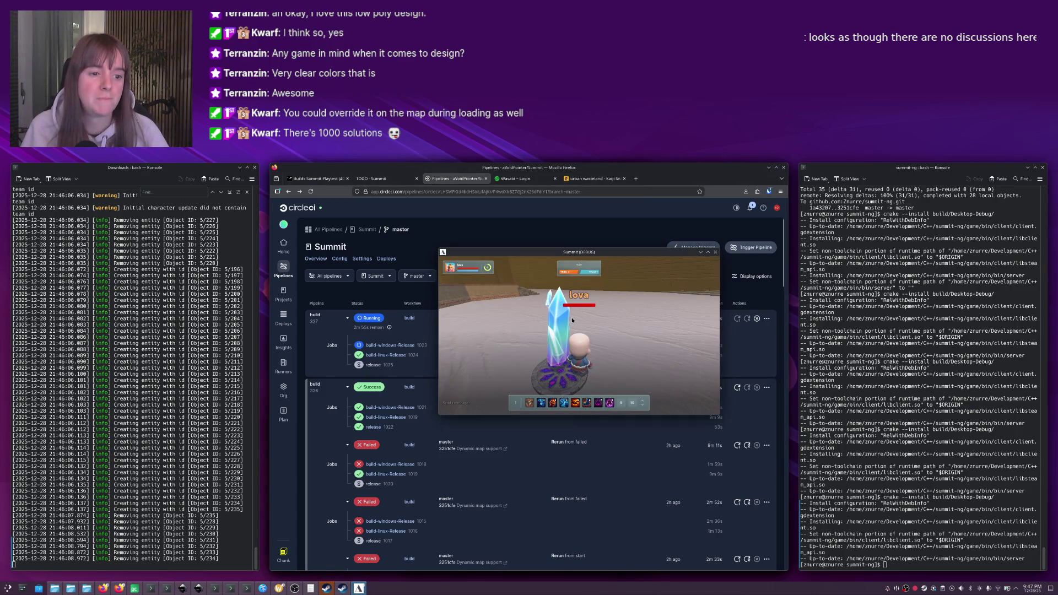
pyautogui.click(386, 345)
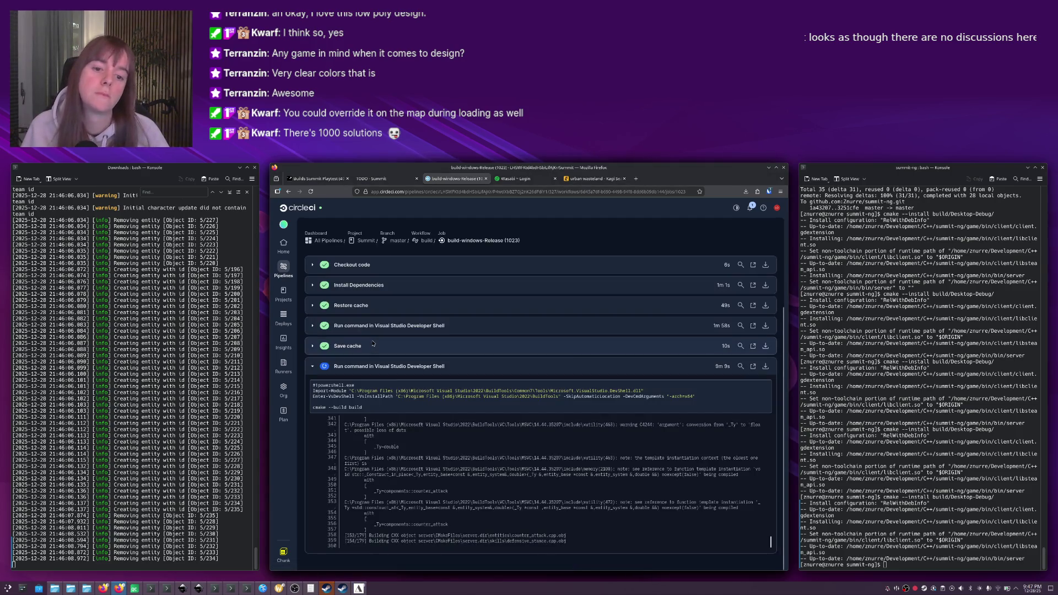
pyautogui.hotkey('alt', 'Tab')
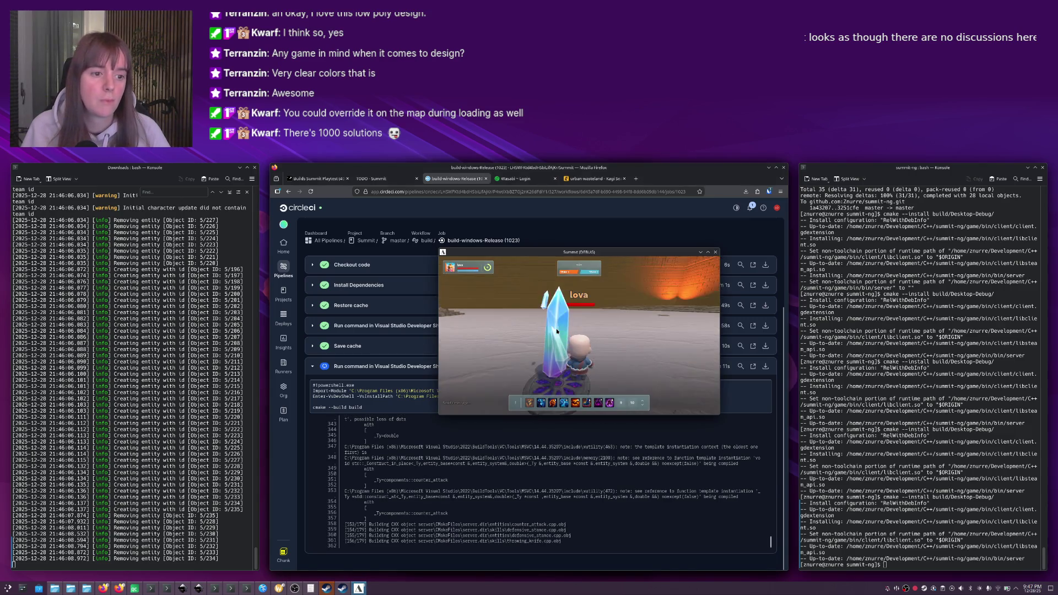
pyautogui.moveTo(568, 329)
pyautogui.mouseDown()
pyautogui.moveTo(600, 325)
pyautogui.moveTo(573, 329)
pyautogui.moveTo(620, 345)
pyautogui.moveTo(620, 331)
pyautogui.moveTo(574, 319)
pyautogui.moveTo(601, 337)
pyautogui.moveTo(573, 328)
pyautogui.mouseUp()
pyautogui.hotkey('alt', 'Tab')
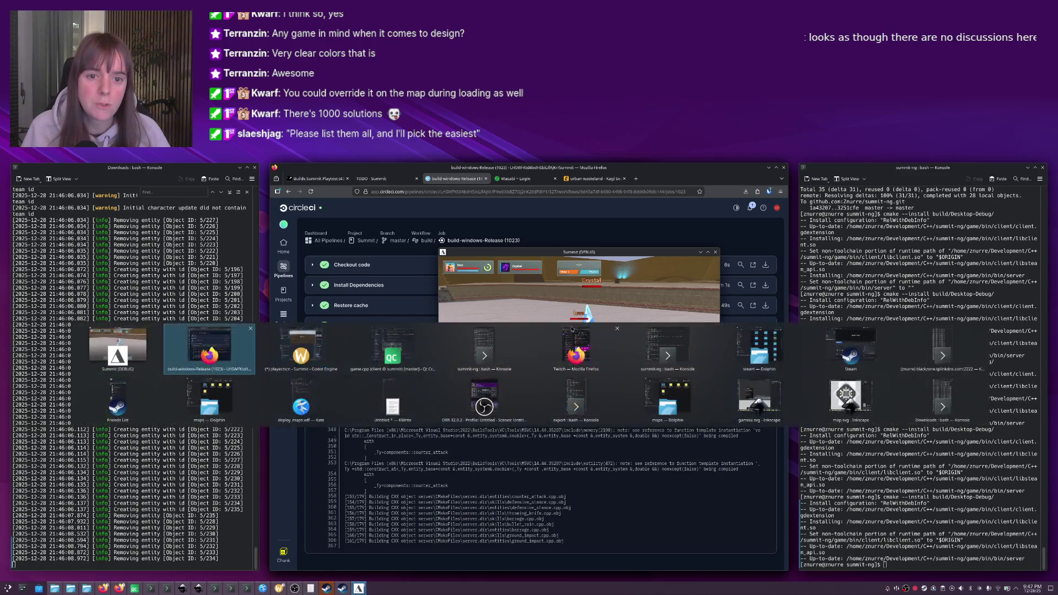
pyautogui.hotkey('alt', 'Tab')
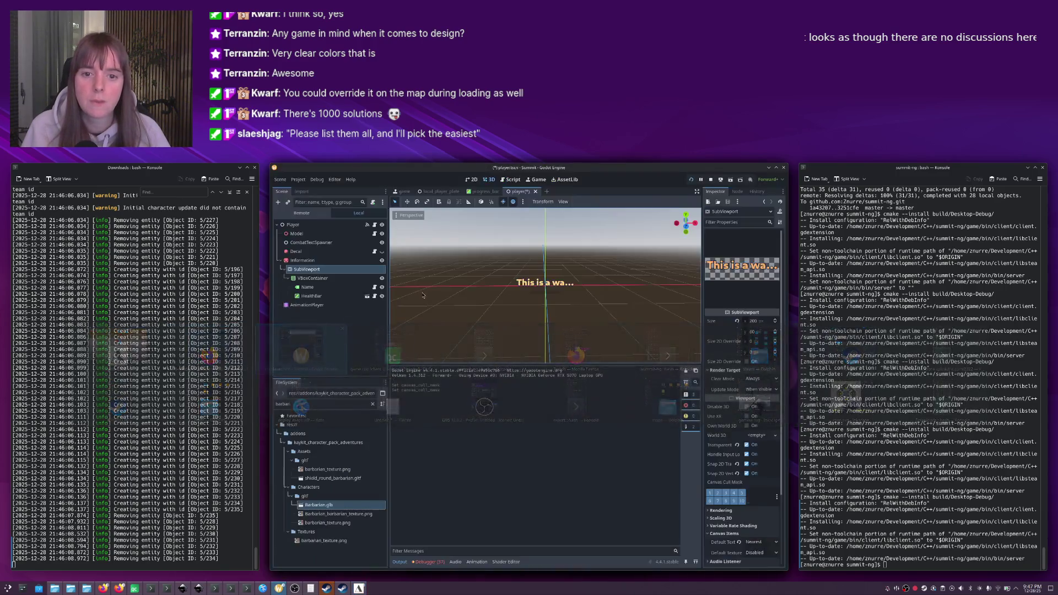
# Select the Information node and enable render layer 2 under VisualInstance3D Layers.
pyautogui.click(302, 260)
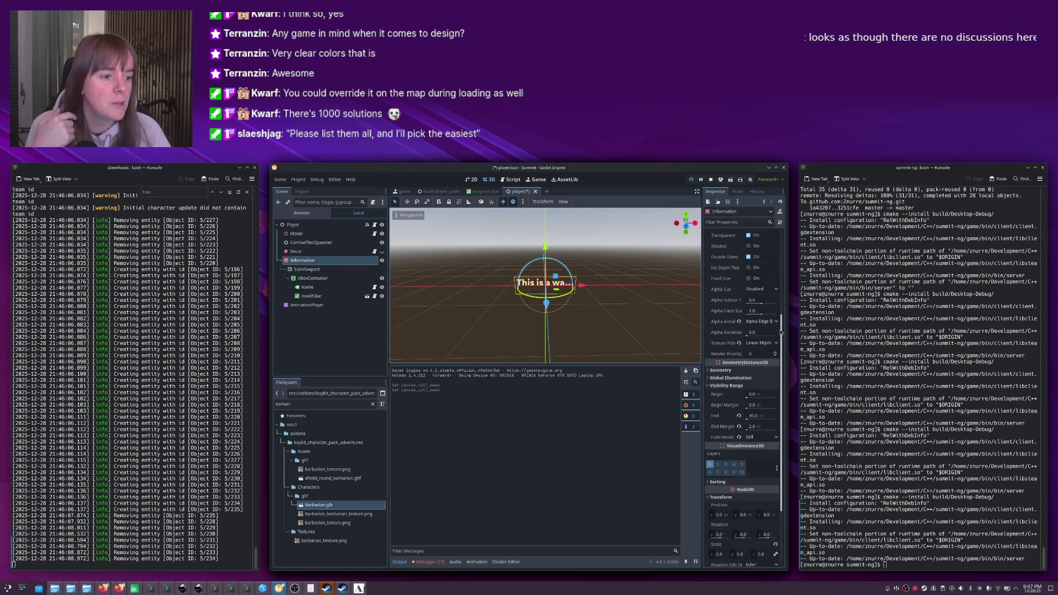
pyautogui.scroll(-2, 779, 355)
pyautogui.moveTo(779, 354); pyautogui.dragTo(778, 394)
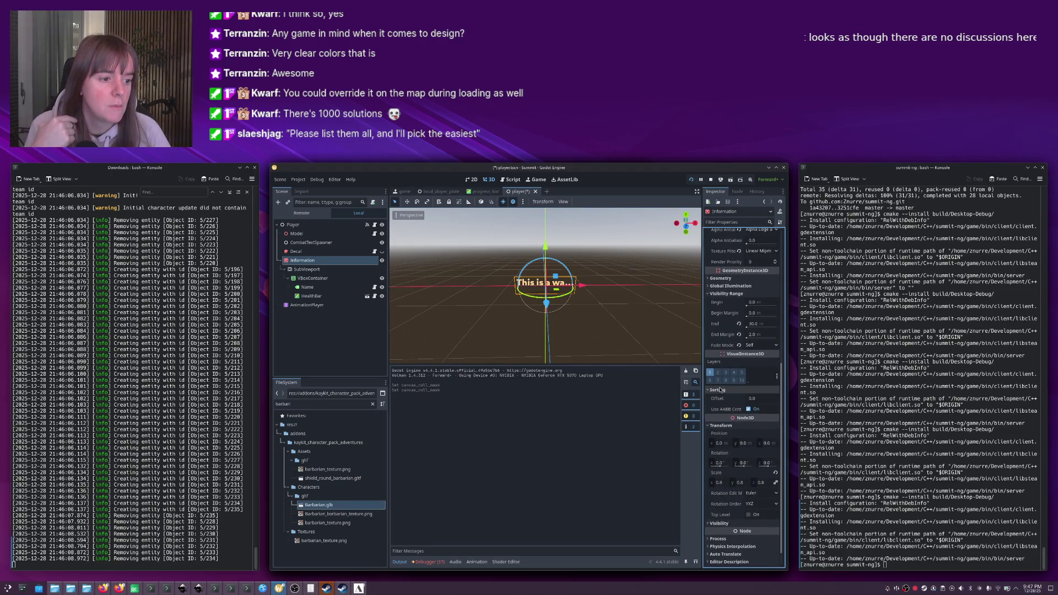
pyautogui.moveTo(781, 388)
pyautogui.mouseDown()
pyautogui.moveTo(804, 246)
pyautogui.moveTo(796, 353)
pyautogui.mouseUp()
pyautogui.click(725, 340)
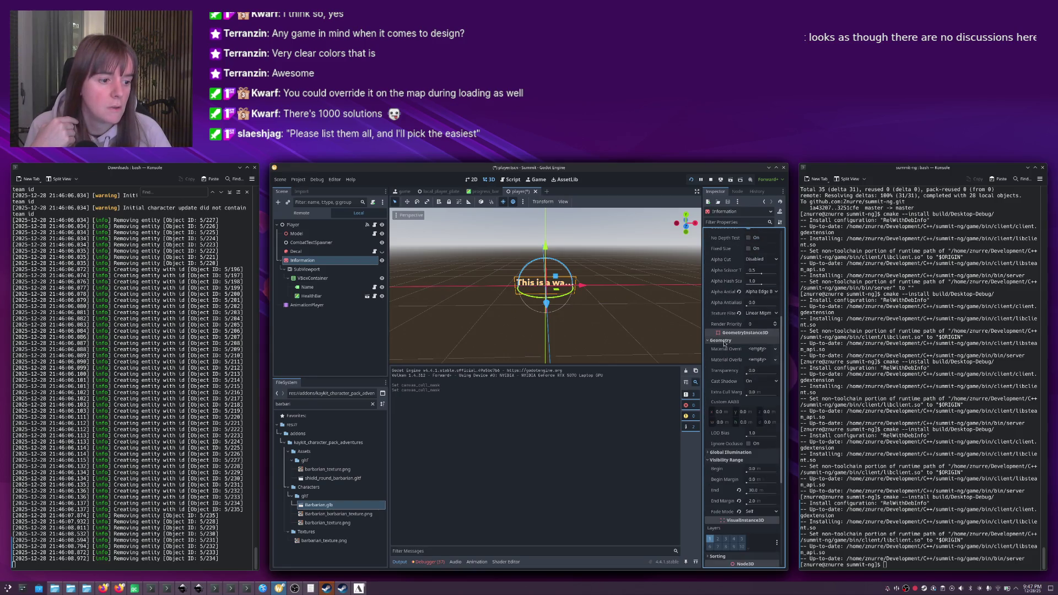
pyautogui.click(723, 341)
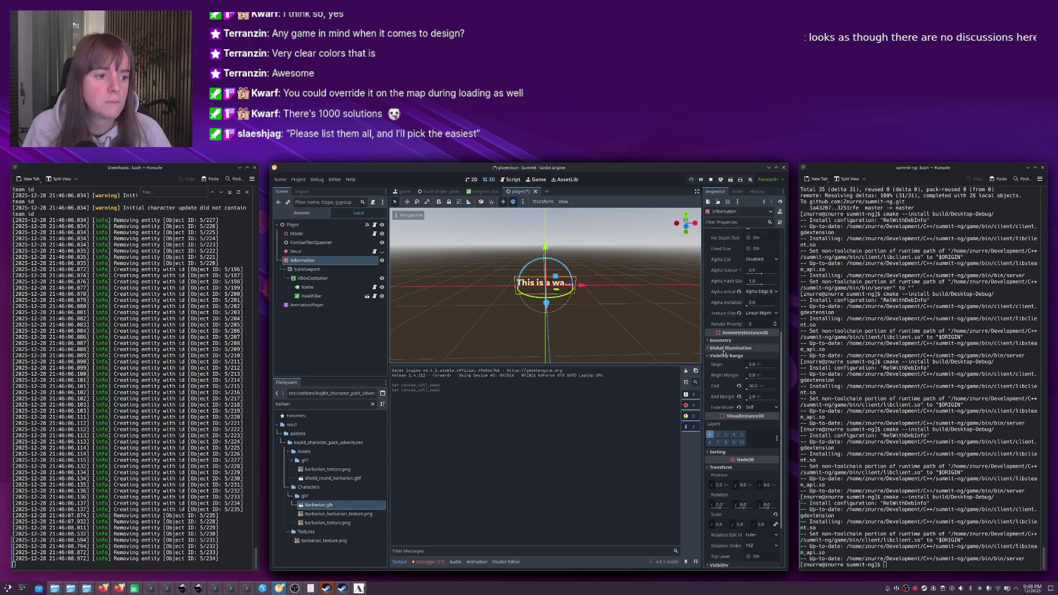
pyautogui.scroll(-2, 716, 380)
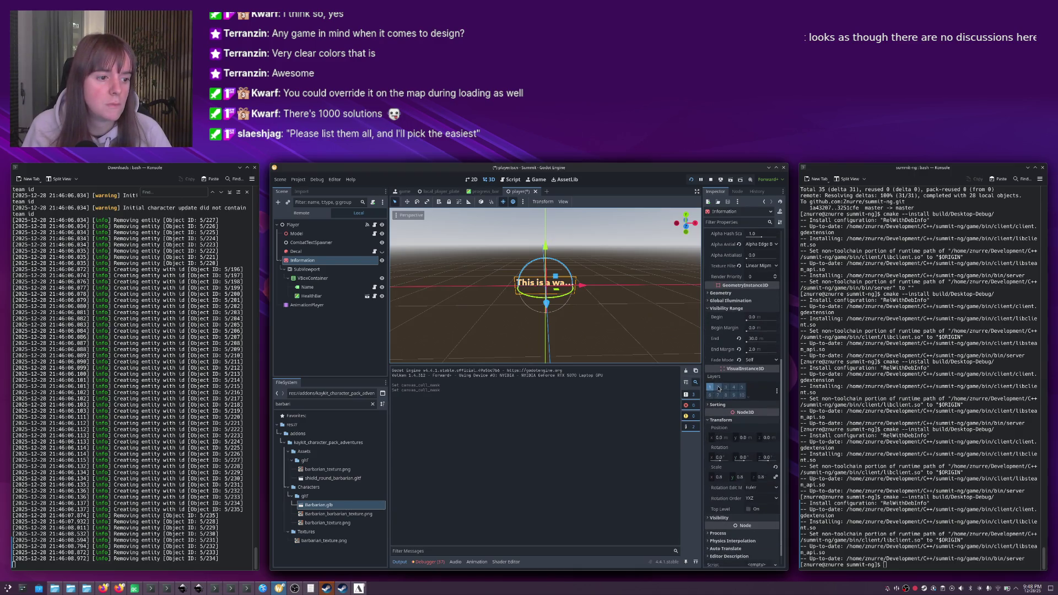
pyautogui.click(718, 387)
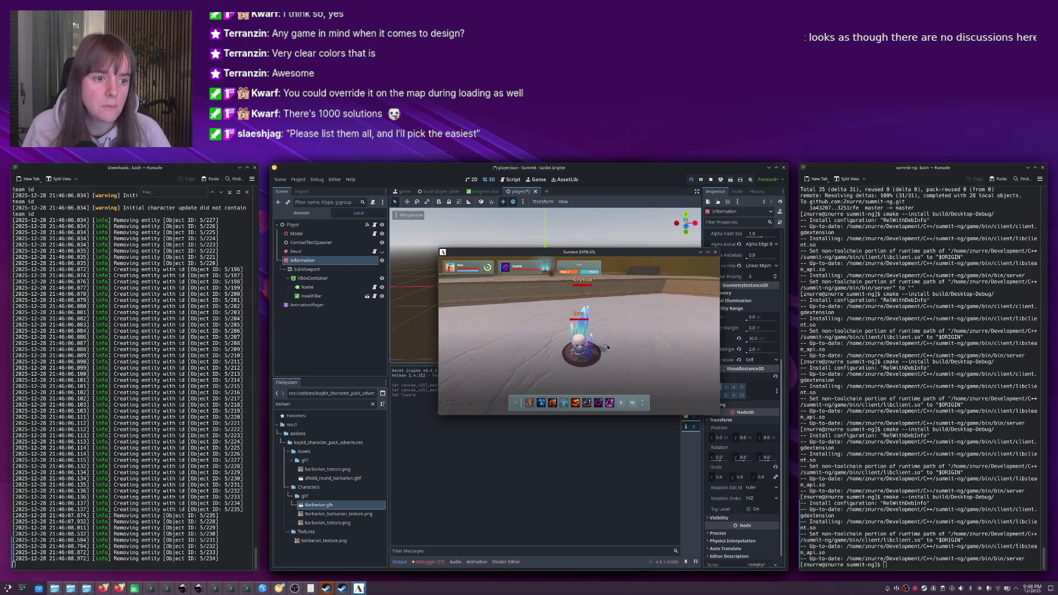
# Target the crystal and zoom in the test game, stop it with F8, and walk away.
pyautogui.click(588, 323)
pyautogui.scroll(3, 606, 328)
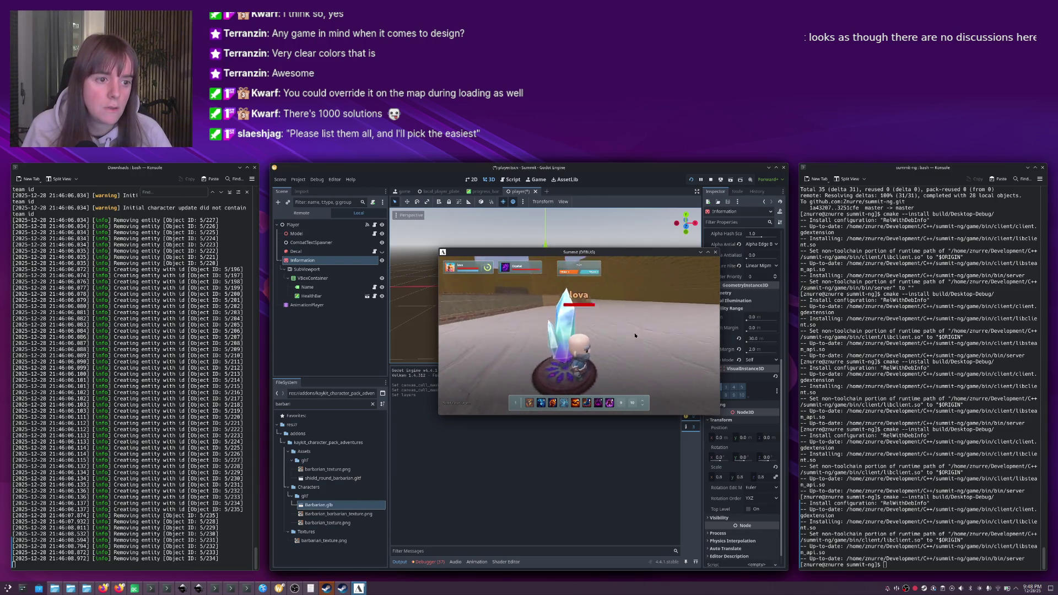
pyautogui.scroll(3, 639, 336)
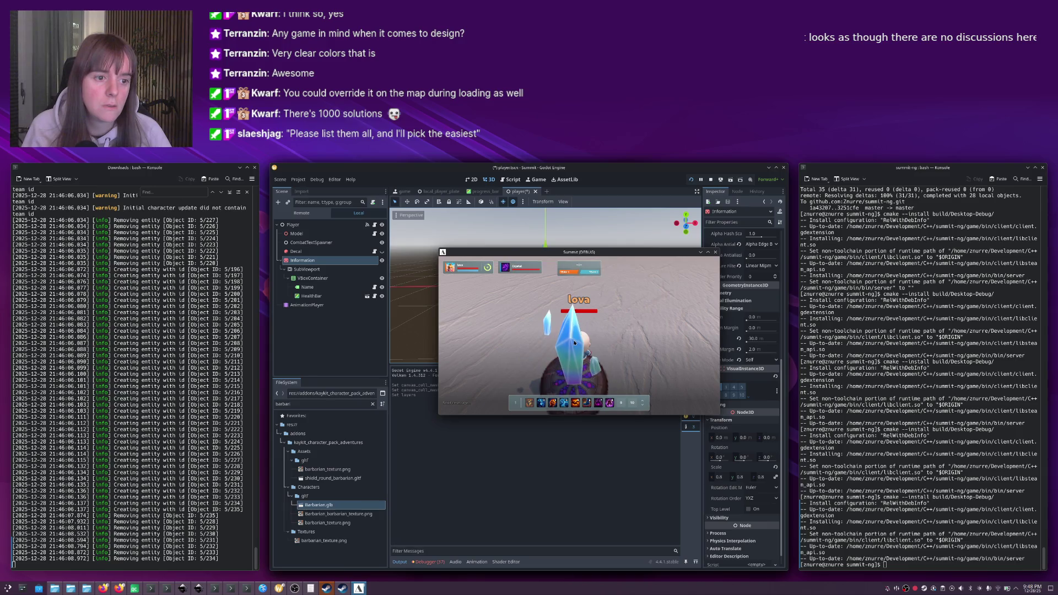
pyautogui.press('F8')
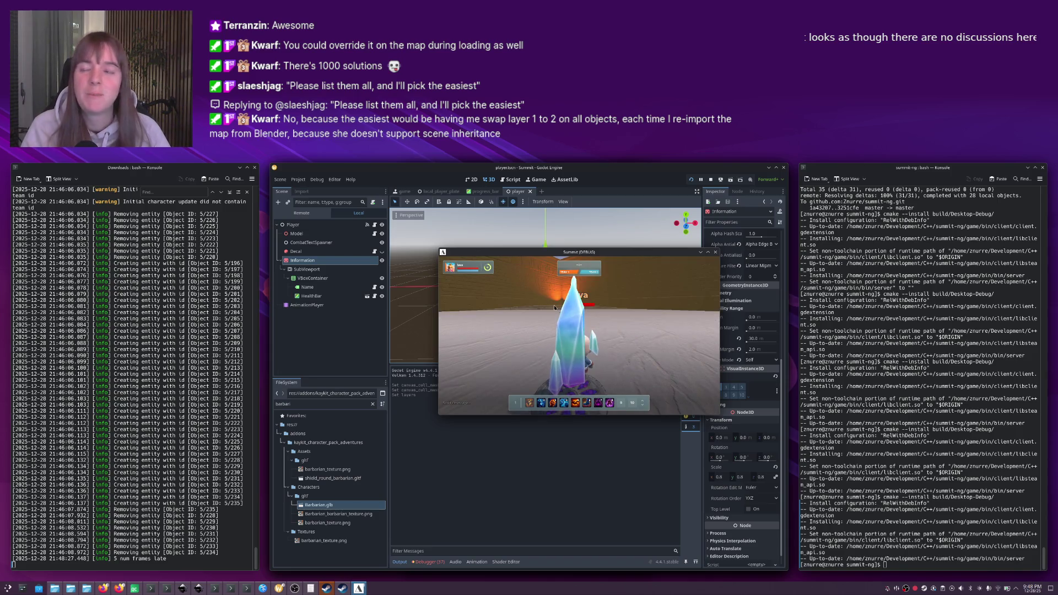
pyautogui.rightClick(591, 319)
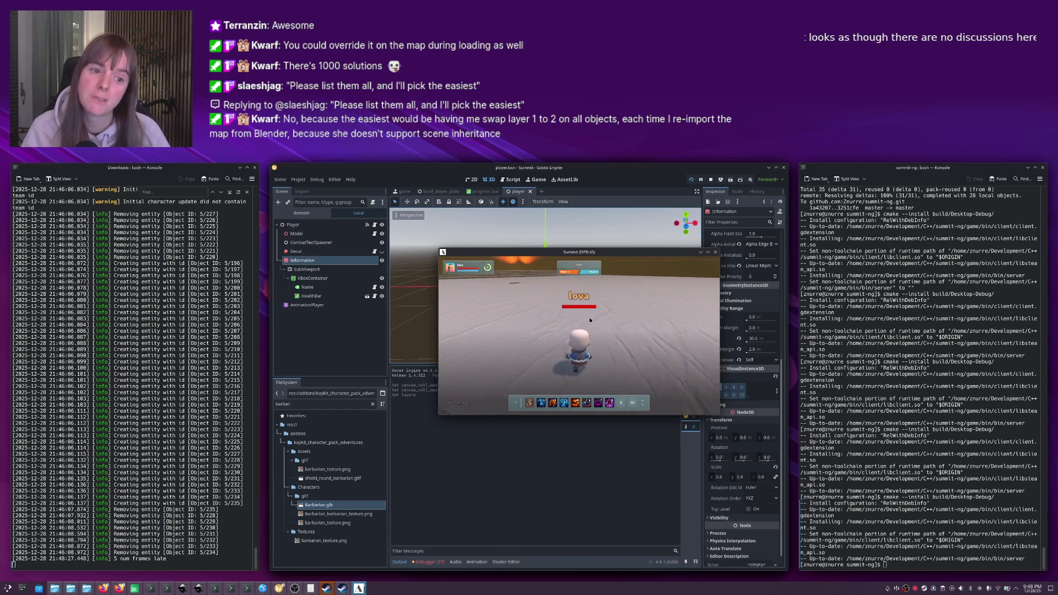
pyautogui.scroll(-3, 579, 318)
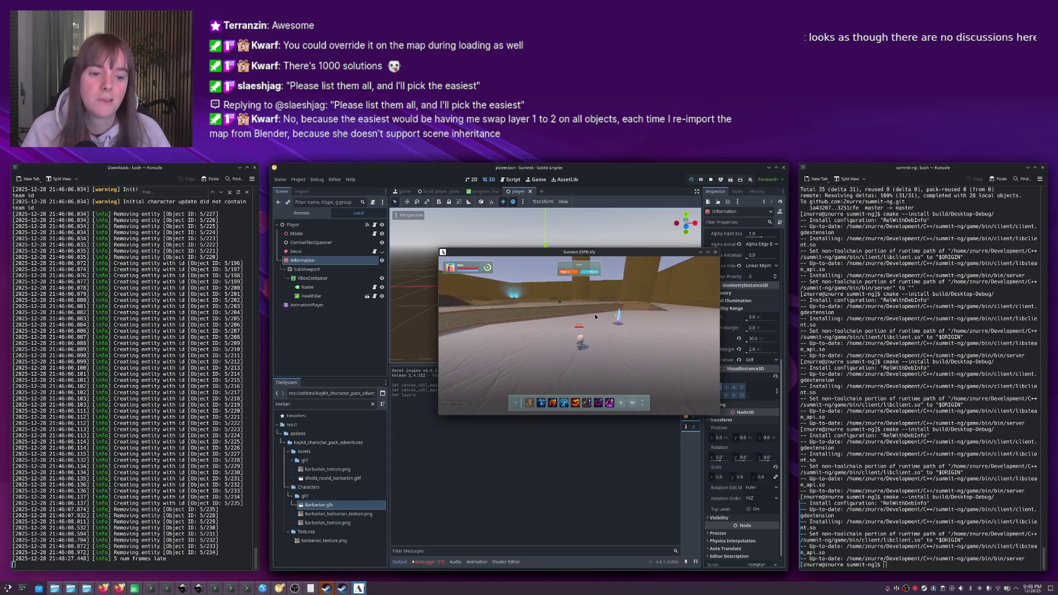
pyautogui.hotkey('alt', 'Tab')
pyautogui.hotkey('alt', 'Tab')
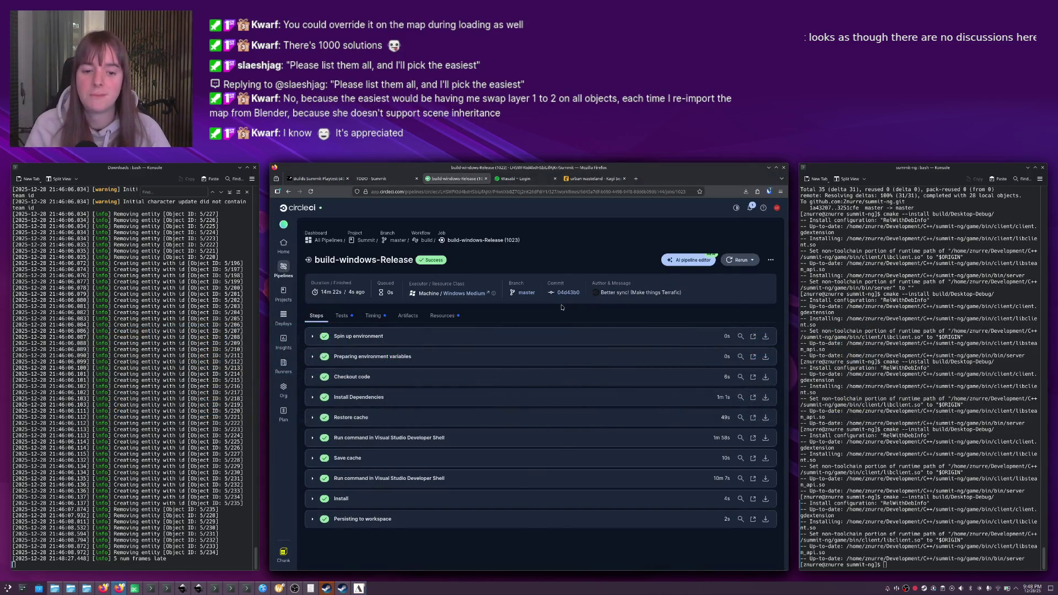
# Return to the Summit pipelines list, close the test game window, and show the Steamworks builds page.
pyautogui.hotkey('alt', 'Left')
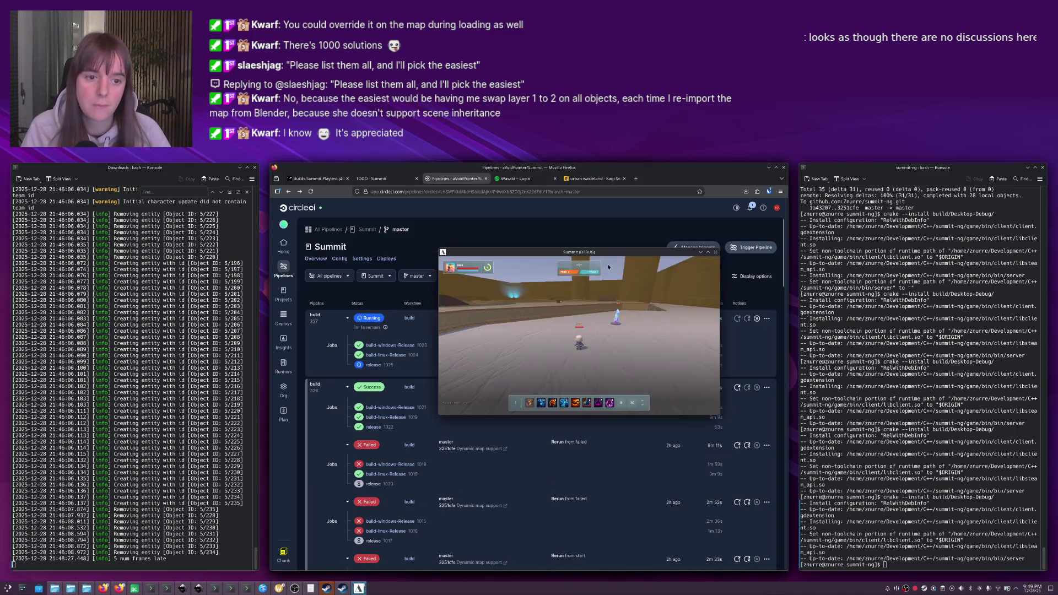
pyautogui.click(715, 254)
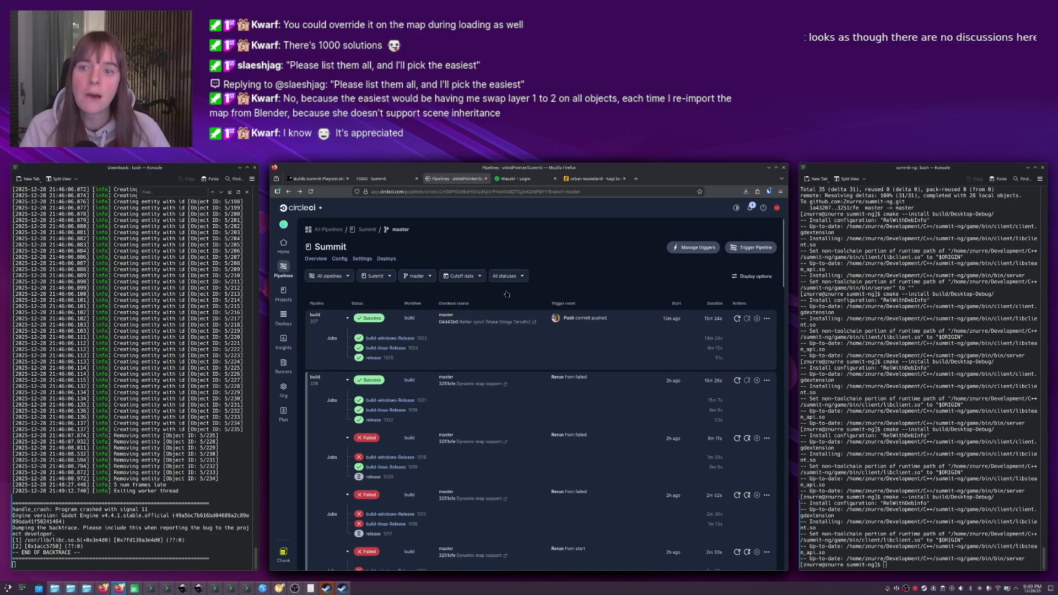
pyautogui.hotkey('ctrl', '1')
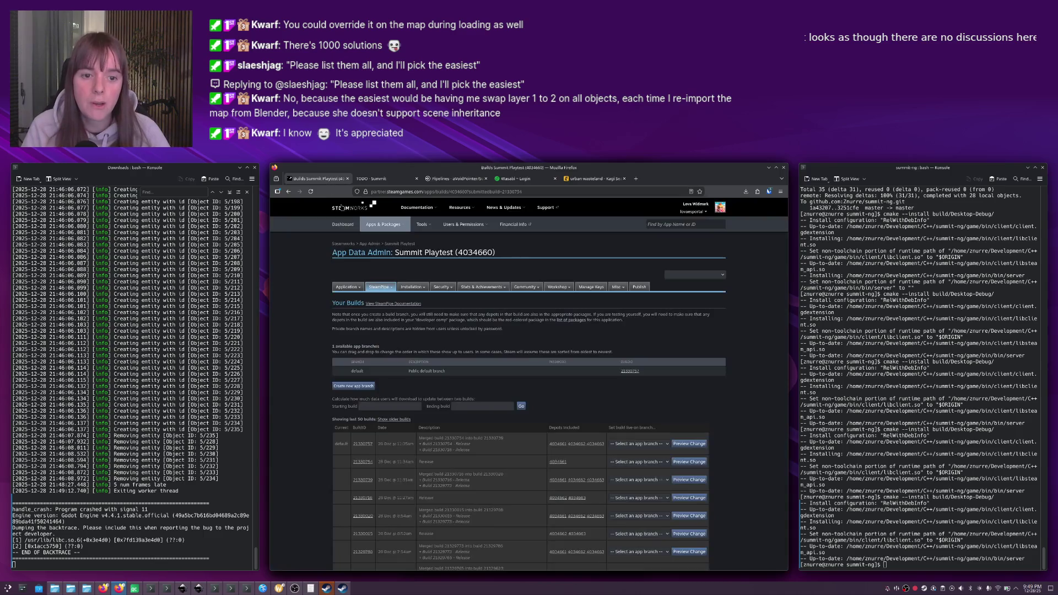
# Set the newest build 21331105 live on Summit Playtest's default branch, confirming with the mobile code.
pyautogui.press('F5')
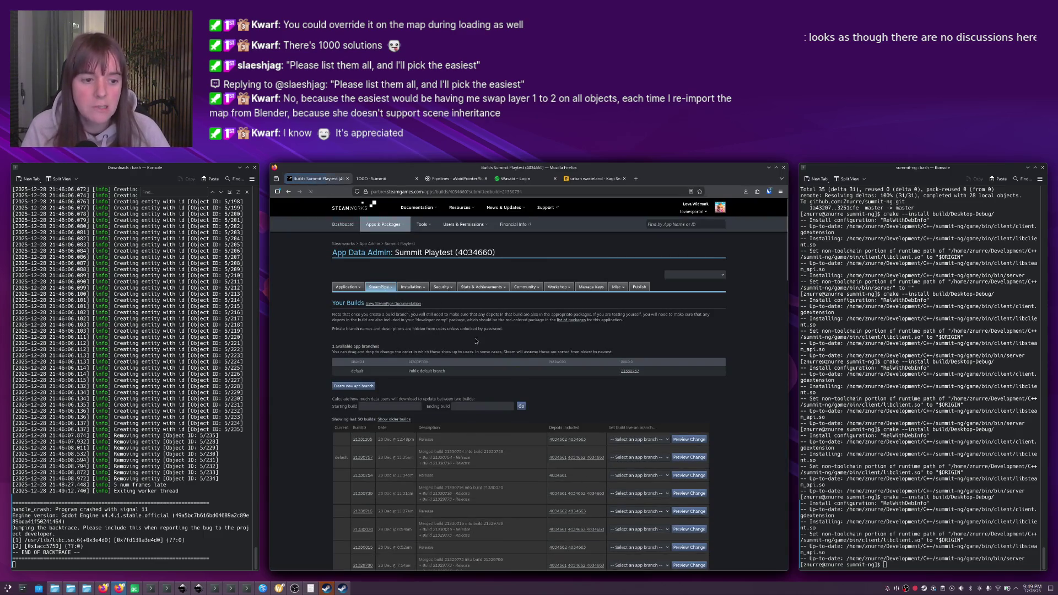
pyautogui.scroll(-1, 551, 363)
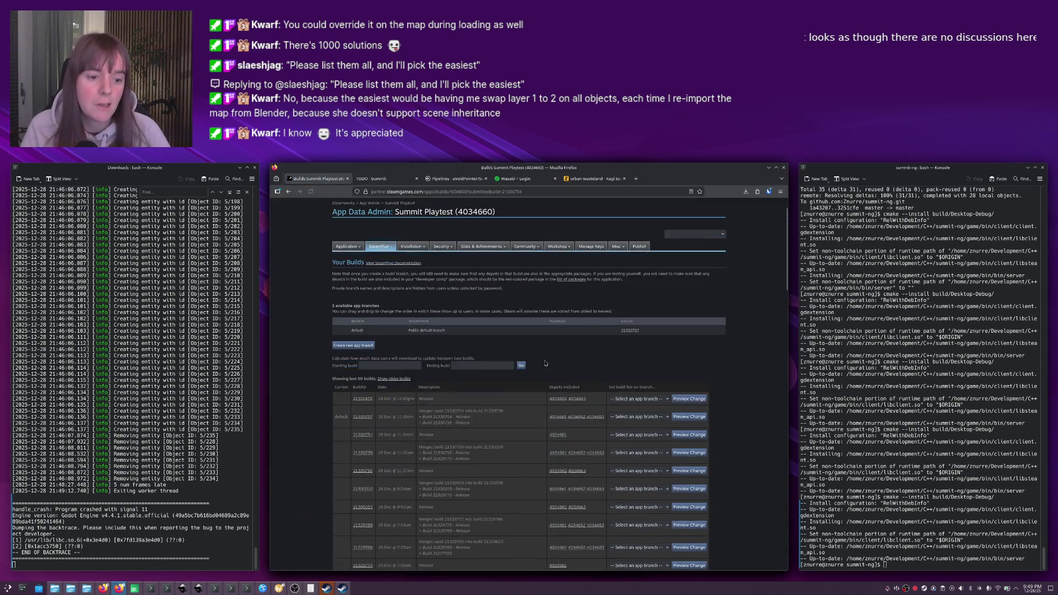
pyautogui.click(628, 394)
pyautogui.click(628, 404)
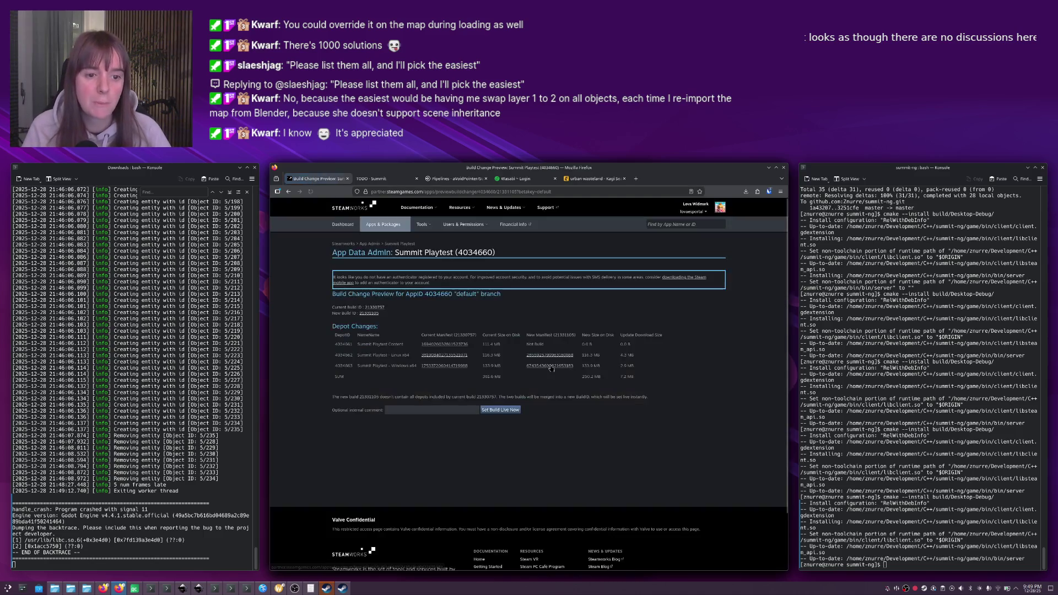
pyautogui.click(502, 409)
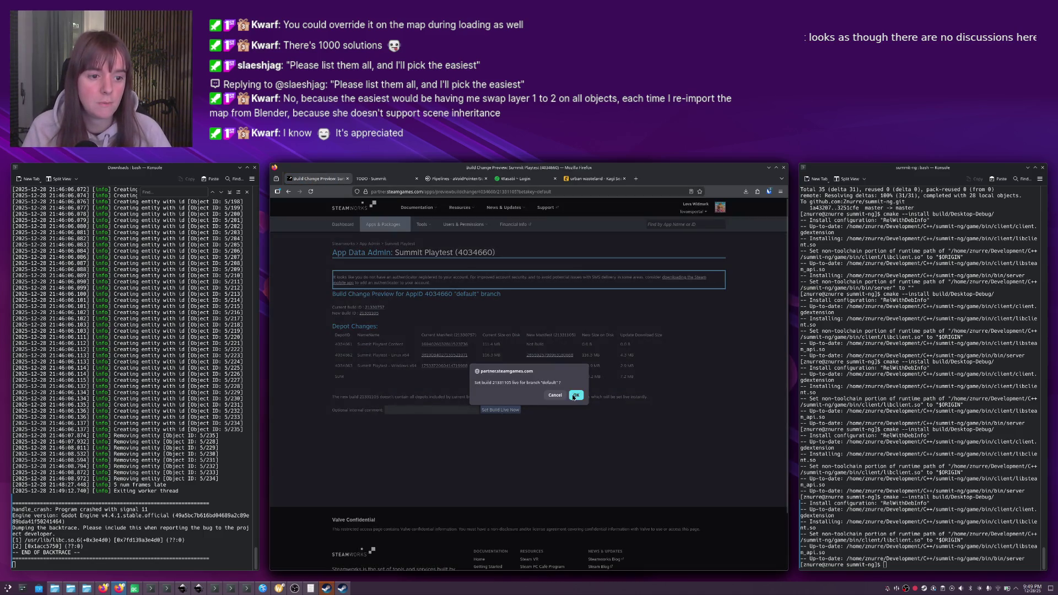
pyautogui.click(574, 395)
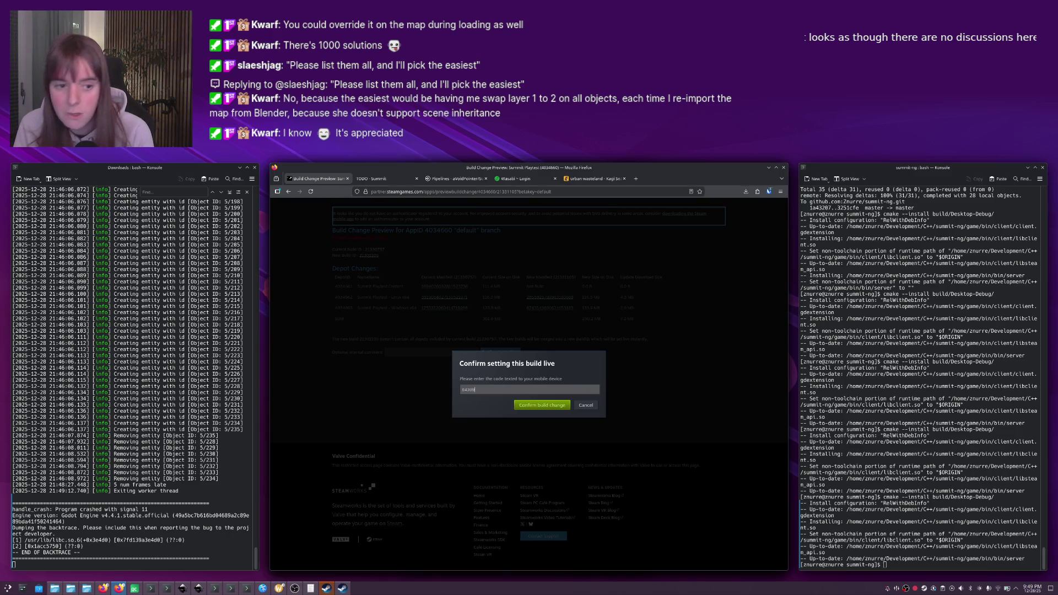
pyautogui.press('Return')
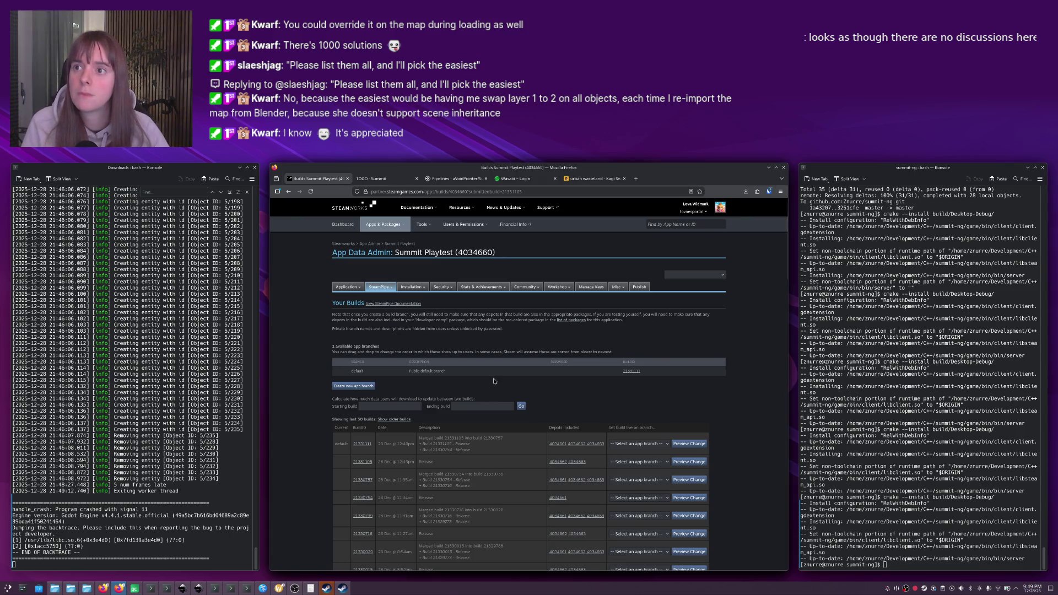
# Switch to the game server terminal and stop the running server.
pyautogui.hotkey('alt', 'Tab')
pyautogui.hotkey('alt', 'Tab')
pyautogui.hotkey('alt', 'Tab')
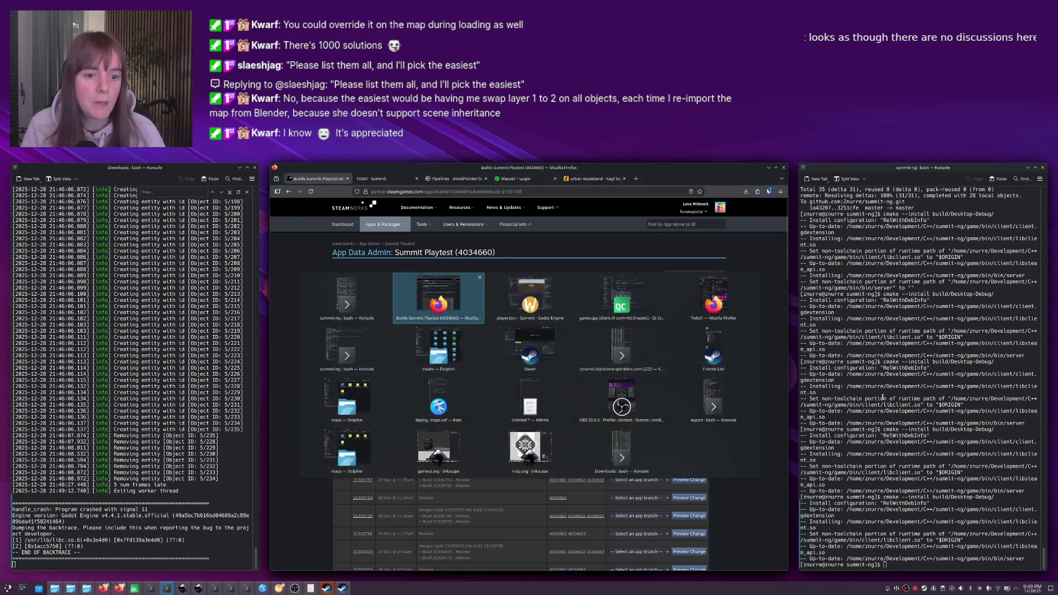
pyautogui.press('Down')
pyautogui.hotkey('ctrl', 'c')
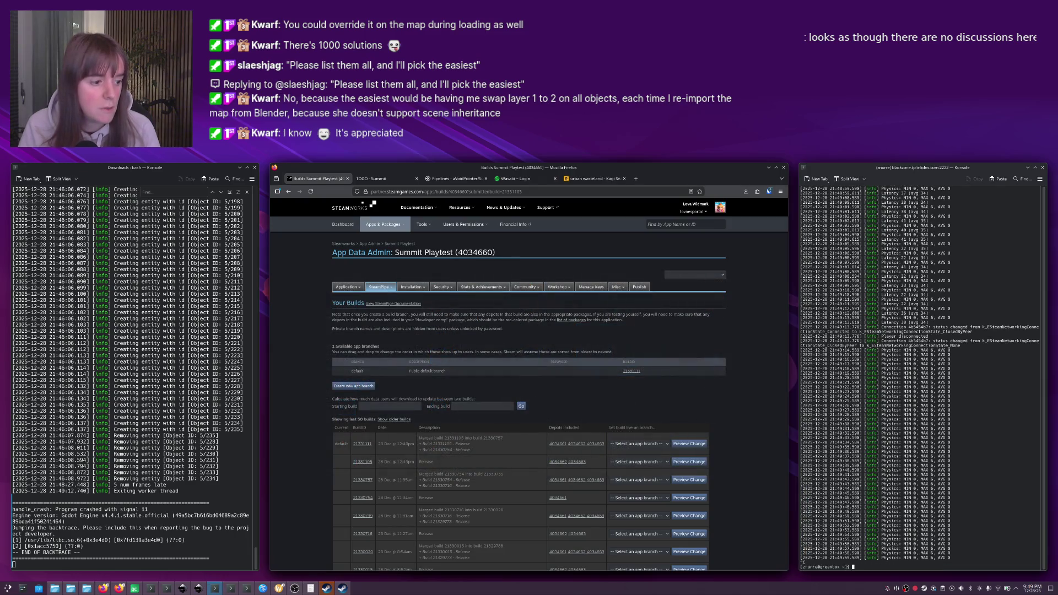
# Rerun the game server start script and bring up the Steam library.
pyautogui.press('Up')
pyautogui.press('Return')
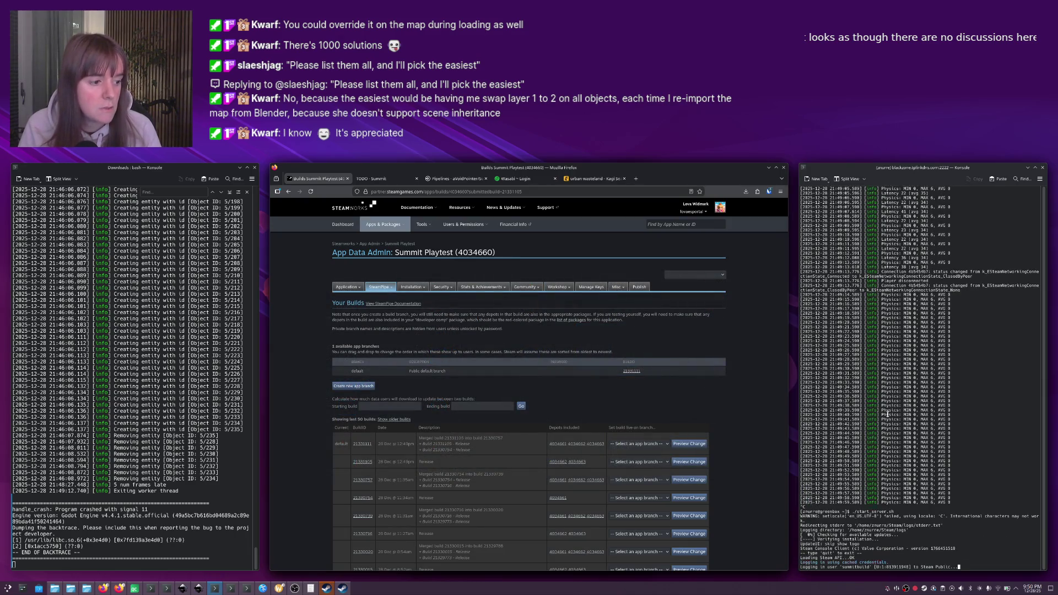
pyautogui.click(343, 588)
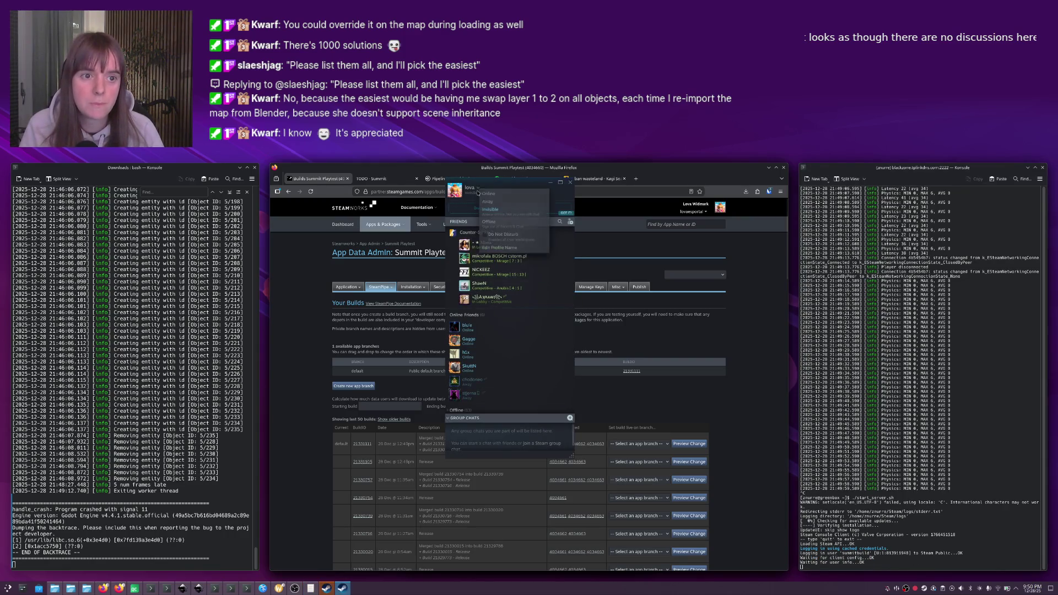
pyautogui.click(569, 184)
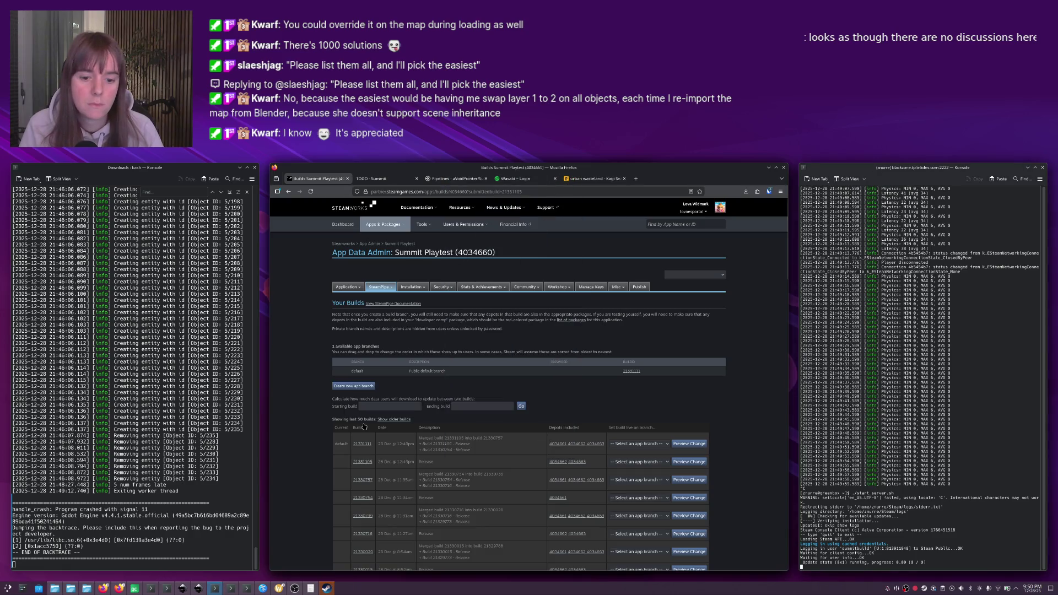
pyautogui.click(326, 589)
# Verify the integrity of Summit Playtest's installed files, then launch the game.
pyautogui.rightClick(337, 338)
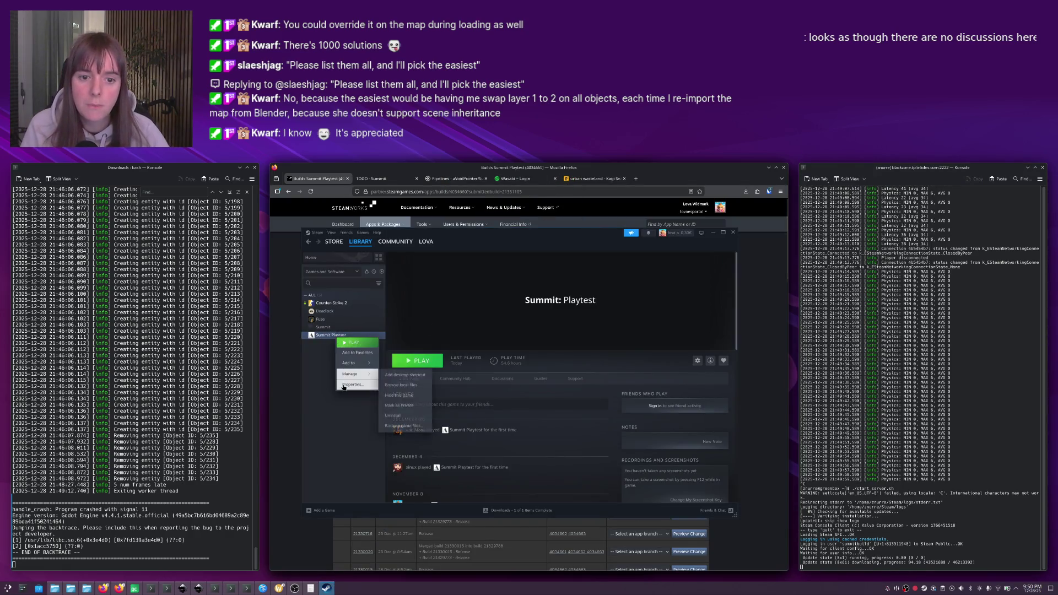
pyautogui.click(358, 427)
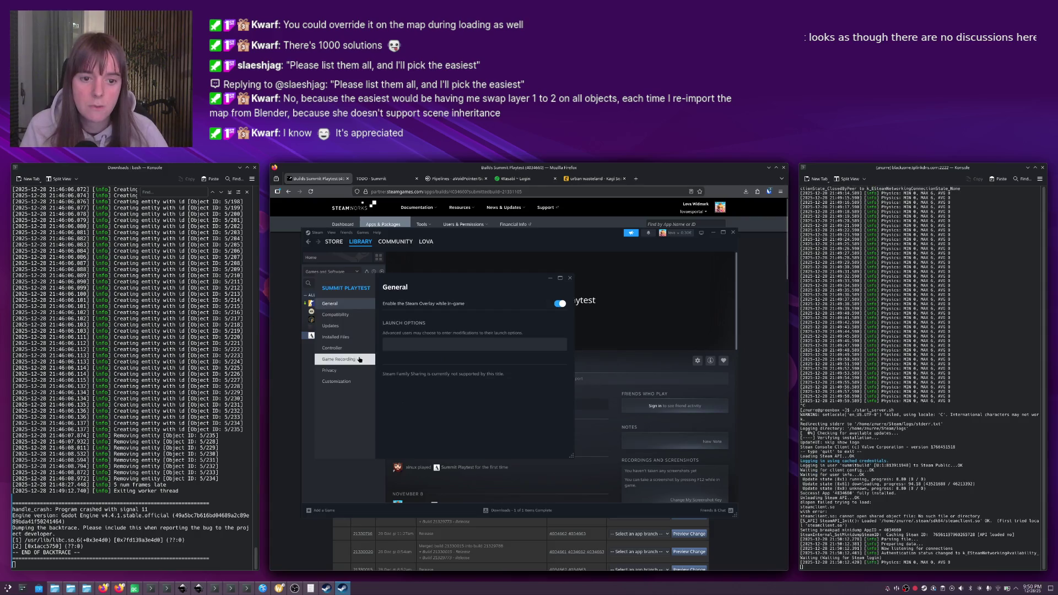
pyautogui.click(338, 338)
pyautogui.click(520, 342)
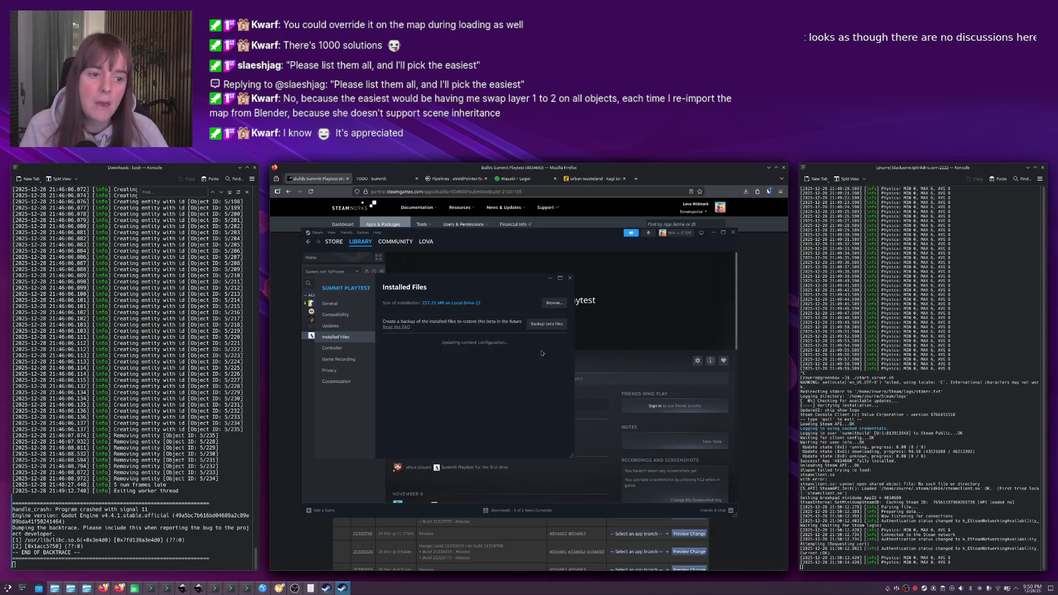
pyautogui.moveTo(486, 289); pyautogui.dragTo(468, 296)
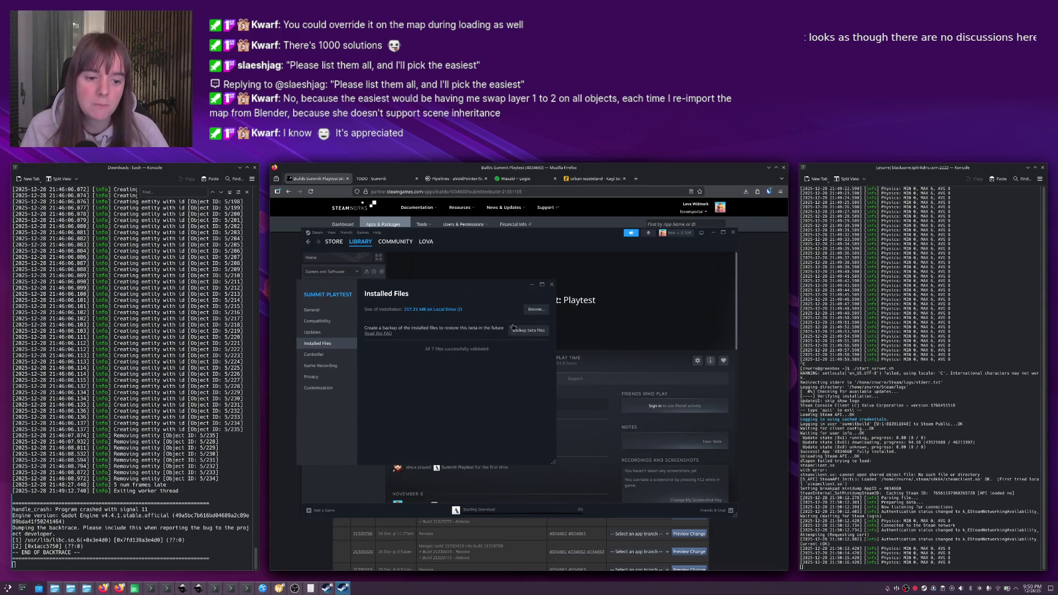
pyautogui.click(551, 284)
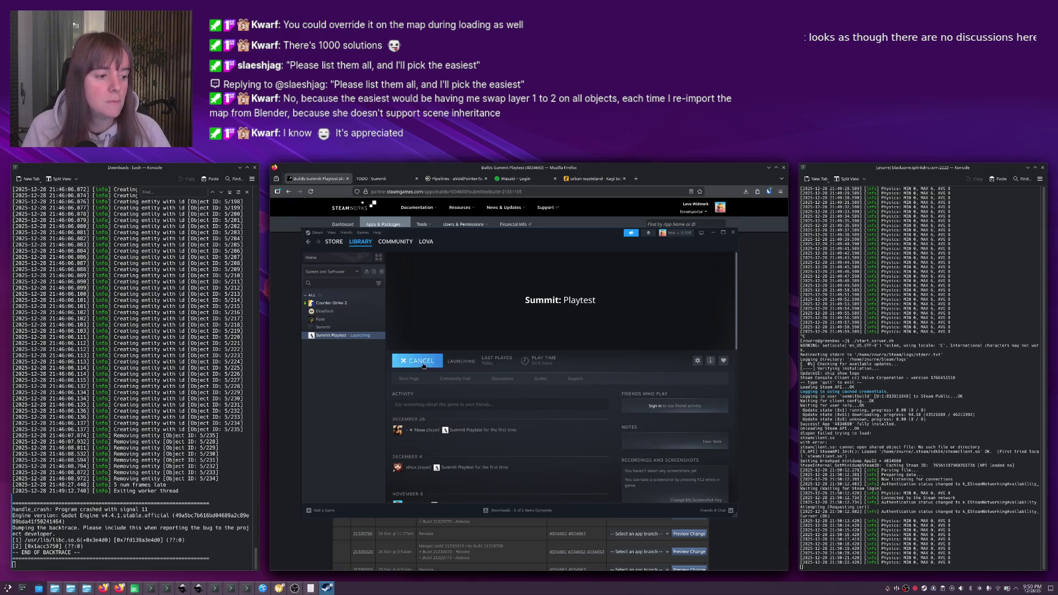
pyautogui.click(427, 363)
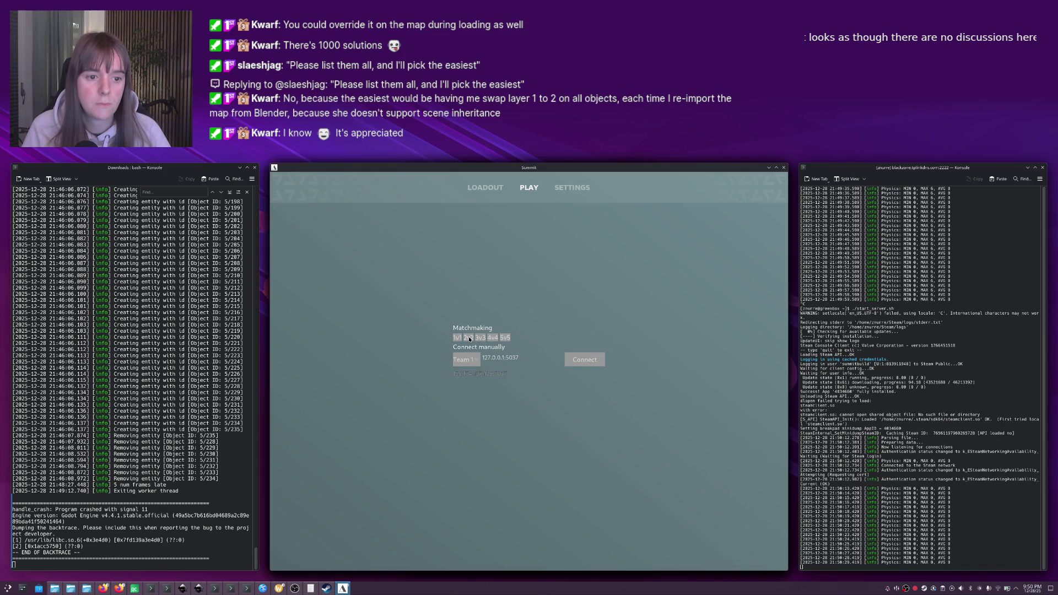
# Start matchmaking in Summit and move the game window to the right side of the screen.
pyautogui.click(469, 339)
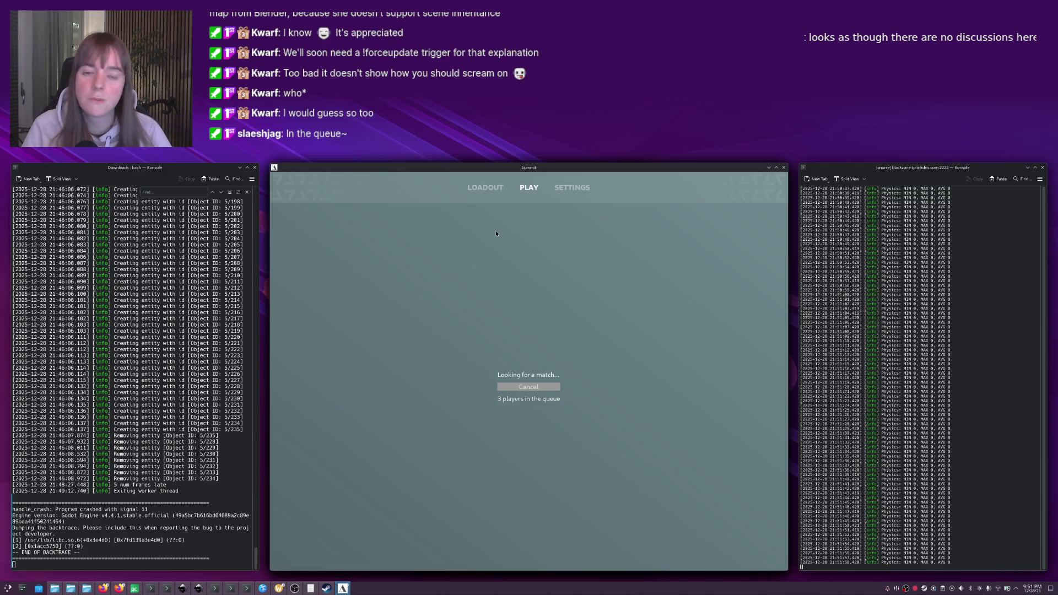
pyautogui.moveTo(487, 168)
pyautogui.mouseDown()
pyautogui.moveTo(902, 203)
pyautogui.moveTo(884, 180)
pyautogui.mouseUp()
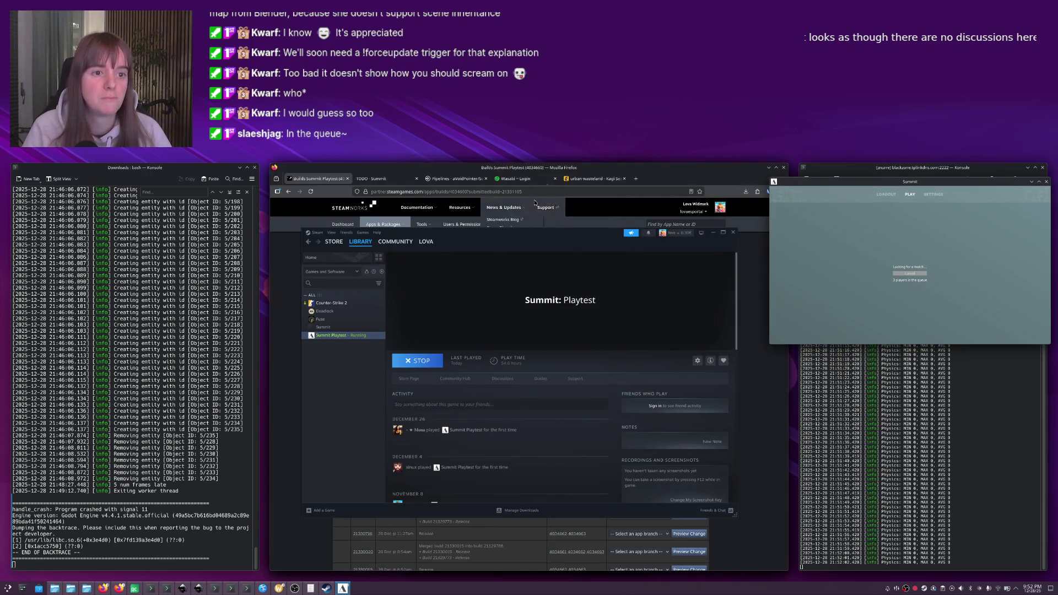
# Minimize the Steam client and cycle through Firefox and Qt Creator to the Godot editor.
pyautogui.click(713, 233)
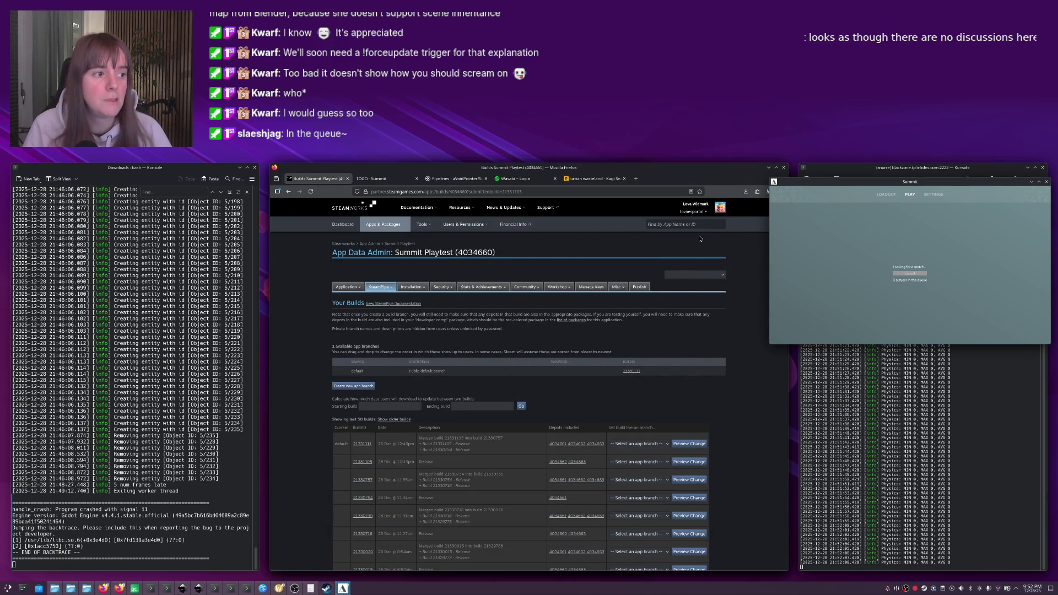
pyautogui.click(595, 251)
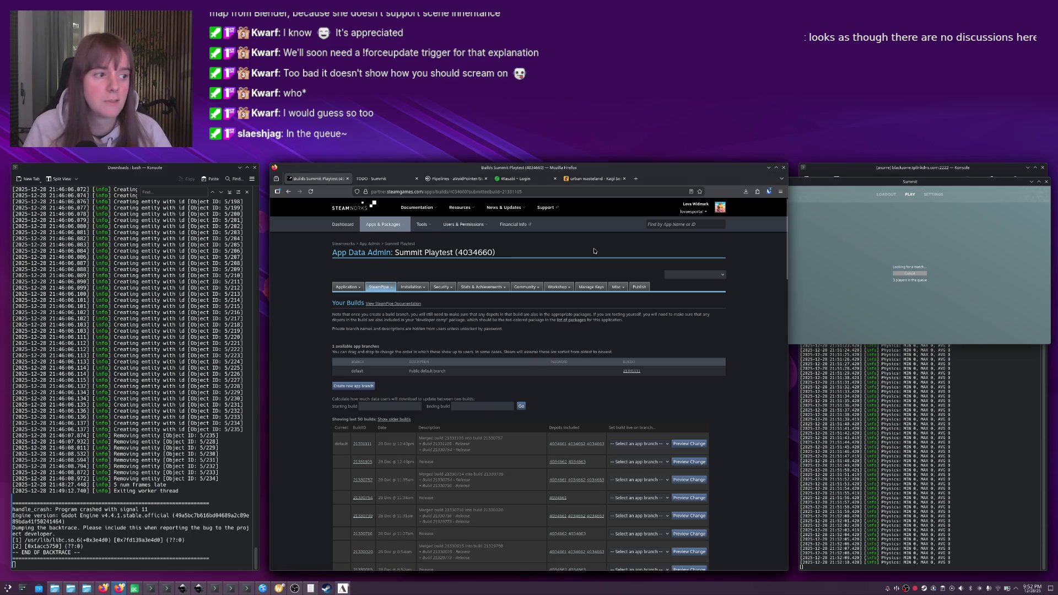
pyautogui.hotkey('alt', 'Tab')
pyautogui.press('Right')
pyautogui.press('Down')
pyautogui.press('Left')
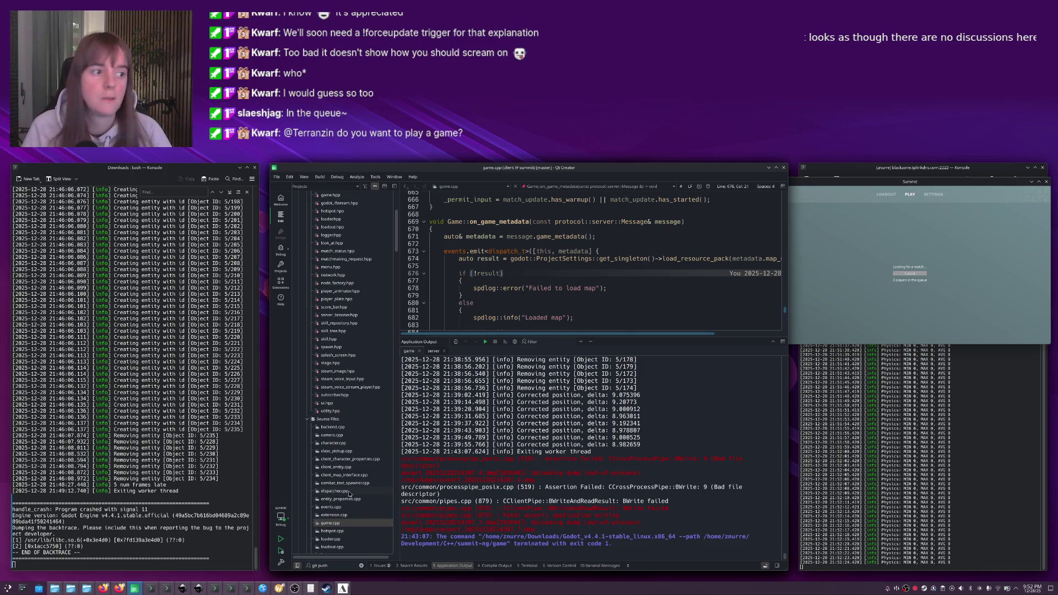
pyautogui.click(280, 589)
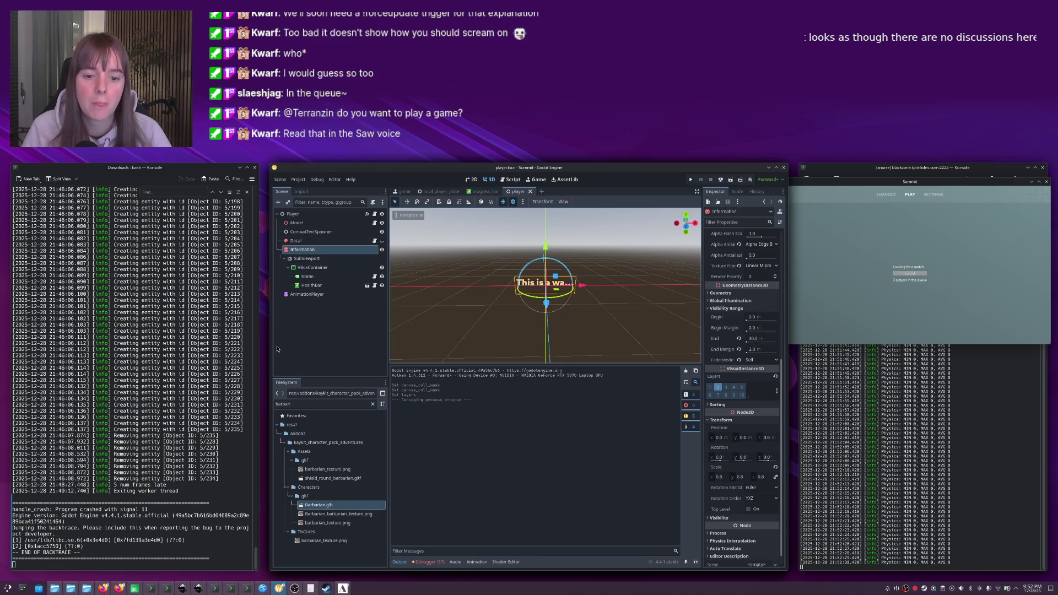
# Filter for 'rogue', open Rogue_Hooded.glb import settings, and move the crossbow and Throwable meshes to layer 2.
pyautogui.doubleClick(298, 402)
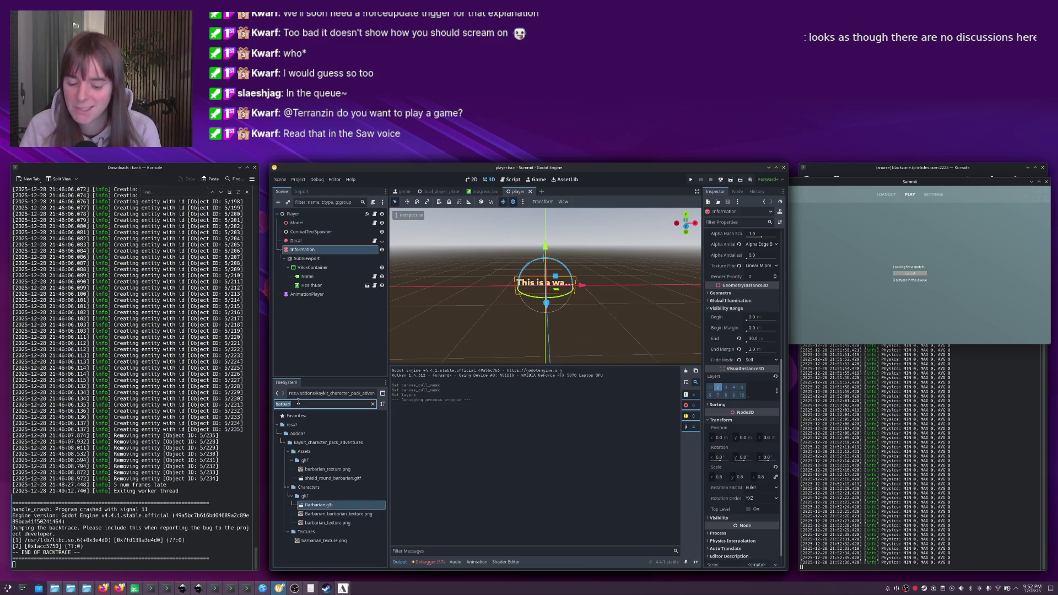
pyautogui.write('rogue')
pyautogui.doubleClick(312, 505)
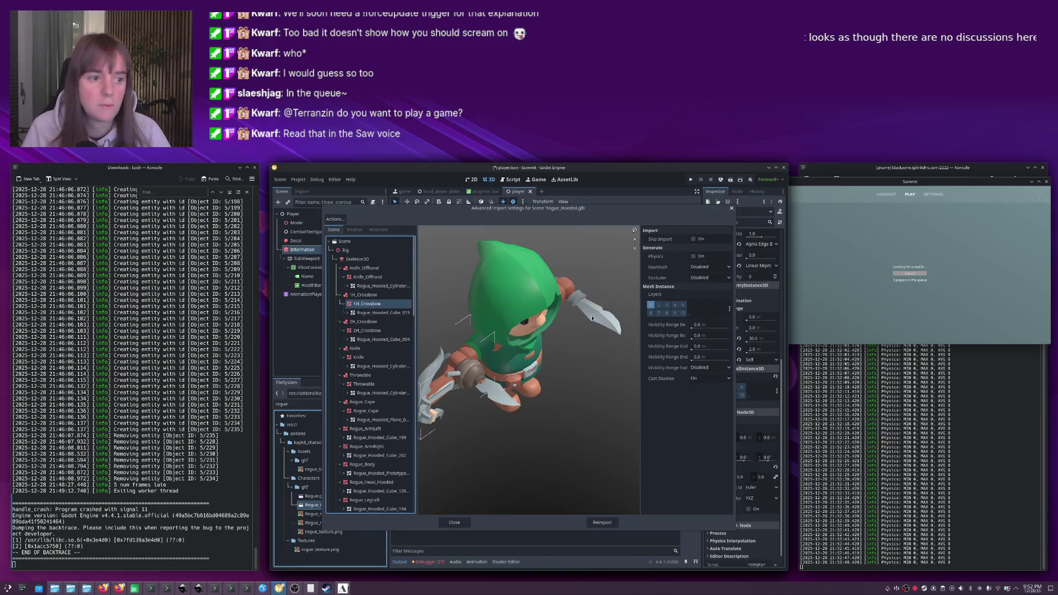
pyautogui.click(658, 305)
pyautogui.click(650, 305)
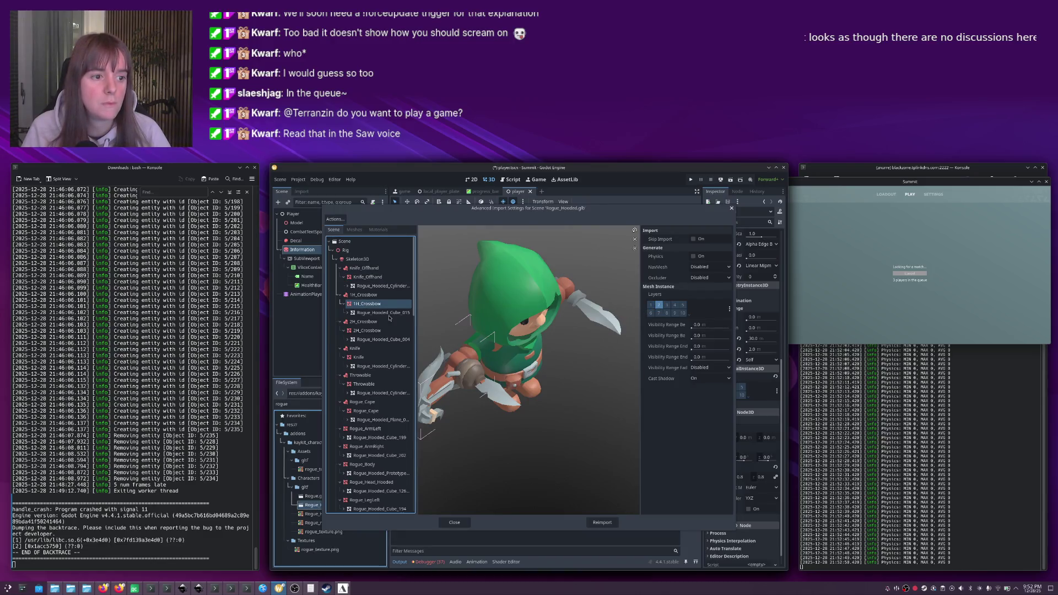
pyautogui.click(367, 331)
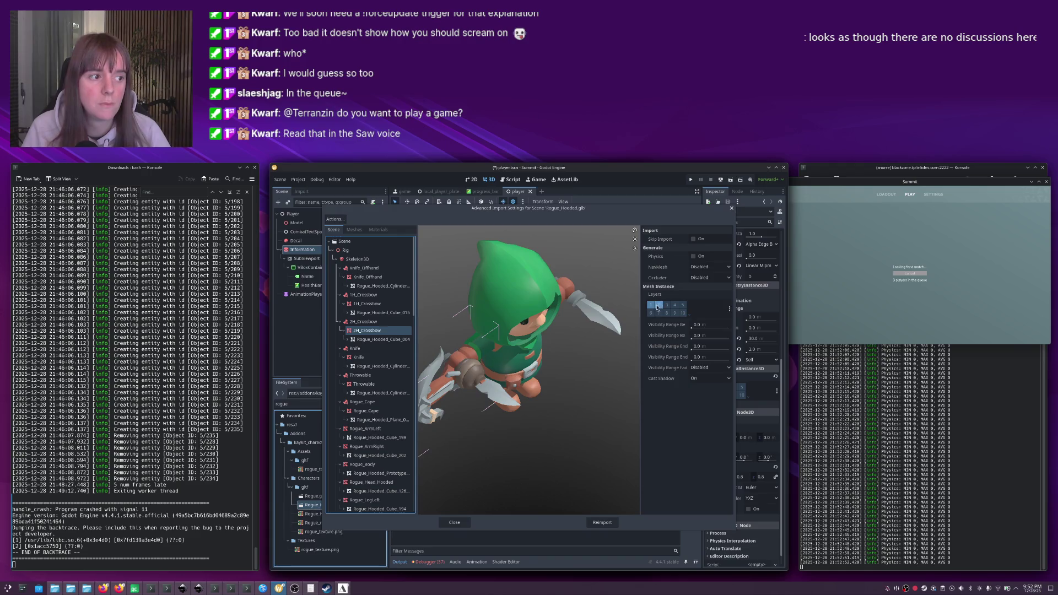
pyautogui.click(358, 358)
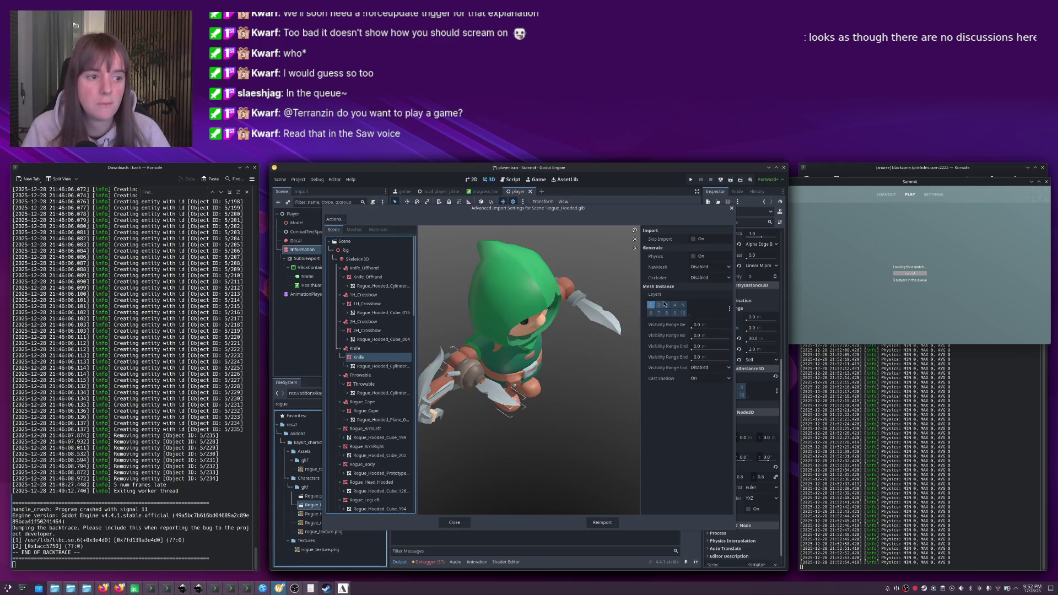
pyautogui.click(364, 384)
pyautogui.click(658, 305)
pyautogui.click(651, 305)
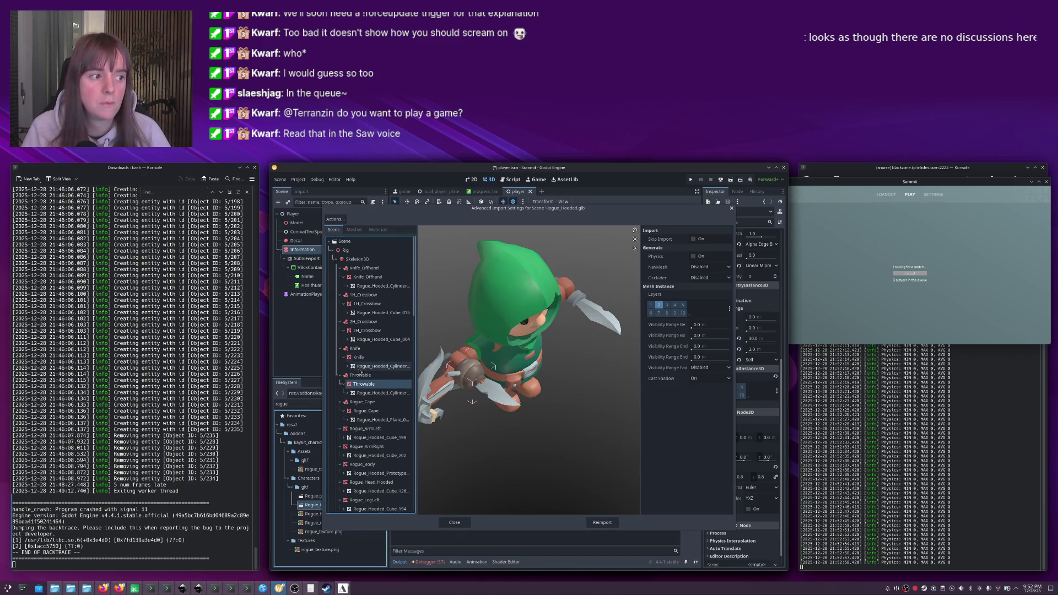
# Put the Rogue cape, arm, body, head and leg meshes on render layer 2 and reimport.
pyautogui.click(351, 412)
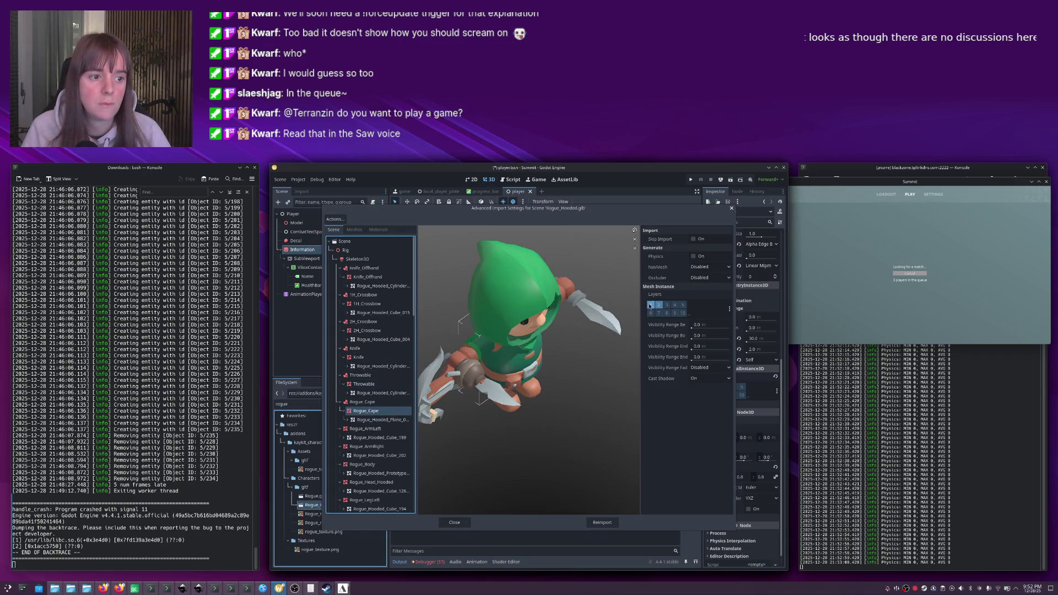
pyautogui.click(358, 429)
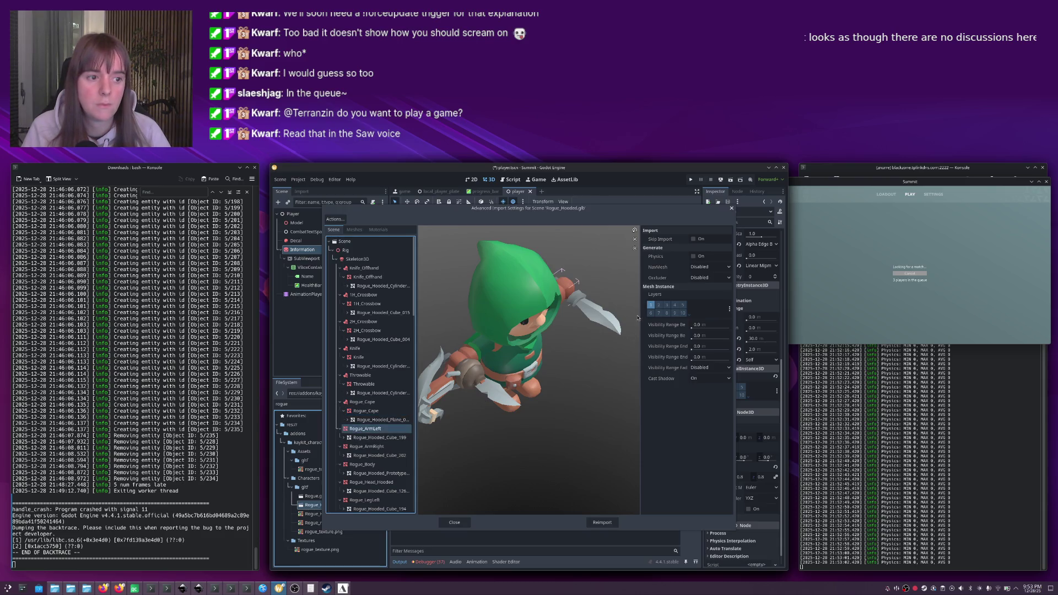
pyautogui.click(358, 447)
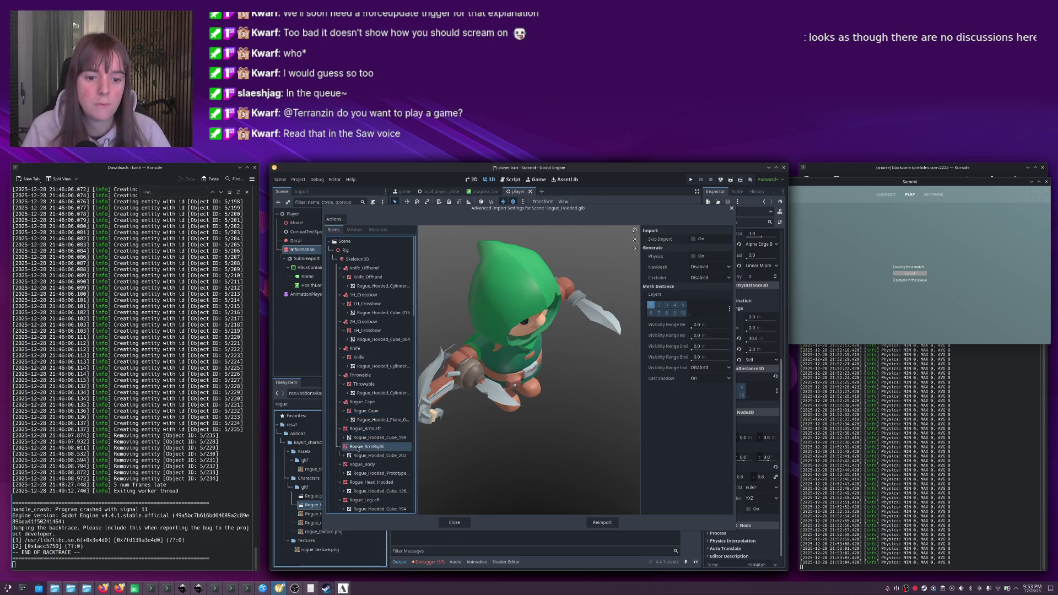
pyautogui.click(659, 304)
pyautogui.click(651, 305)
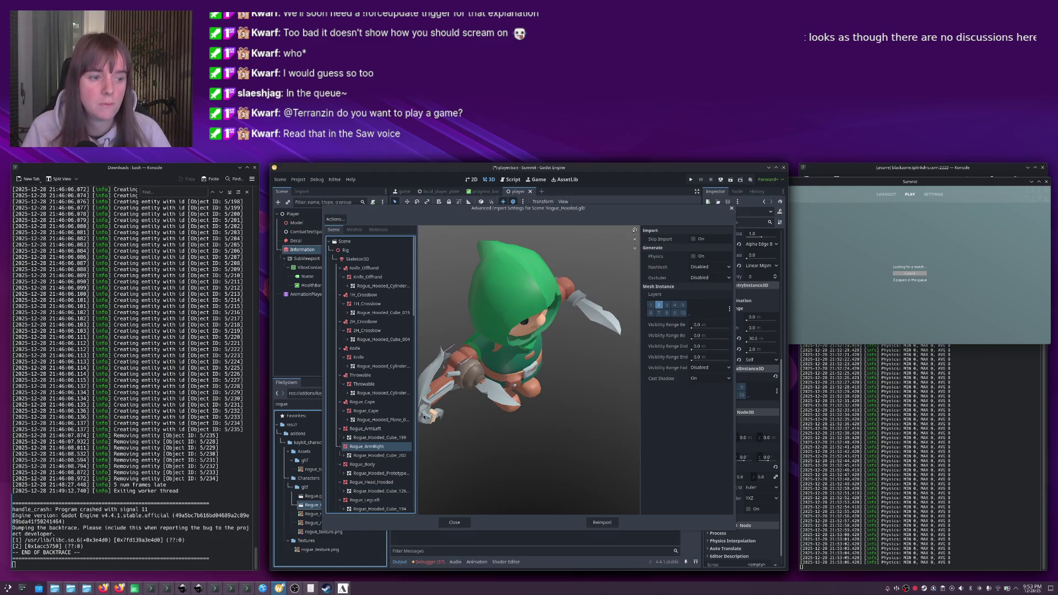
pyautogui.click(366, 466)
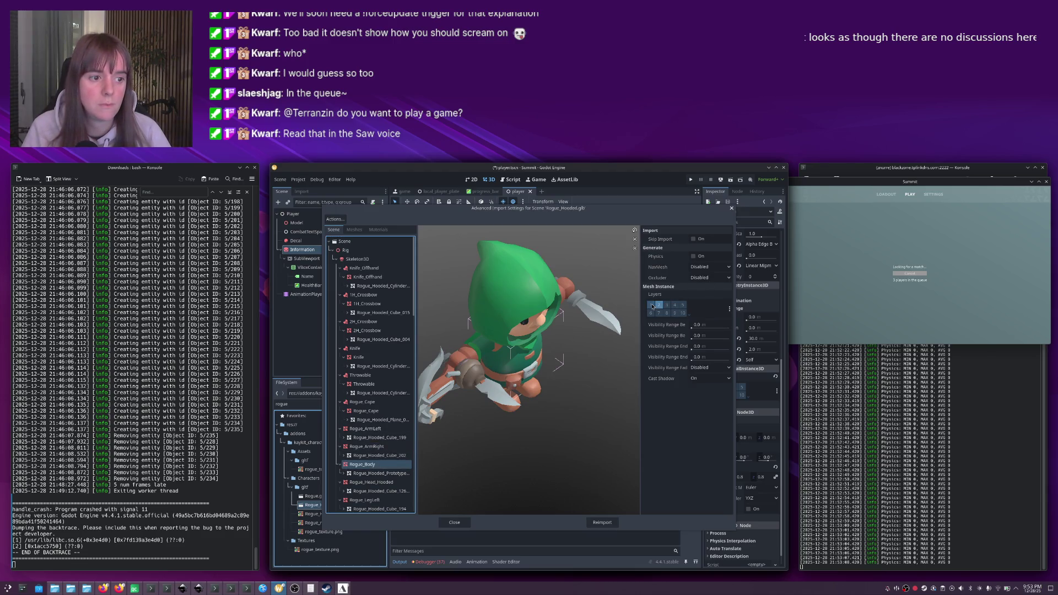
pyautogui.click(370, 482)
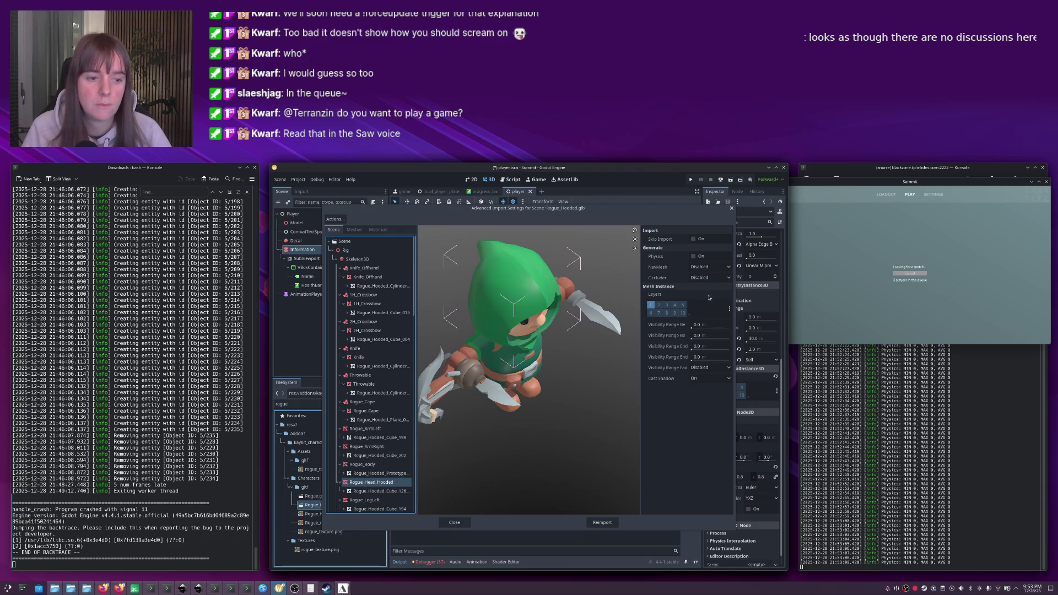
pyautogui.click(659, 305)
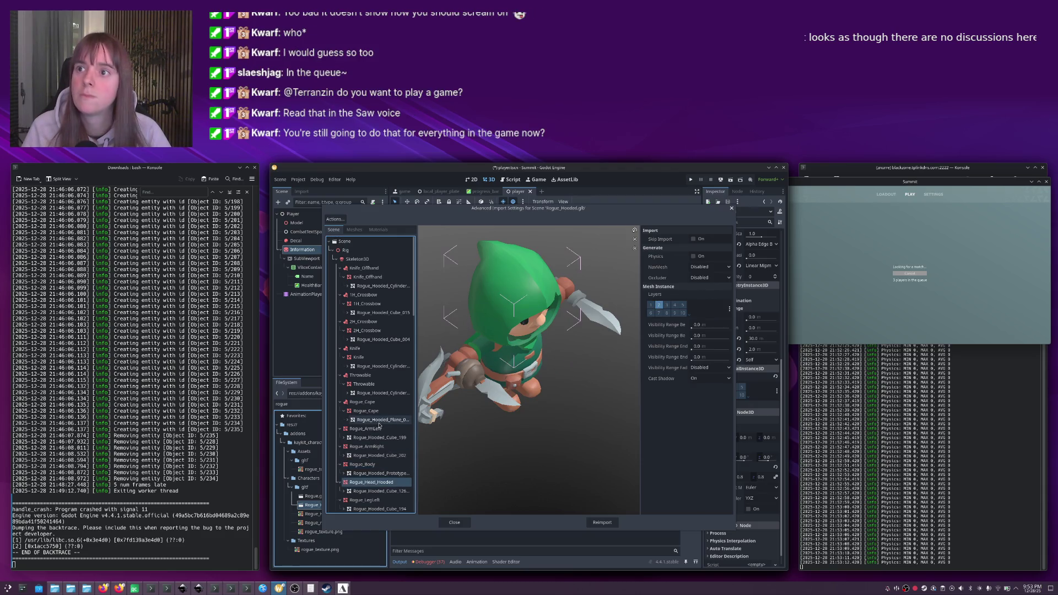
pyautogui.scroll(-3, 379, 425)
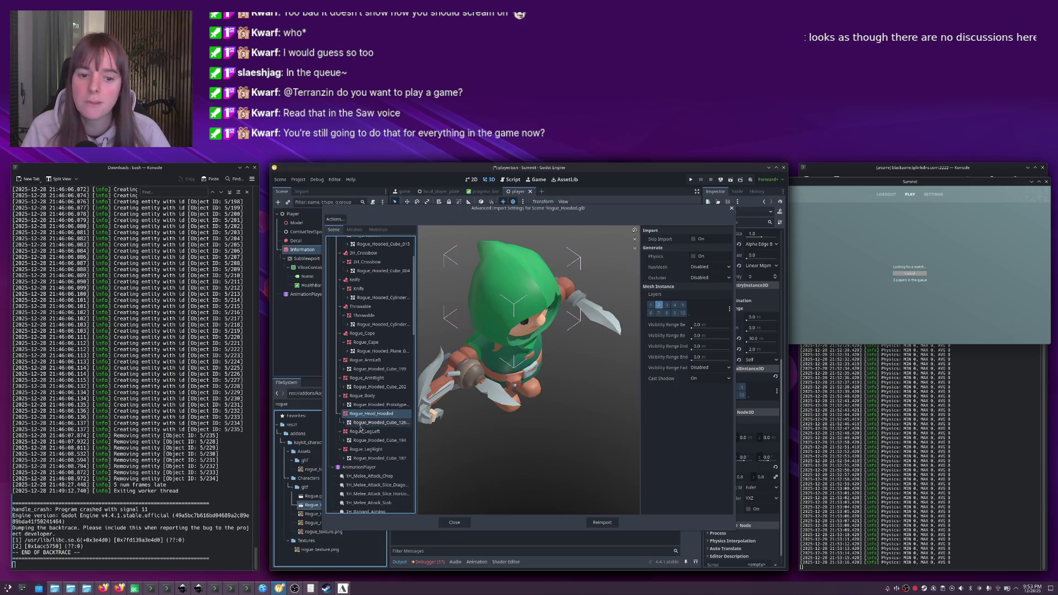
pyautogui.click(359, 432)
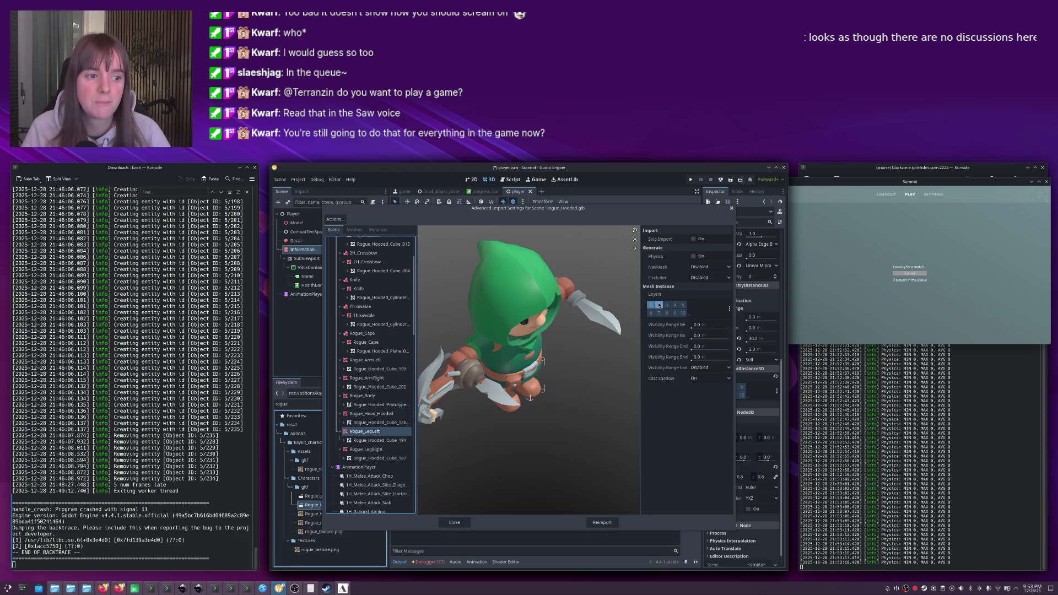
pyautogui.click(366, 449)
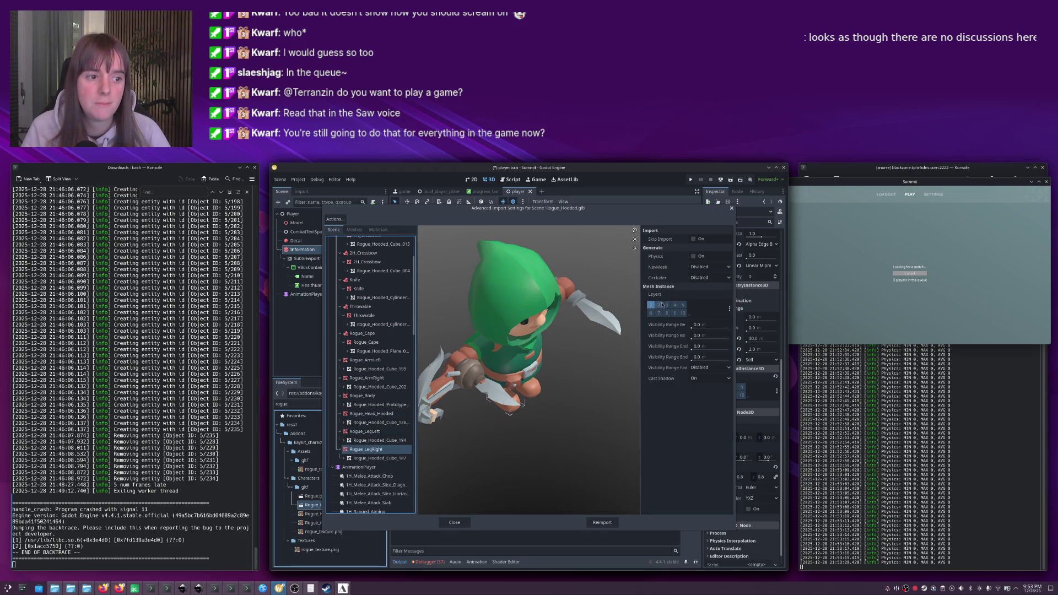
pyautogui.click(602, 522)
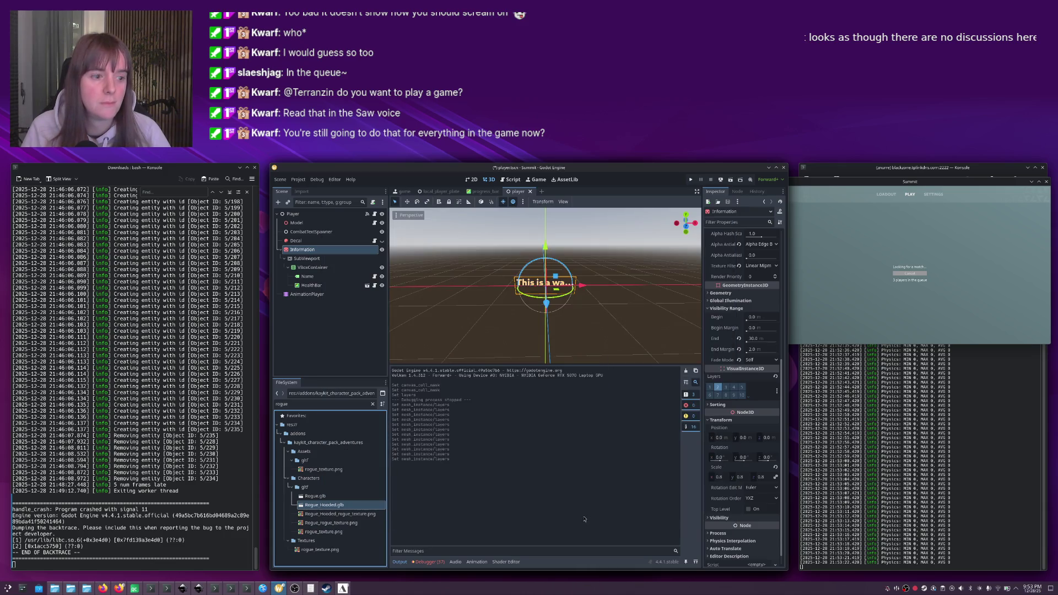
# Save the scene, open Mage.glb import settings via a 'mage' filter, and put the Spellbook on layer 2.
pyautogui.hotkey('ctrl', 's')
pyautogui.doubleClick(318, 403)
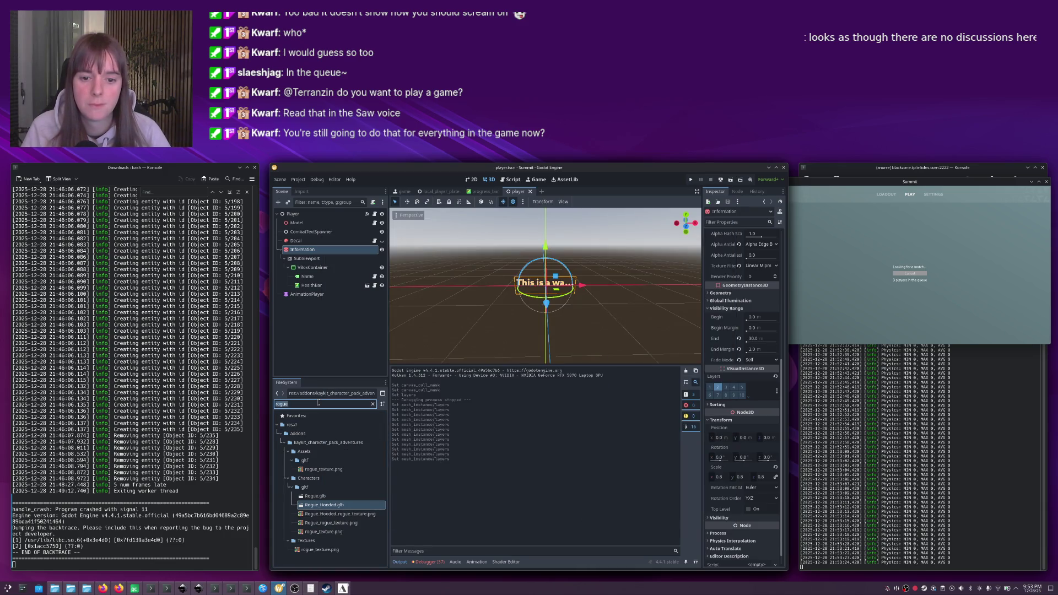
pyautogui.write('mage')
pyautogui.doubleClick(320, 488)
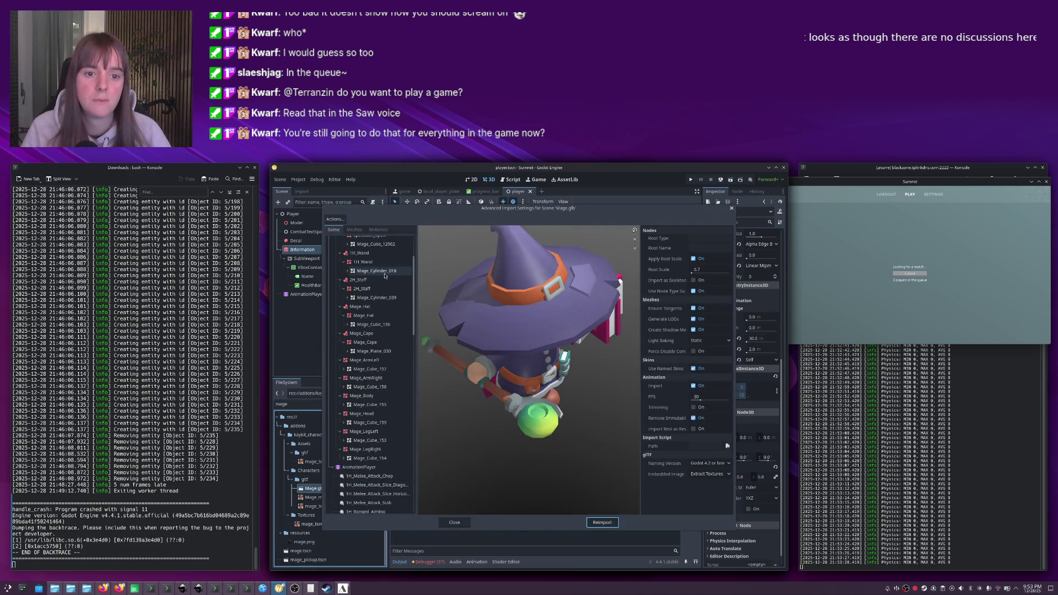
pyautogui.scroll(3, 368, 276)
pyautogui.click(366, 279)
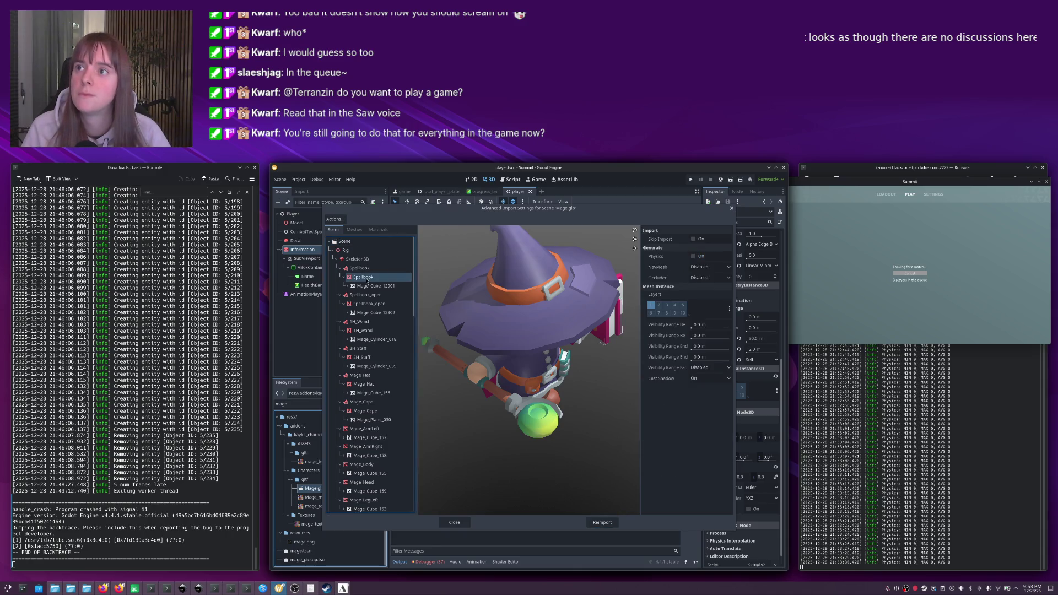
pyautogui.click(658, 305)
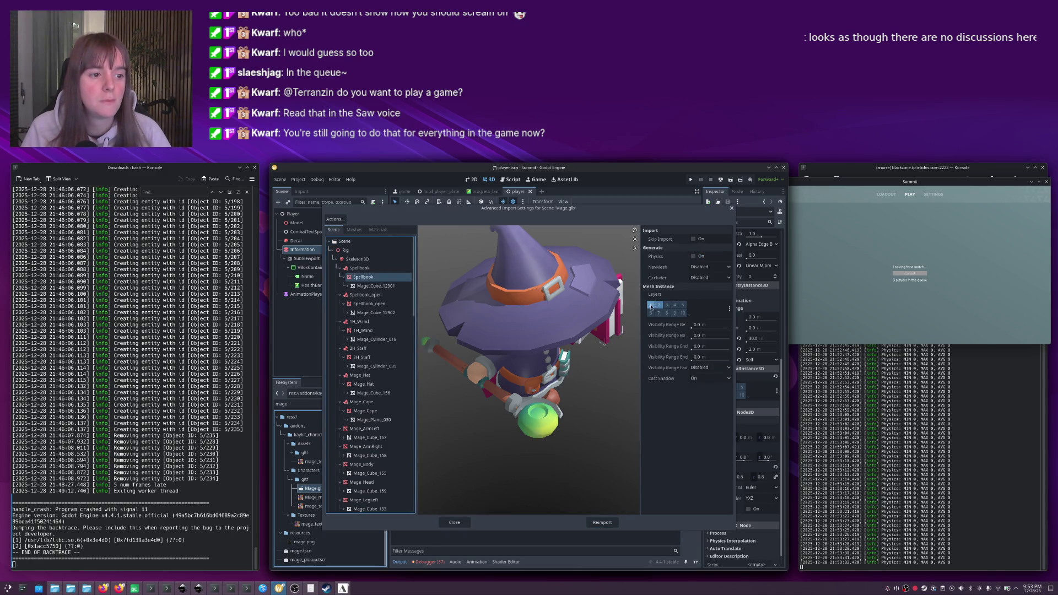
pyautogui.click(651, 304)
# Go through the Mage wand, staff, hat, cape and arm meshes, moving the right arm to layer 2.
pyautogui.click(361, 304)
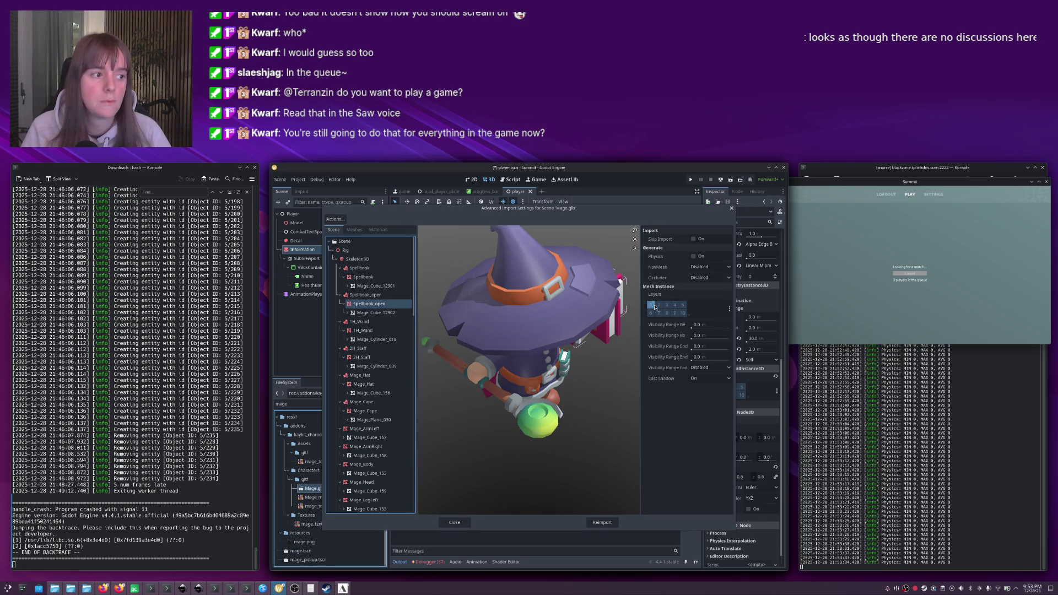
pyautogui.click(363, 330)
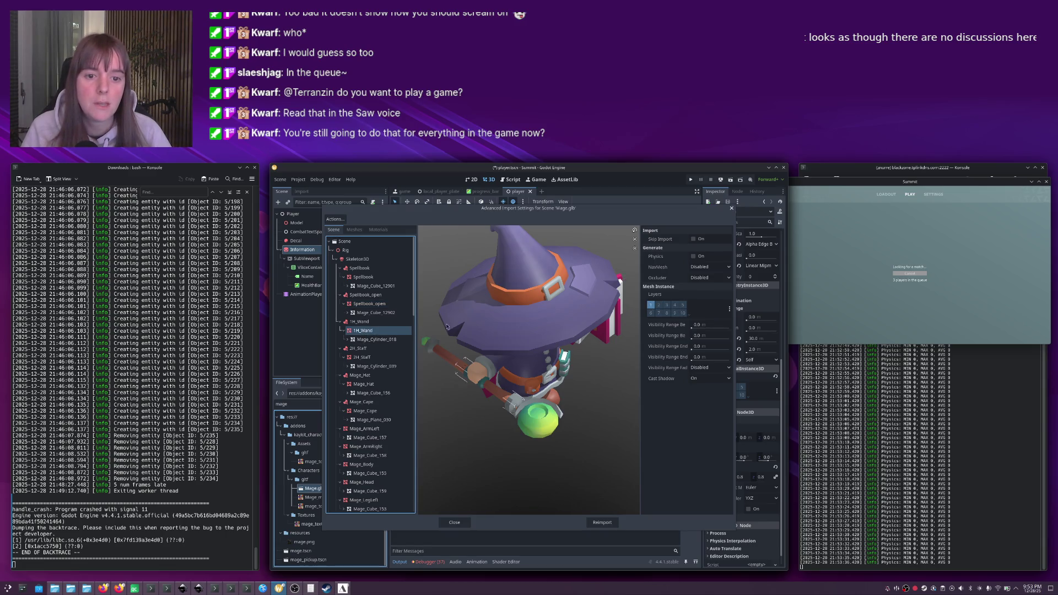
pyautogui.click(386, 358)
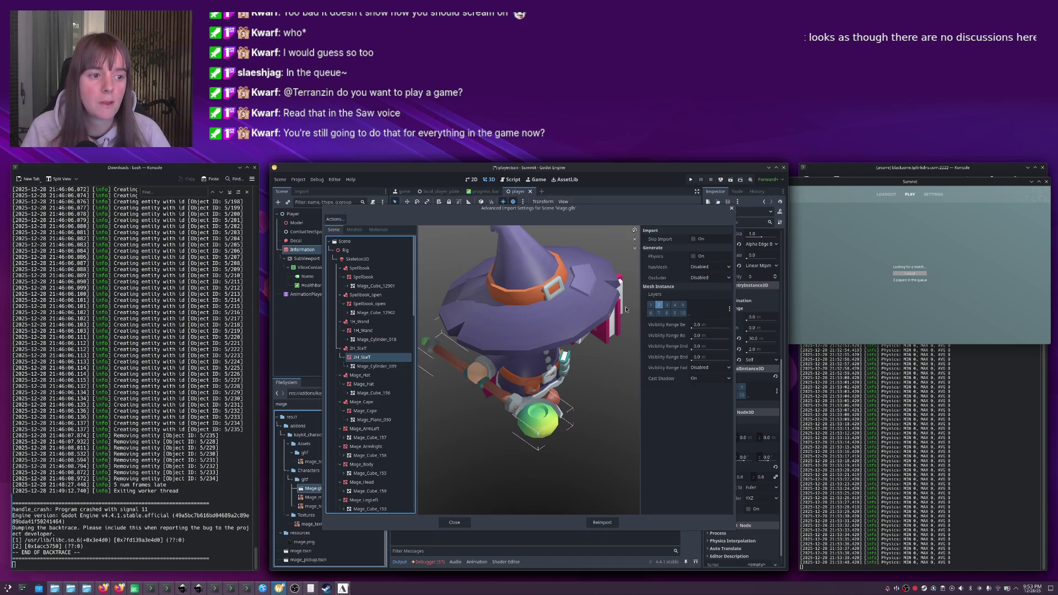
pyautogui.click(364, 385)
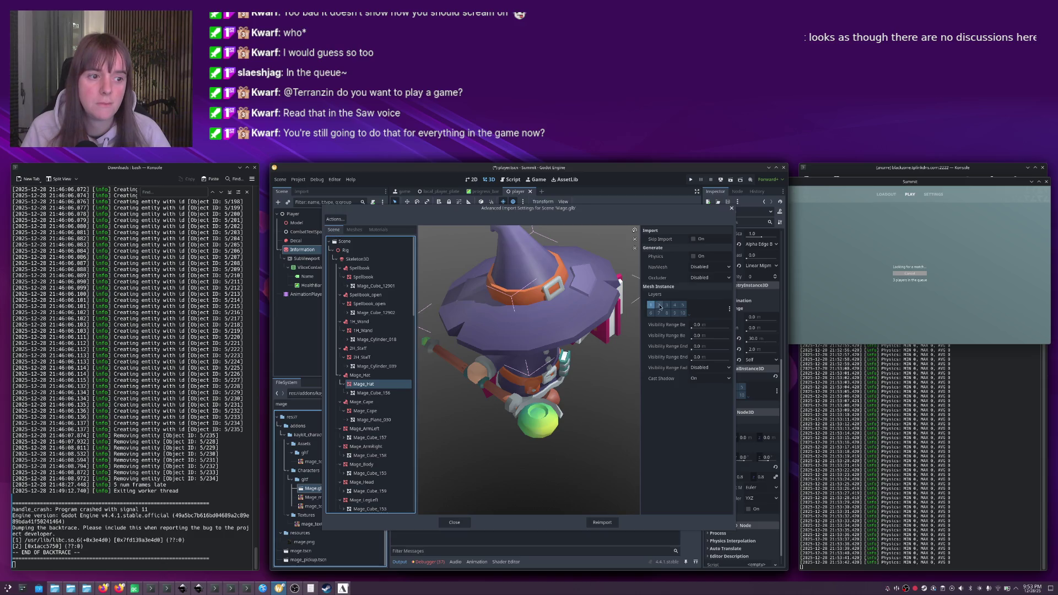
pyautogui.click(365, 411)
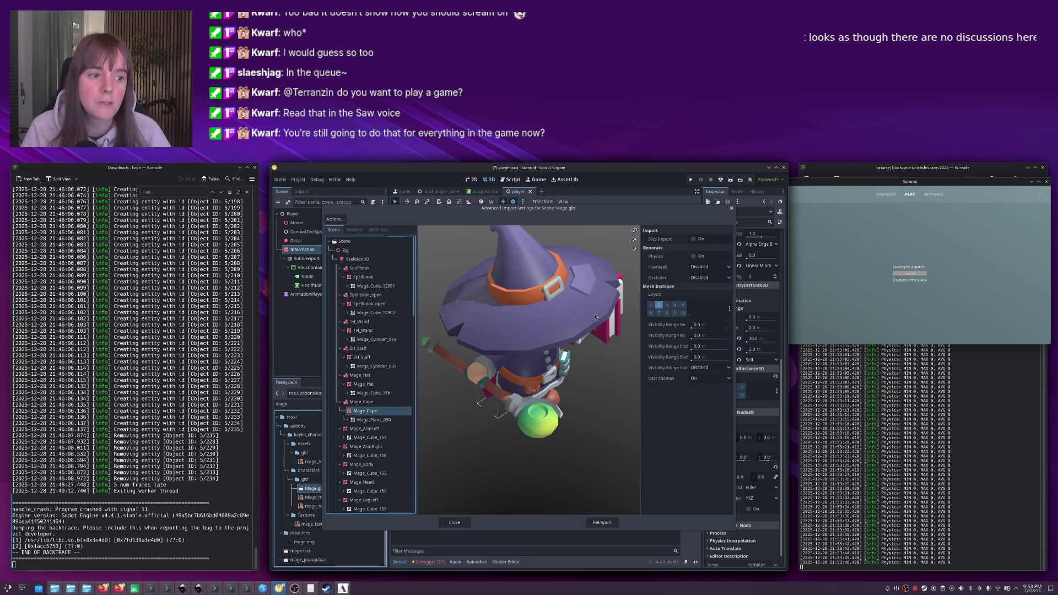
pyautogui.click(353, 428)
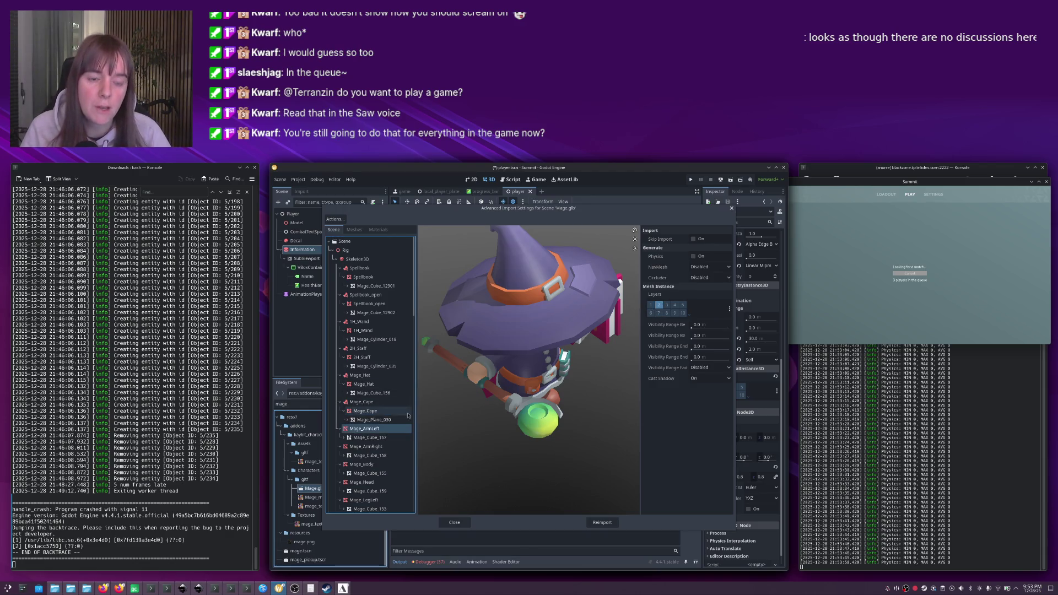
pyautogui.click(366, 446)
pyautogui.click(659, 305)
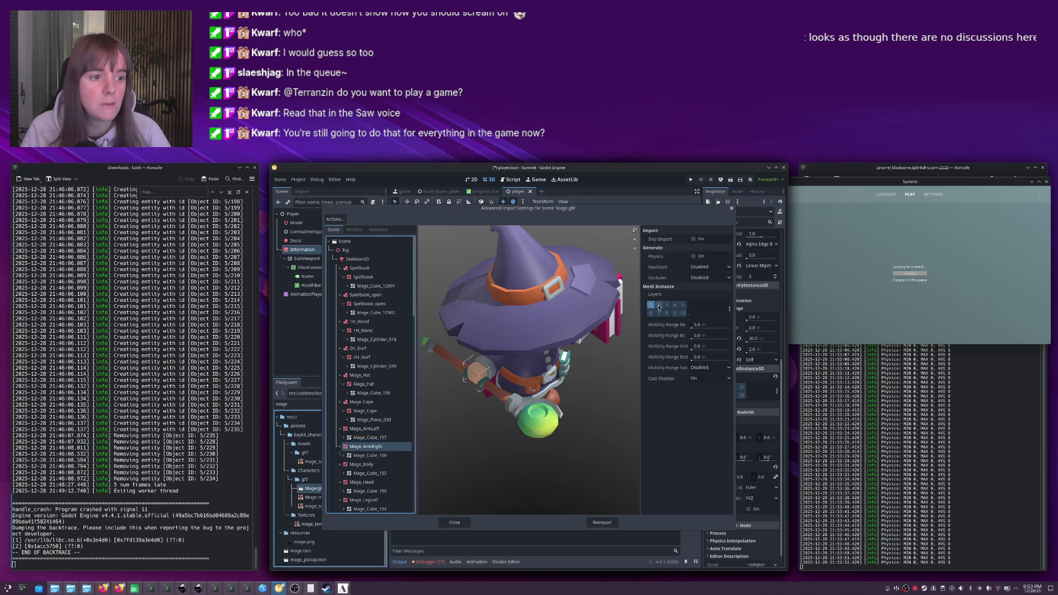
pyautogui.click(650, 305)
# Put the Mage head and leg meshes on render layer 2, reimport Mage.glb, and save the scene.
pyautogui.click(363, 463)
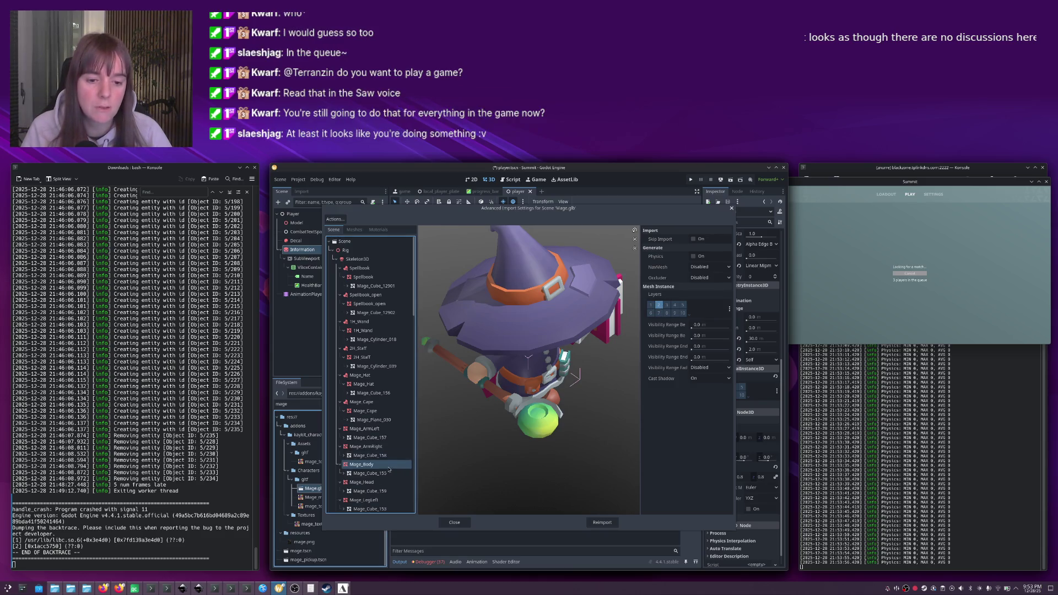
pyautogui.click(361, 483)
pyautogui.click(658, 304)
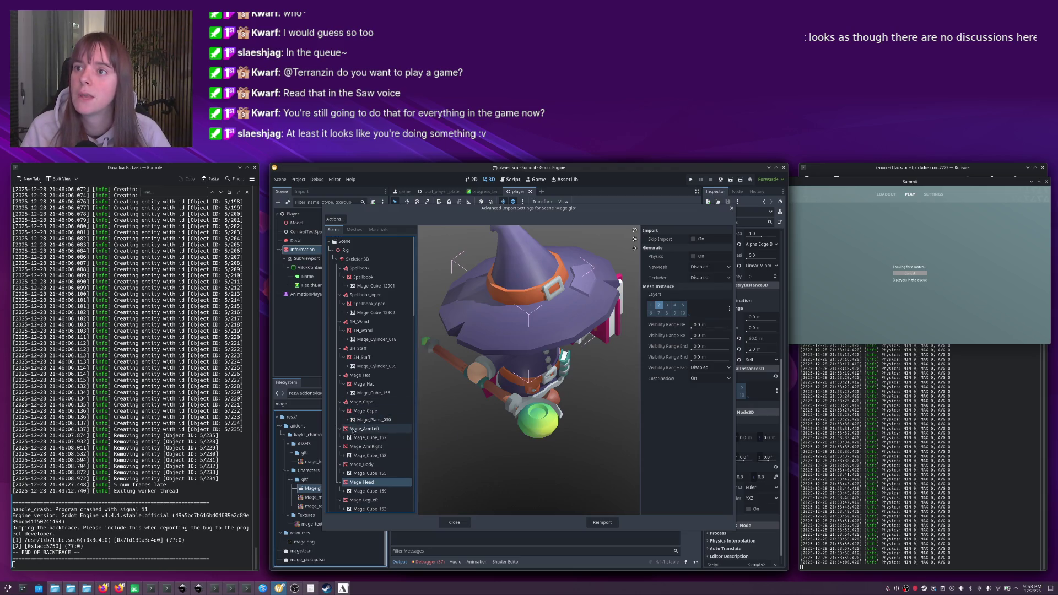
pyautogui.scroll(-2, 357, 441)
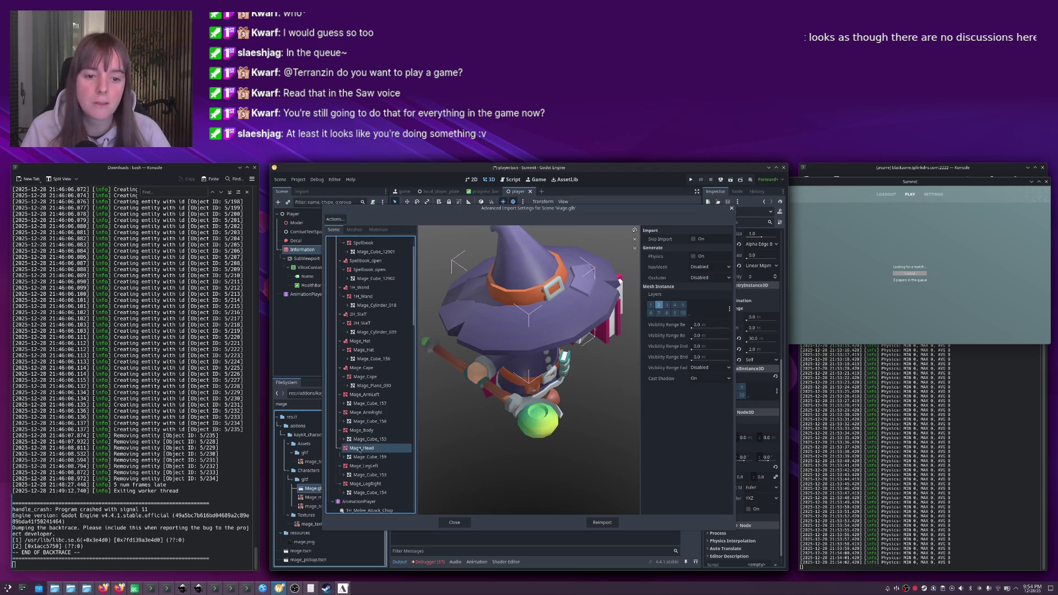
pyautogui.click(363, 467)
pyautogui.click(659, 306)
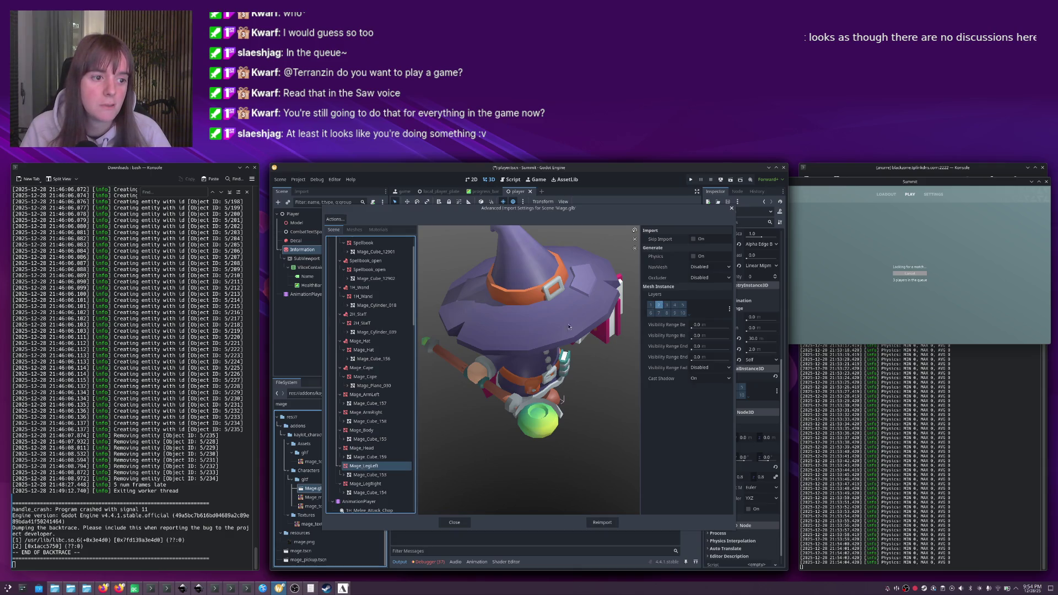
pyautogui.click(365, 484)
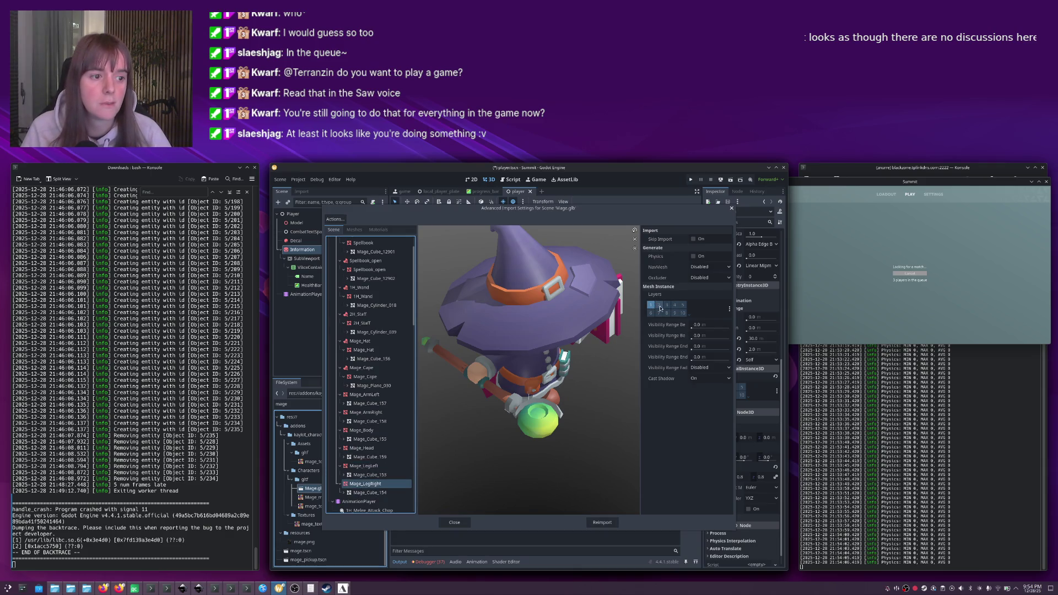
pyautogui.click(603, 522)
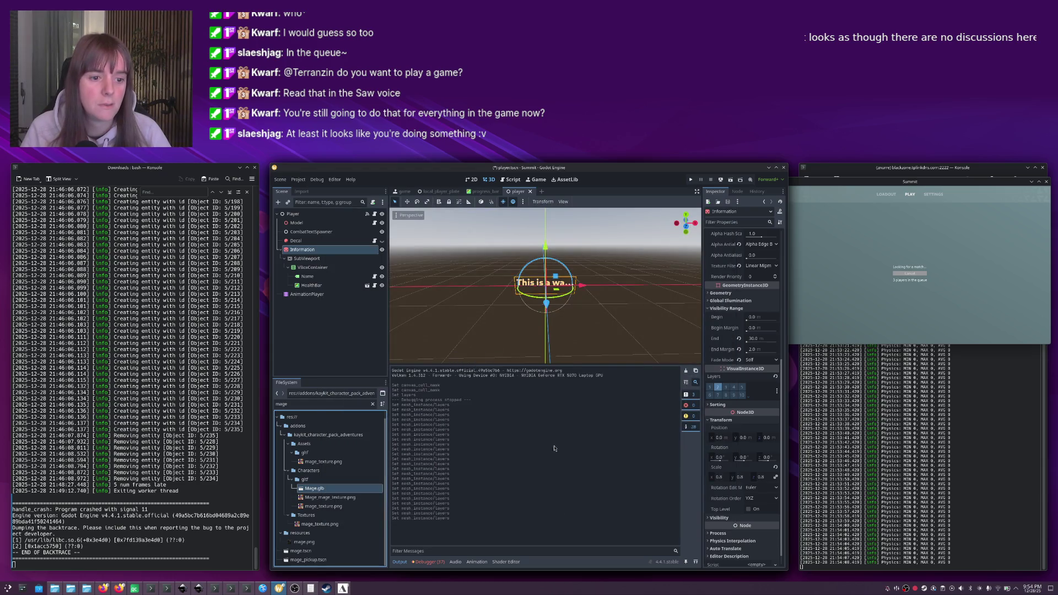
pyautogui.hotkey('ctrl', 's')
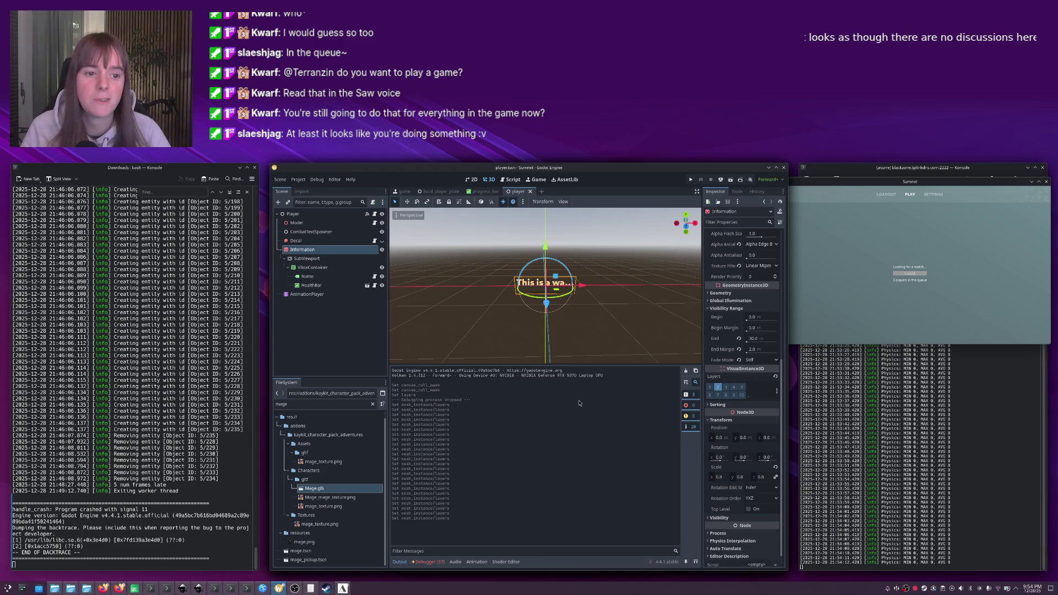
# Clear the FileSystem filter and drag the Summit game window over the editor.
pyautogui.doubleClick(310, 405)
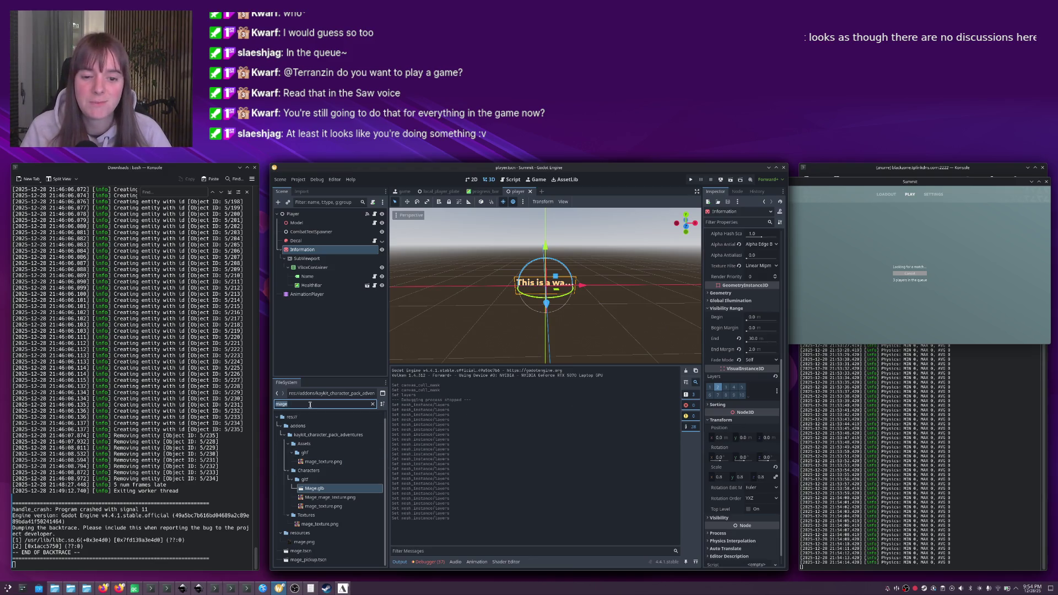
pyautogui.press('BackSpace')
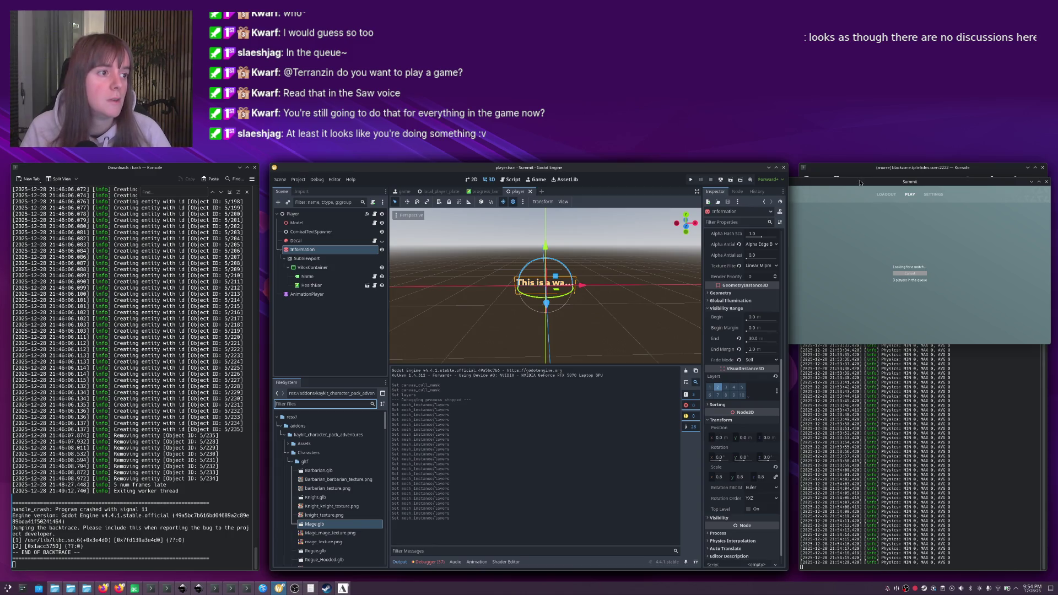
pyautogui.moveTo(850, 192)
pyautogui.mouseDown()
pyautogui.moveTo(605, 237)
pyautogui.moveTo(550, 258)
pyautogui.mouseUp()
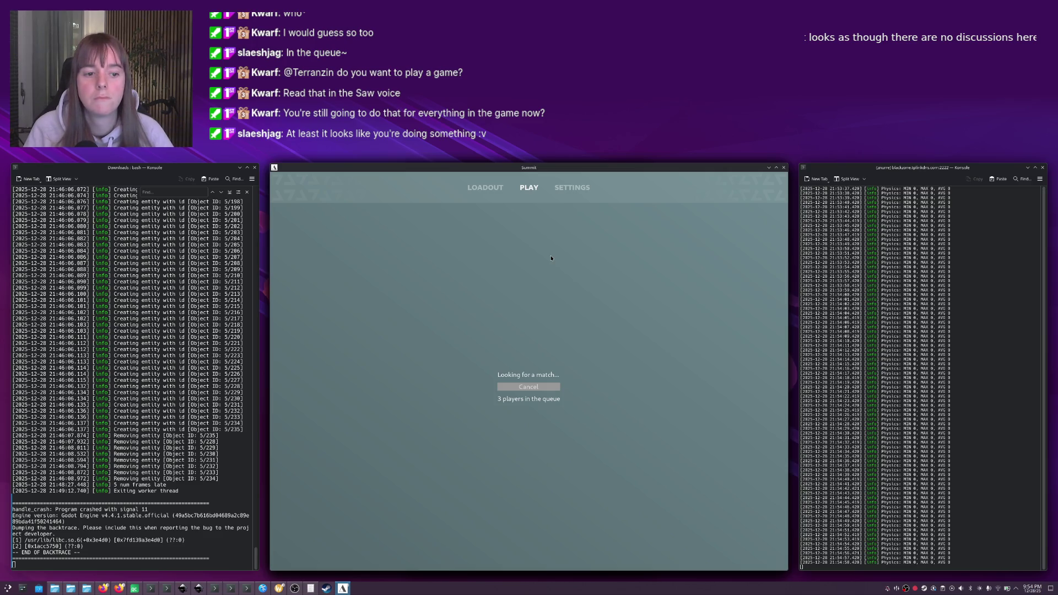
# Cancel the matchmaking queue and requeue for a 1v1 match twice until a match loads.
pyautogui.click(534, 387)
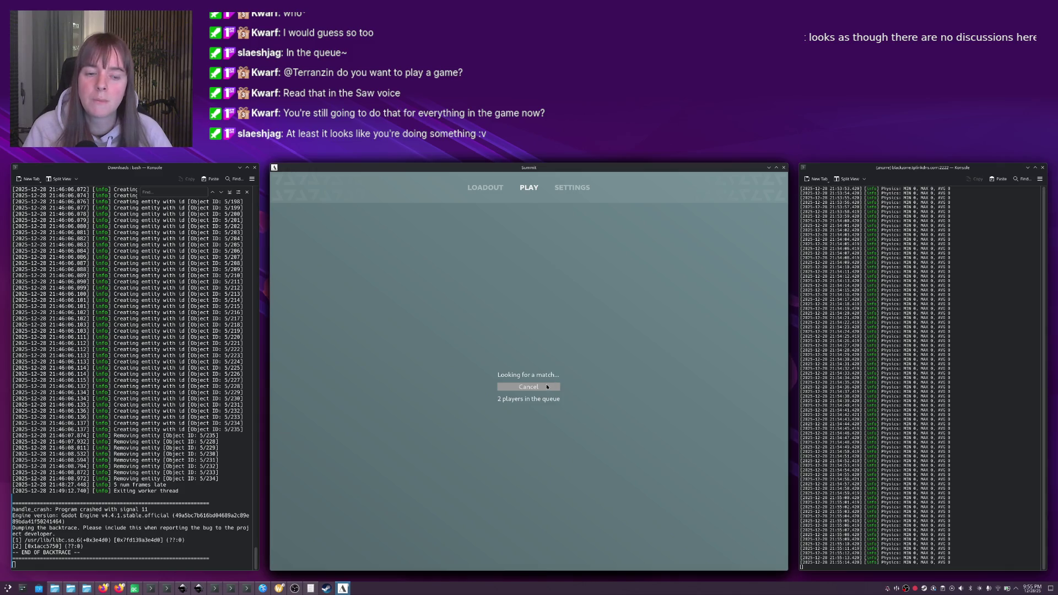
pyautogui.click(542, 388)
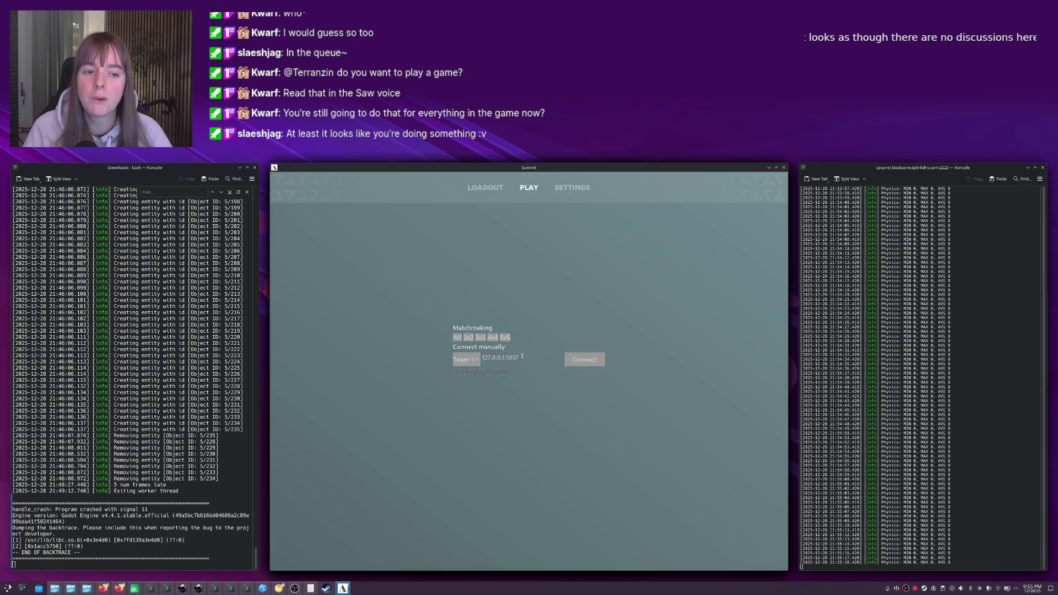
pyautogui.click(457, 338)
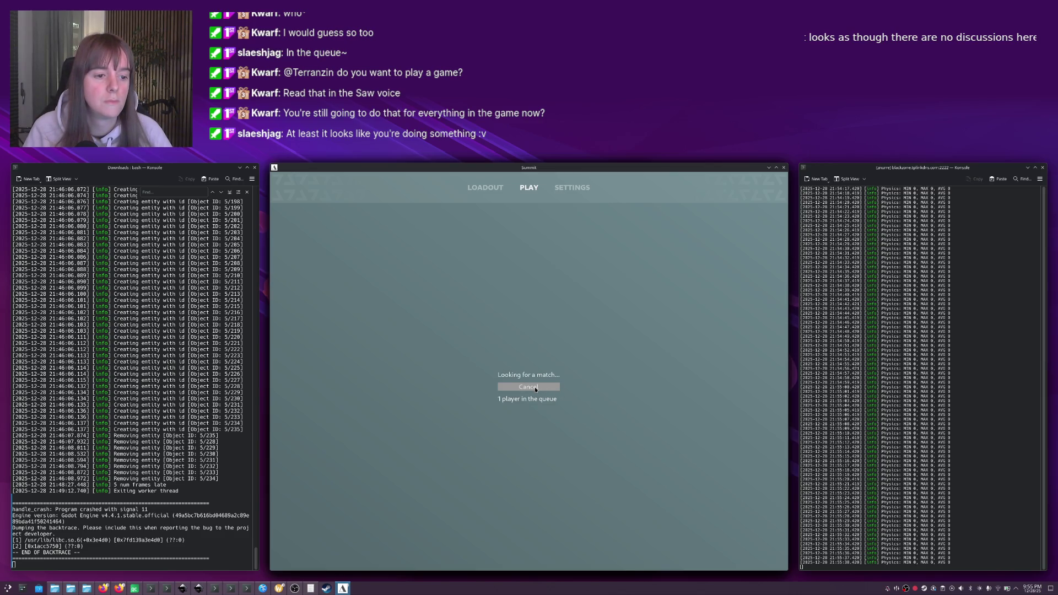
pyautogui.click(535, 388)
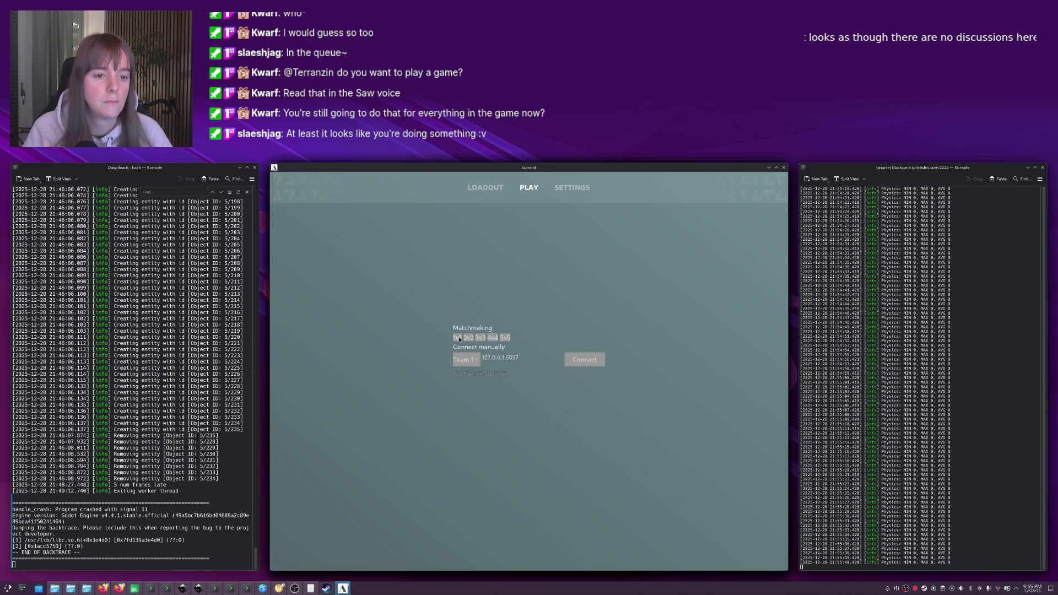
pyautogui.click(459, 338)
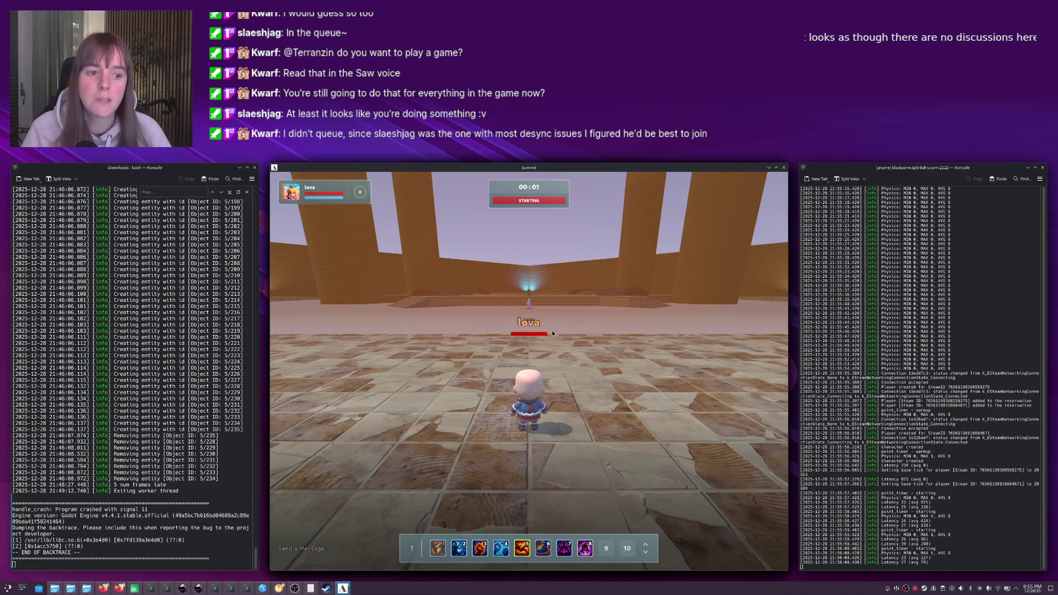
# Walk the character forward into the arena and cast the skill on key 6.
pyautogui.press('w')
pyautogui.press('w')
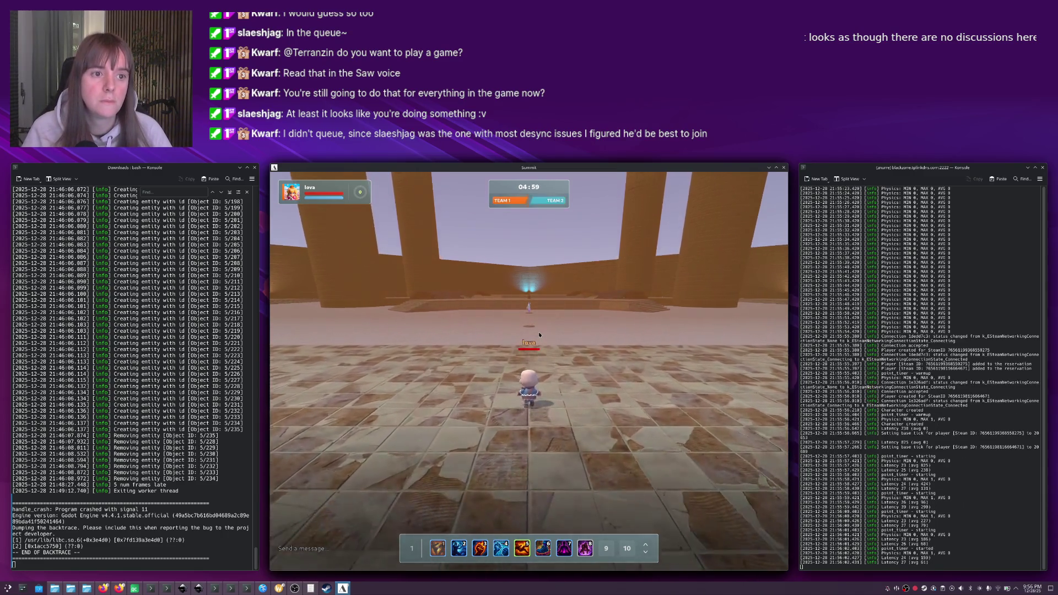
pyautogui.press('w')
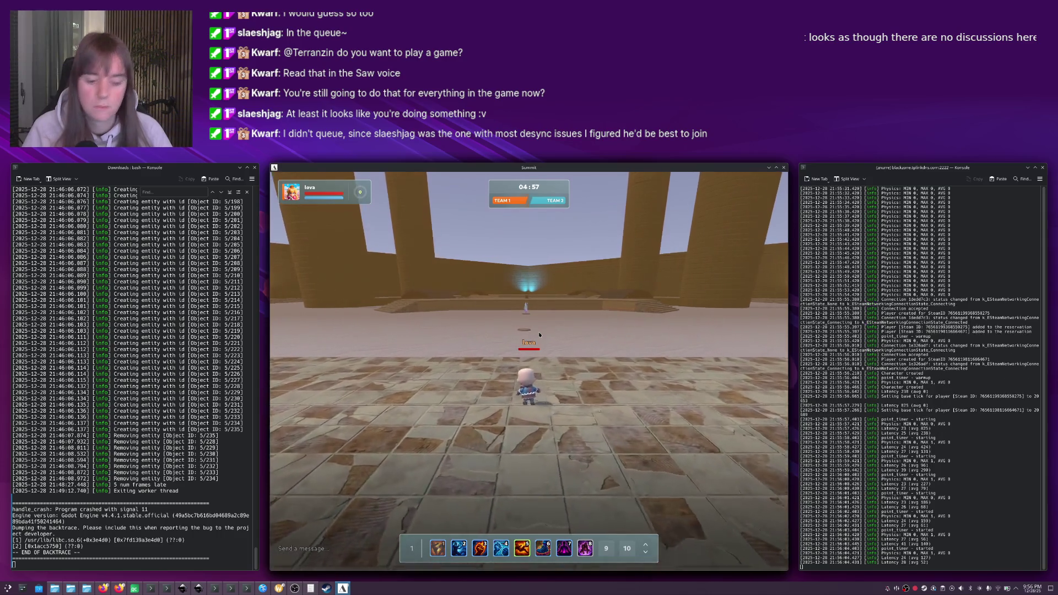
pyautogui.press('6')
pyautogui.press('w')
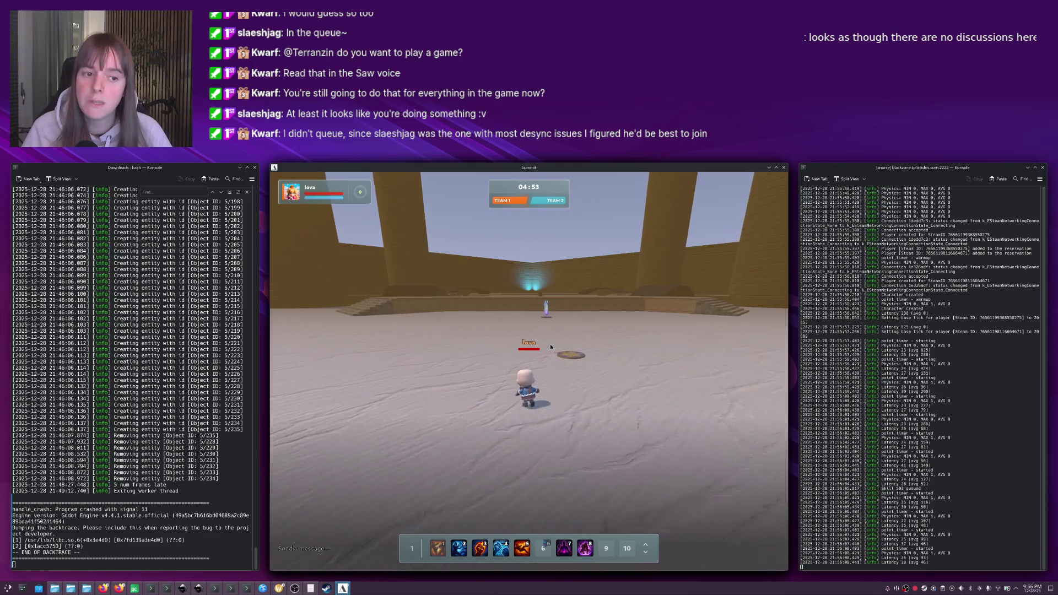
# Send the chat message 'good?' in the match.
pyautogui.press('Return')
pyautogui.write('good?')
pyautogui.press('Return')
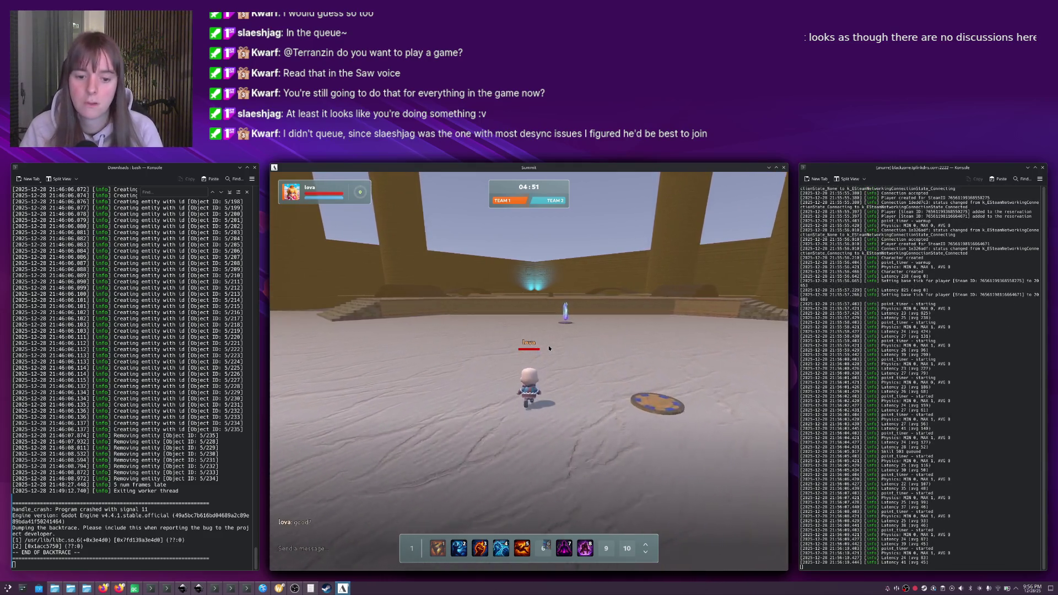
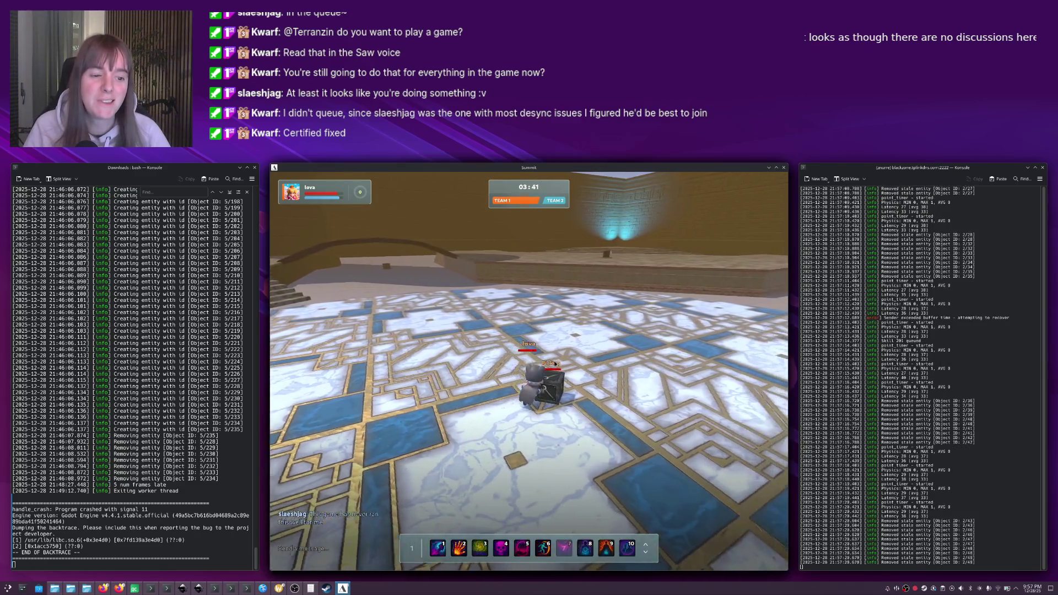
# Walk the character along the arena wall and back onto the tiled floor.
pyautogui.press('s')
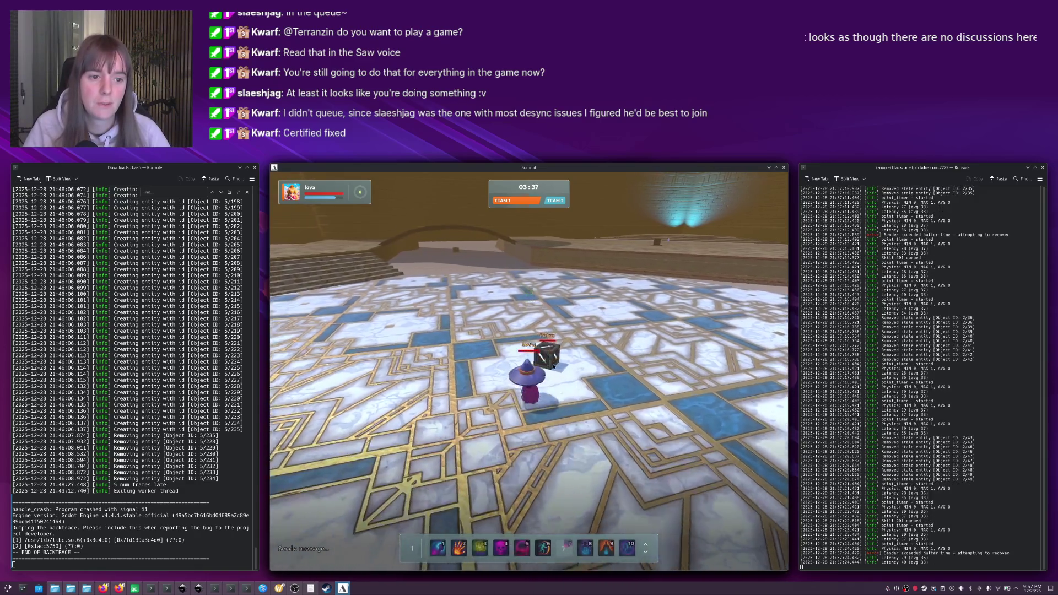
pyautogui.press('w')
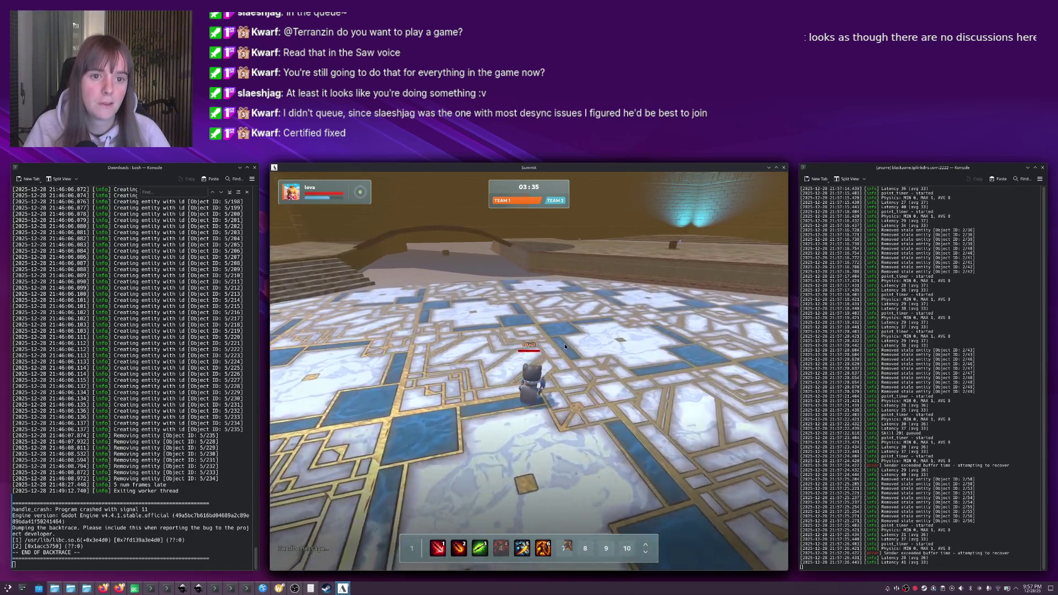
pyautogui.press('w')
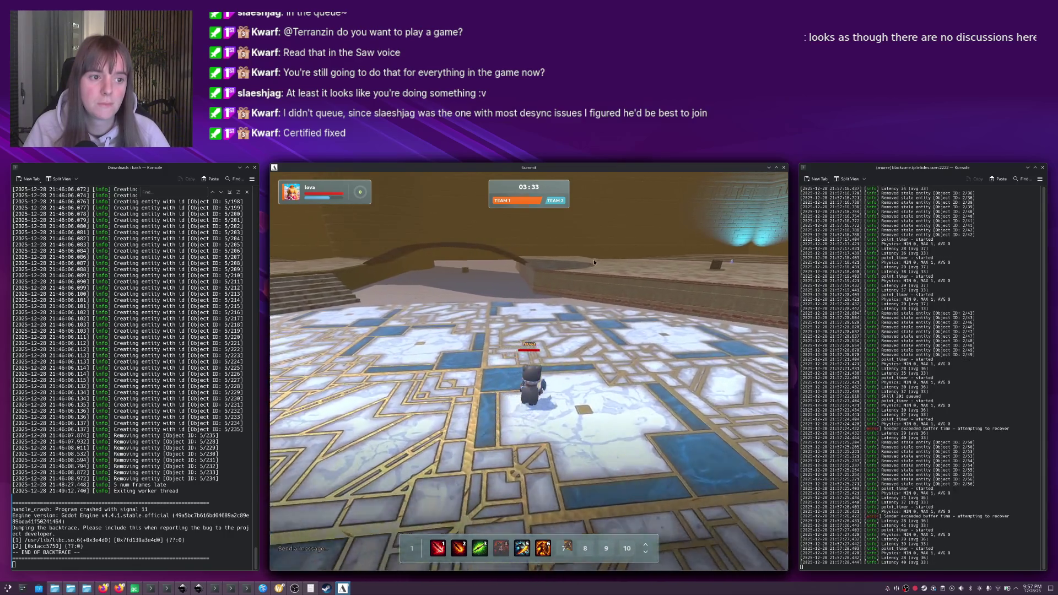
pyautogui.press('w')
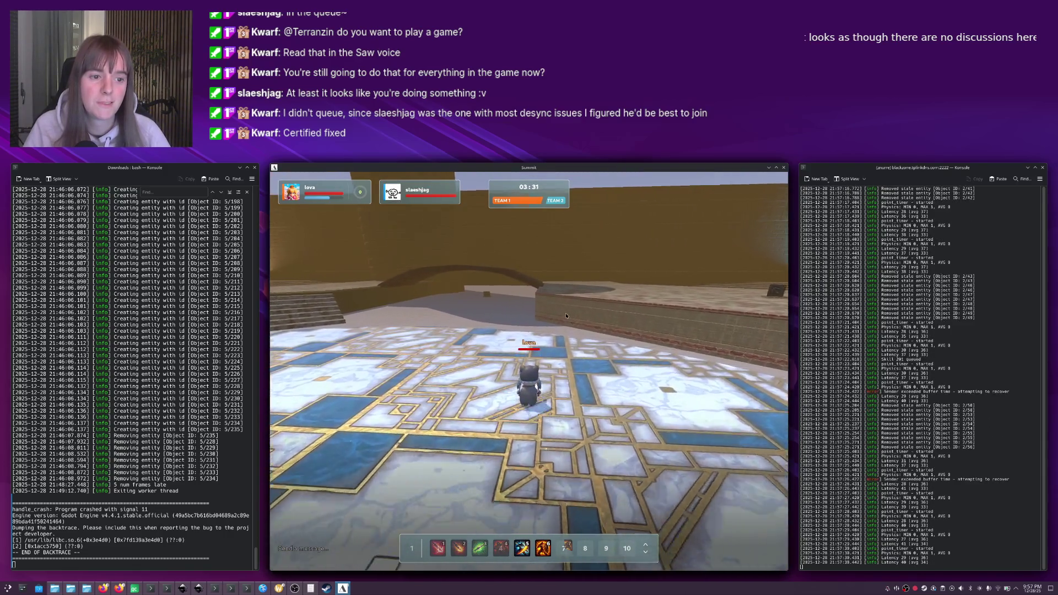
pyautogui.press('w')
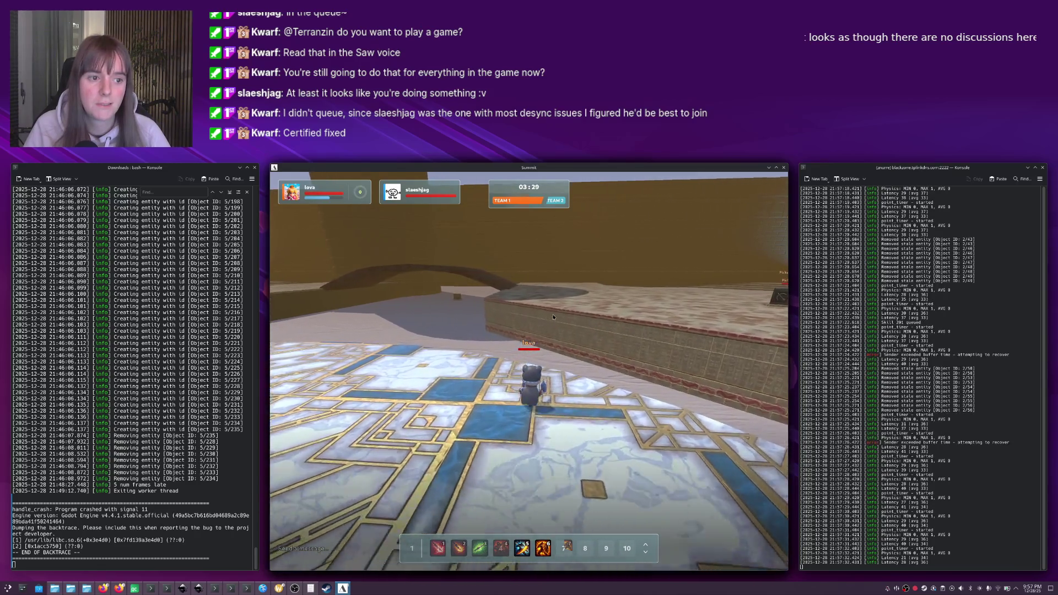
pyautogui.press('w')
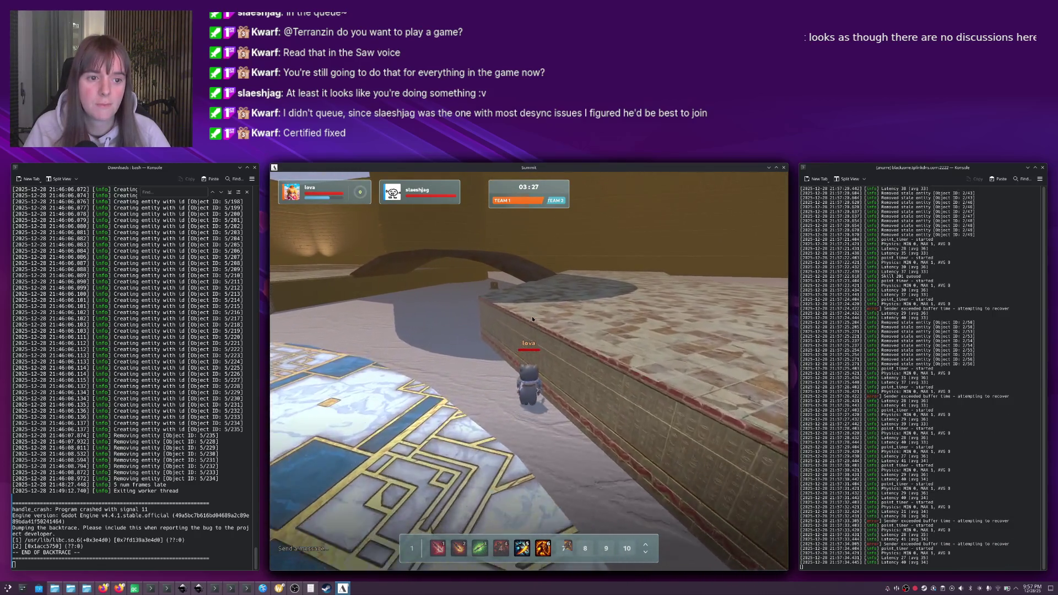
pyautogui.press('w')
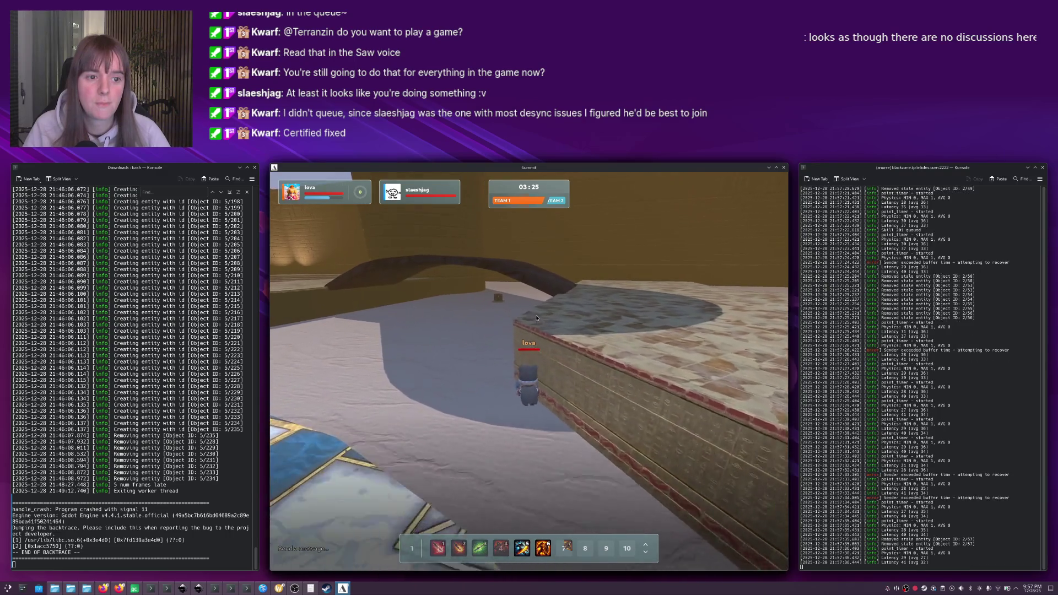
pyautogui.press('w')
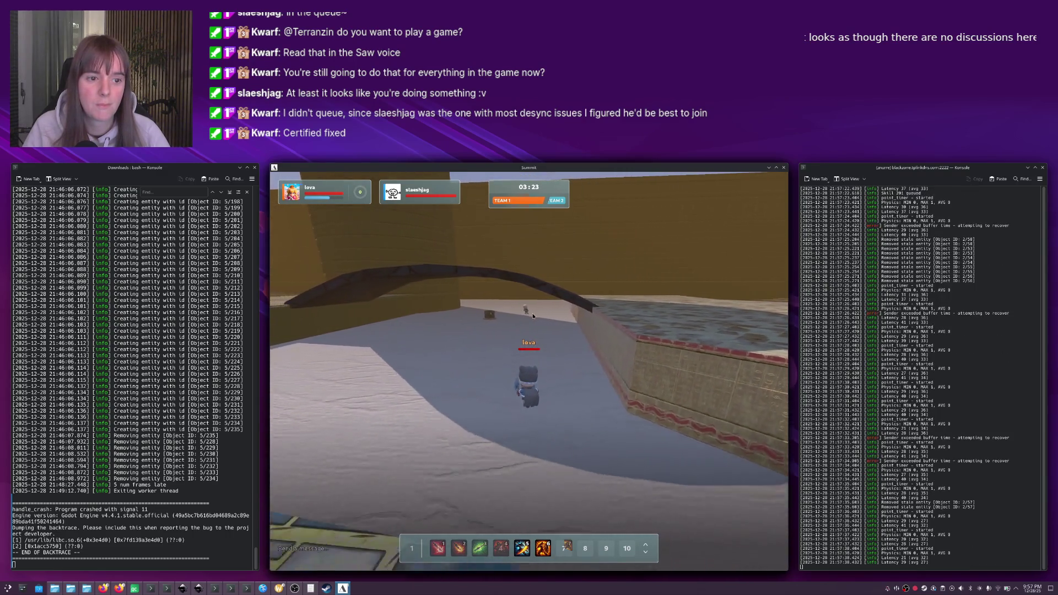
pyautogui.press('s')
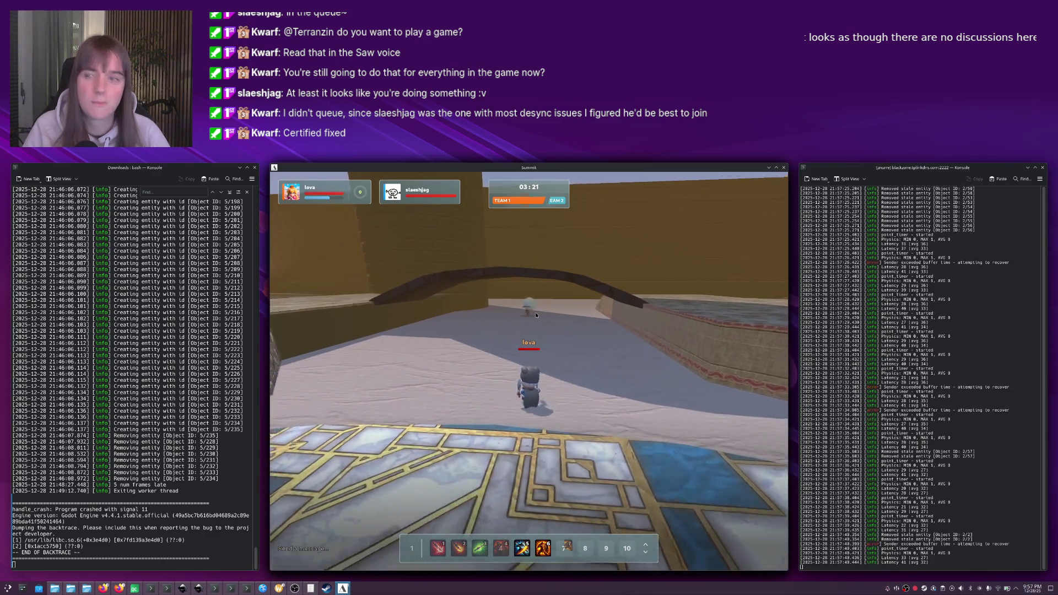
pyautogui.press('s')
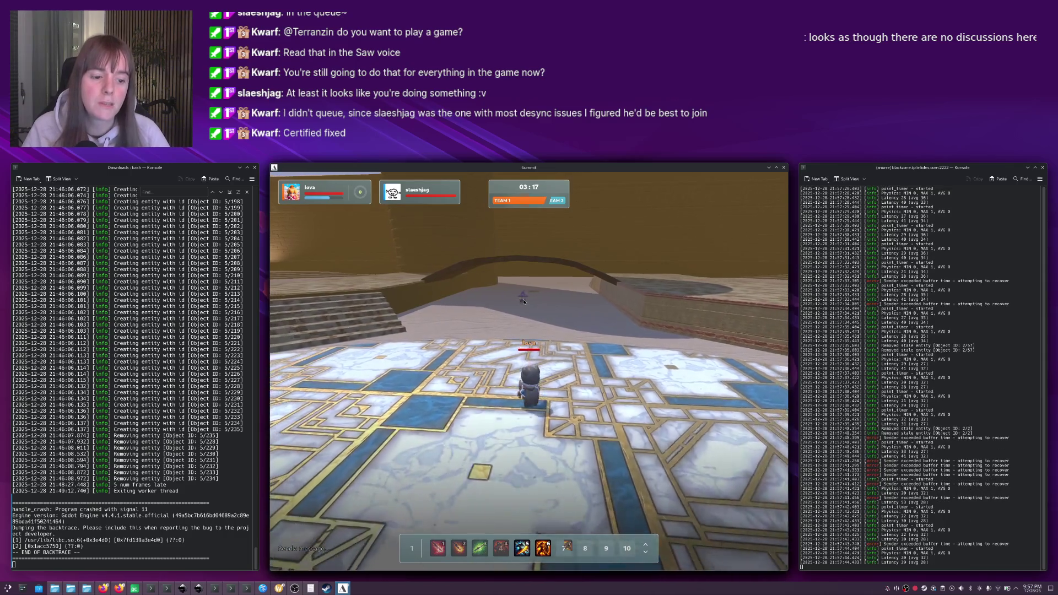
pyautogui.press('s')
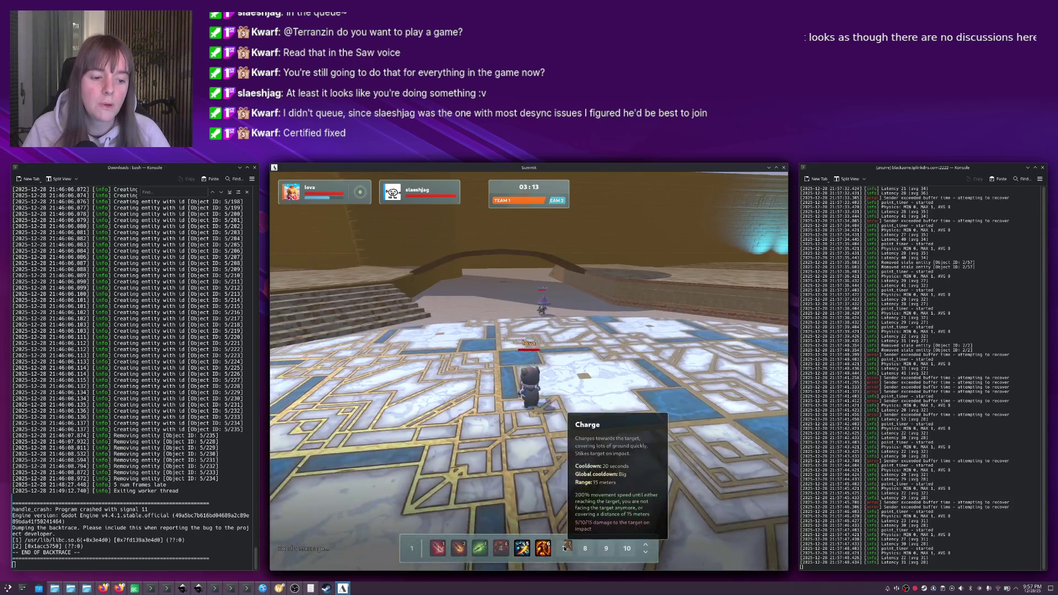
# Queue the Charge ability from hotbar slot 7 and orbit the camera around the character.
pyautogui.click(563, 547)
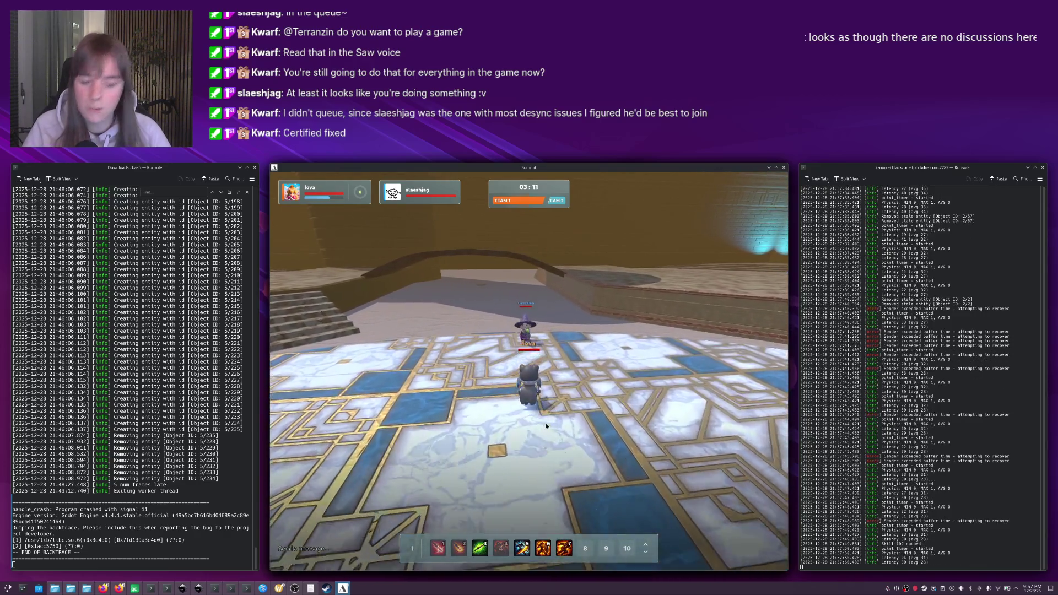
pyautogui.moveTo(552, 396); pyautogui.dragTo(510, 388)
pyautogui.moveTo(574, 384)
pyautogui.mouseDown()
pyautogui.moveTo(604, 385)
pyautogui.moveTo(516, 387)
pyautogui.mouseUp()
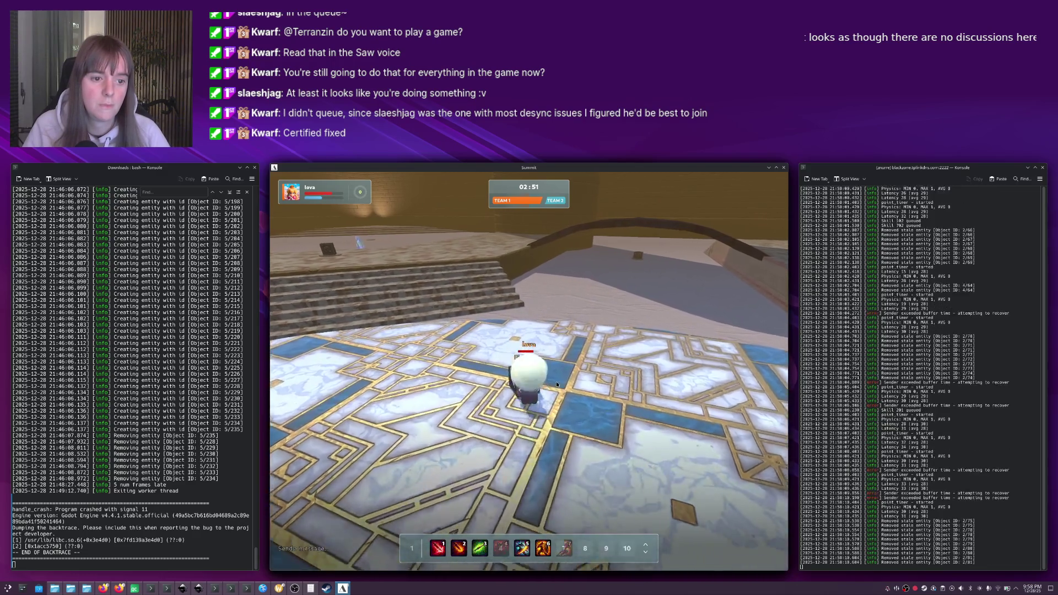
pyautogui.moveTo(599, 370); pyautogui.dragTo(559, 373)
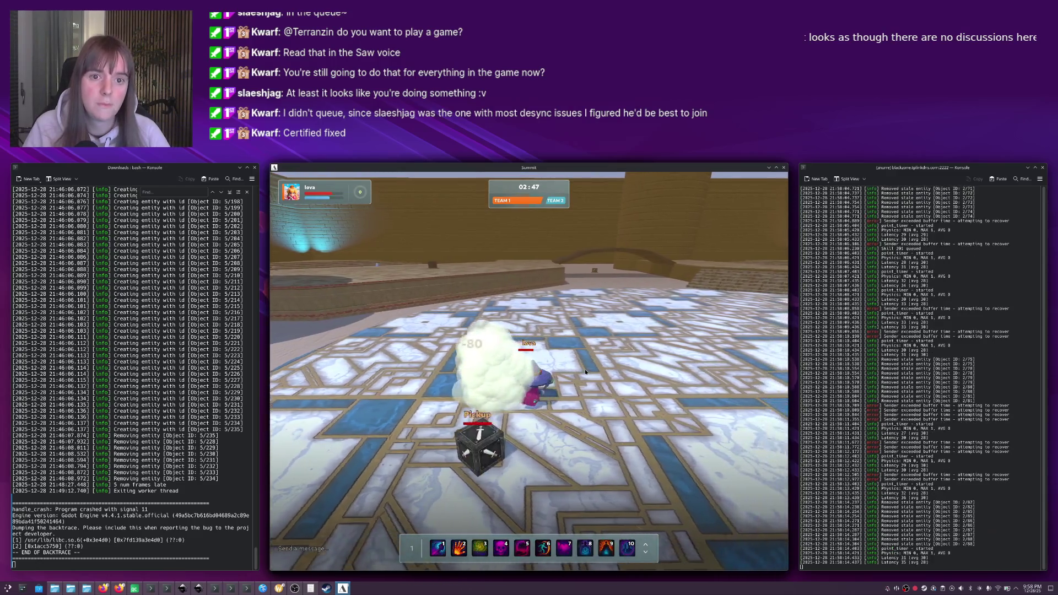
# Grab the Pickup boxes to transform the character, then change form again.
pyautogui.press('a')
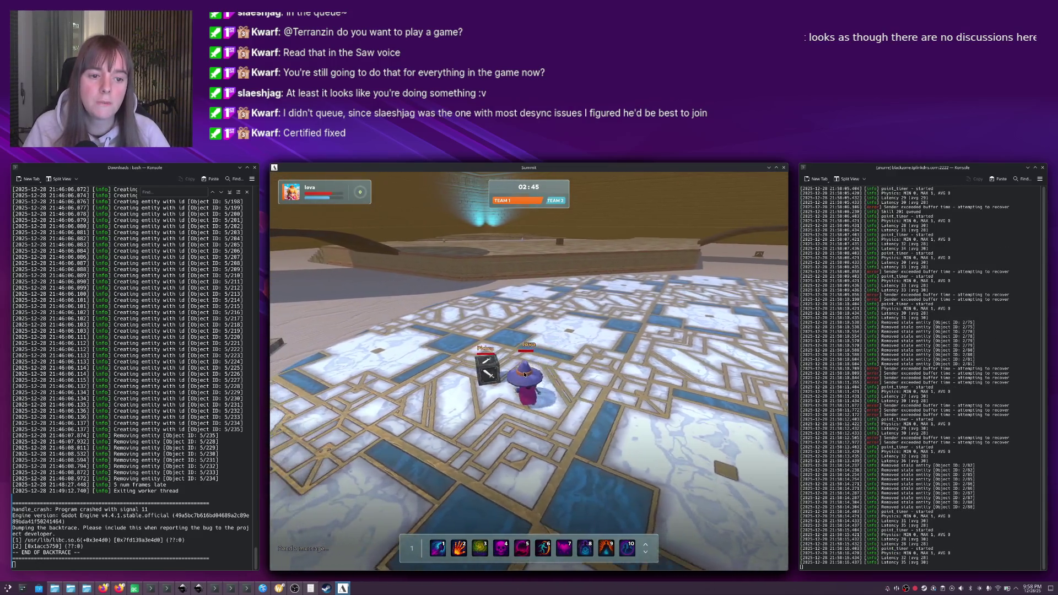
pyautogui.press('e')
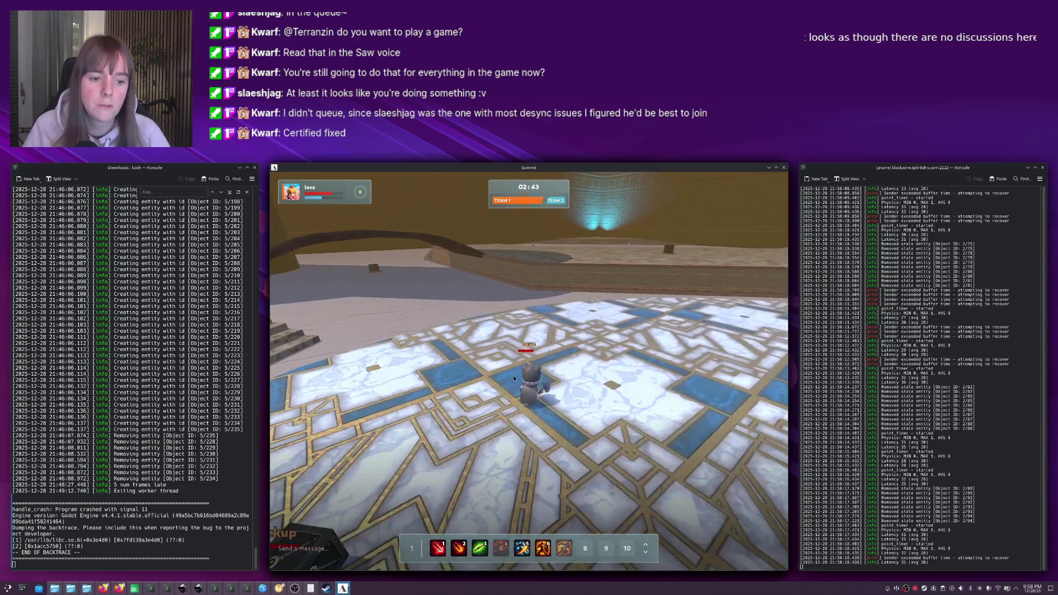
pyautogui.press('a')
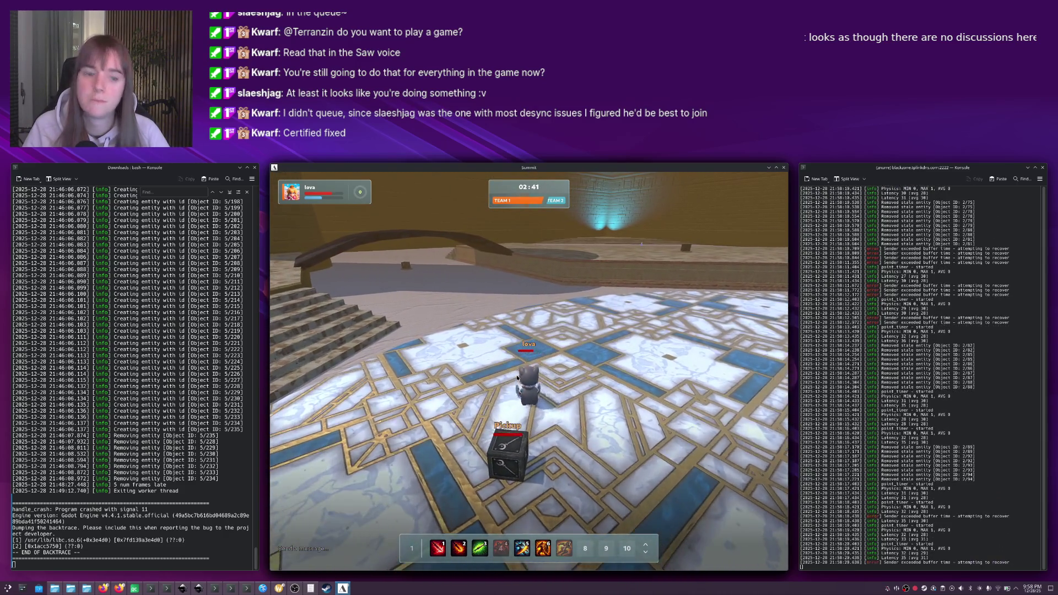
pyautogui.press('e')
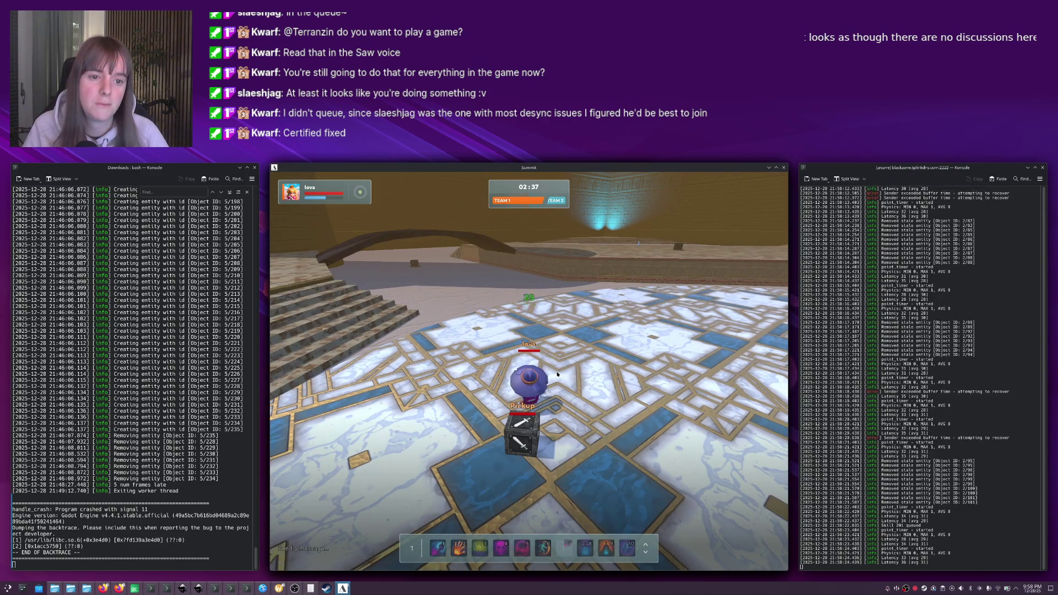
pyautogui.press('e')
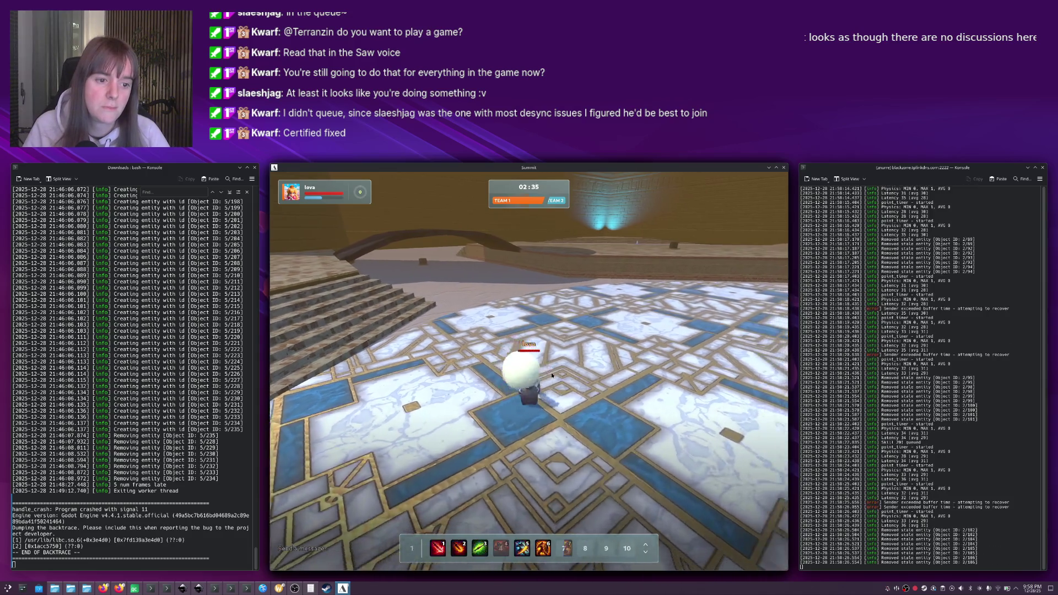
# Walk across the tiled floor to close in on and circle the opponent.
pyautogui.press('w')
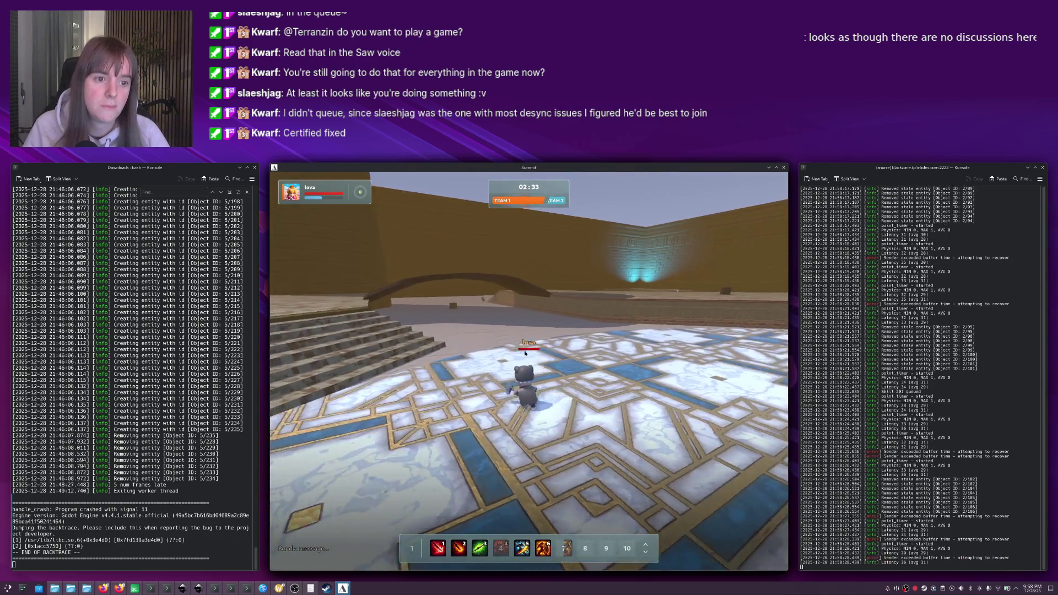
pyautogui.press('w')
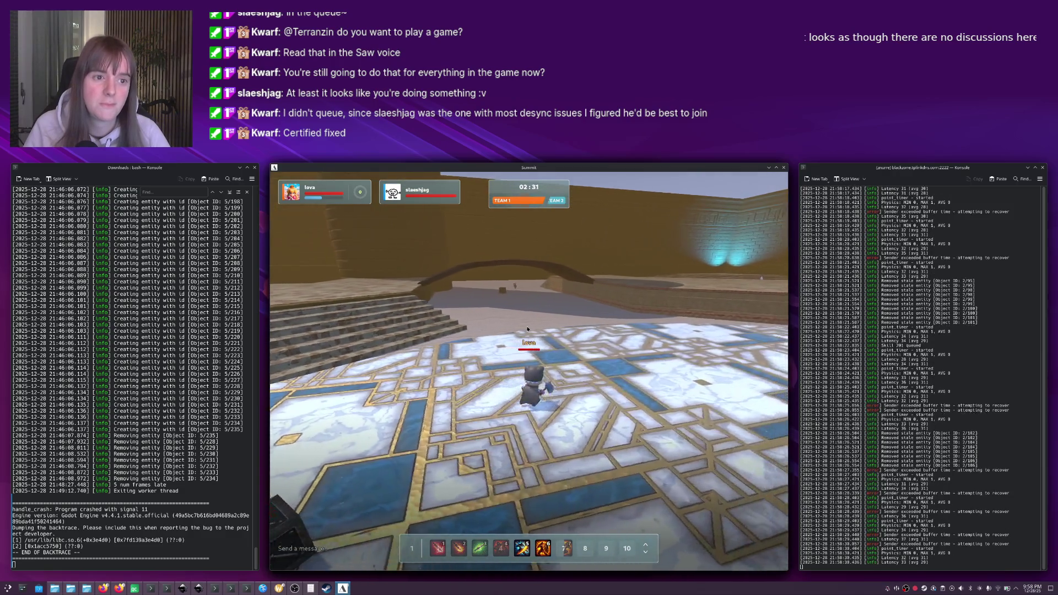
pyautogui.press('w')
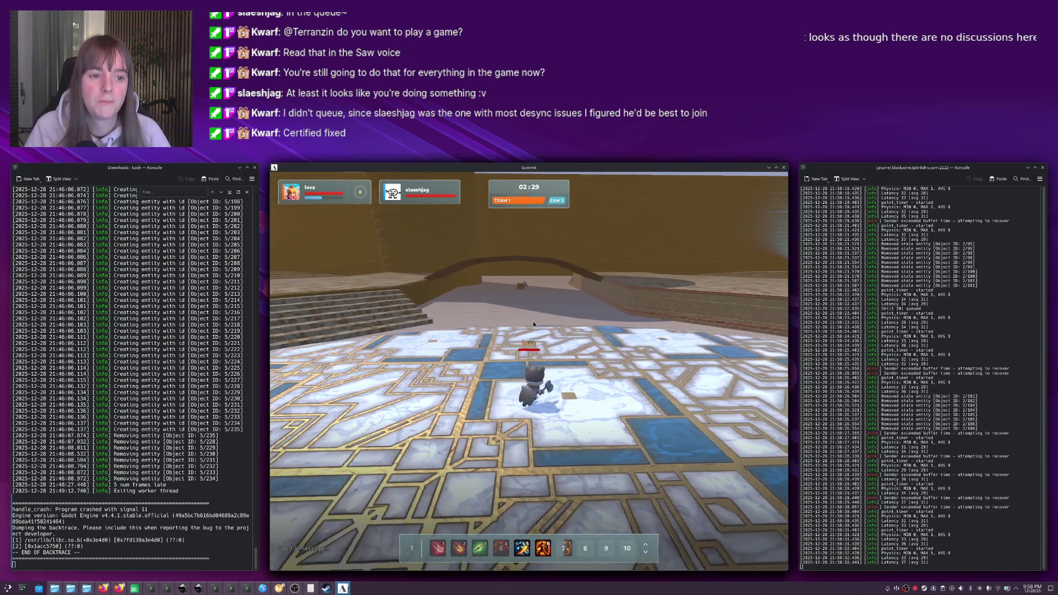
pyautogui.press('w')
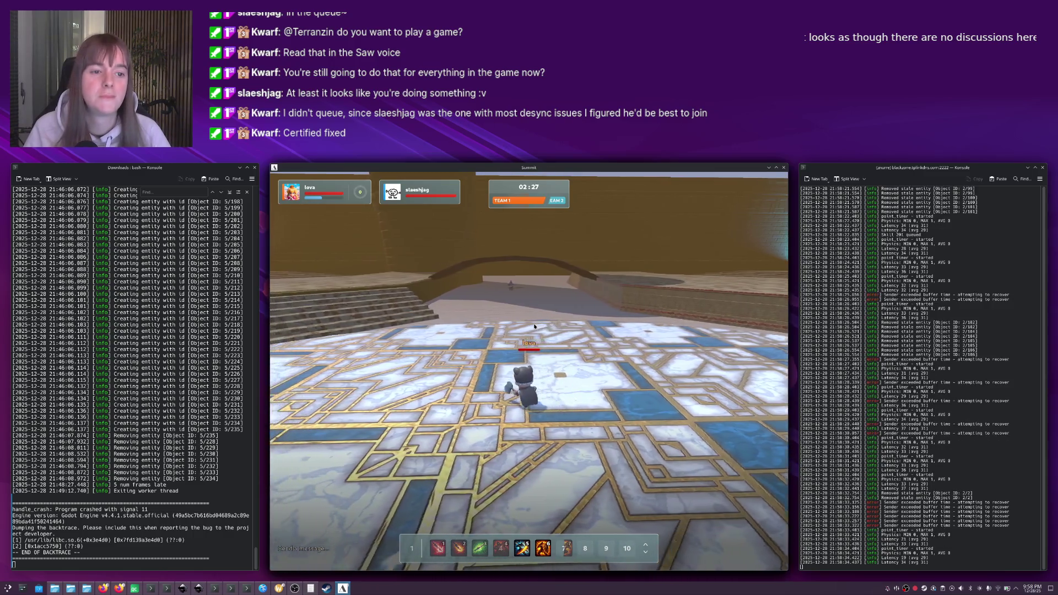
pyautogui.press('w')
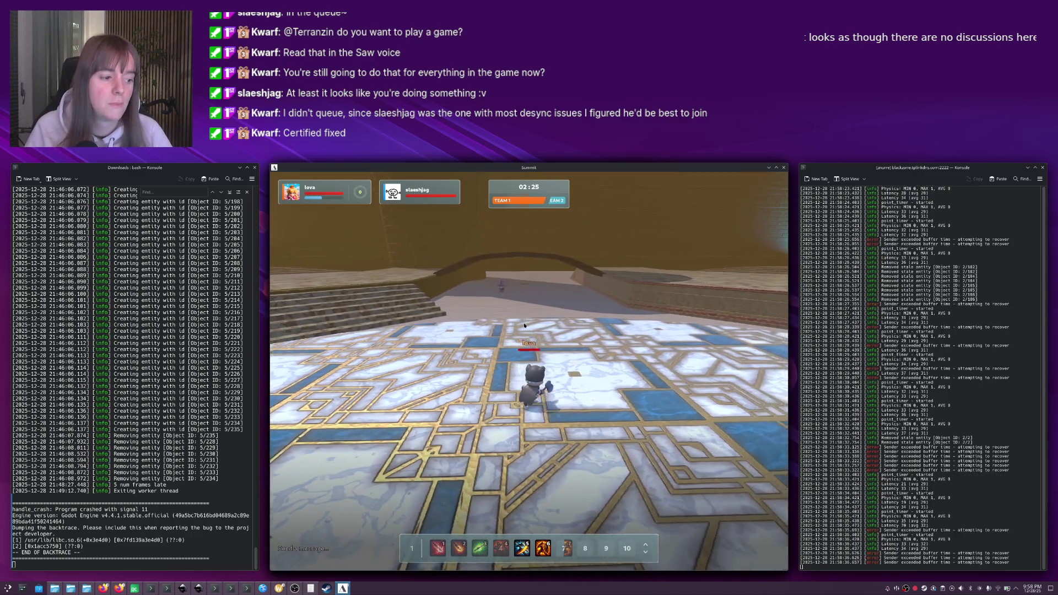
pyautogui.press('w')
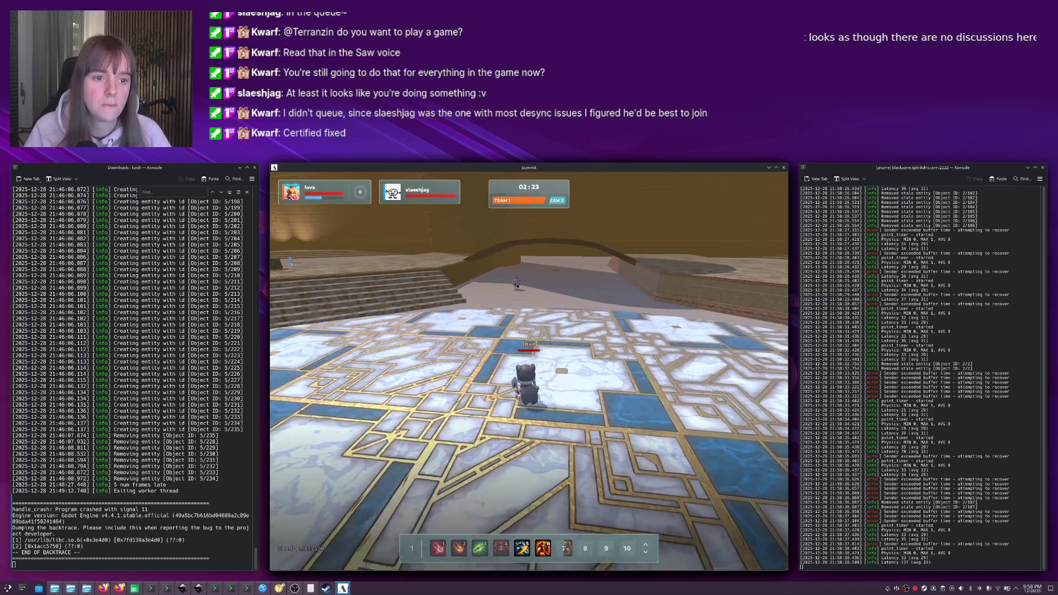
pyautogui.press('w')
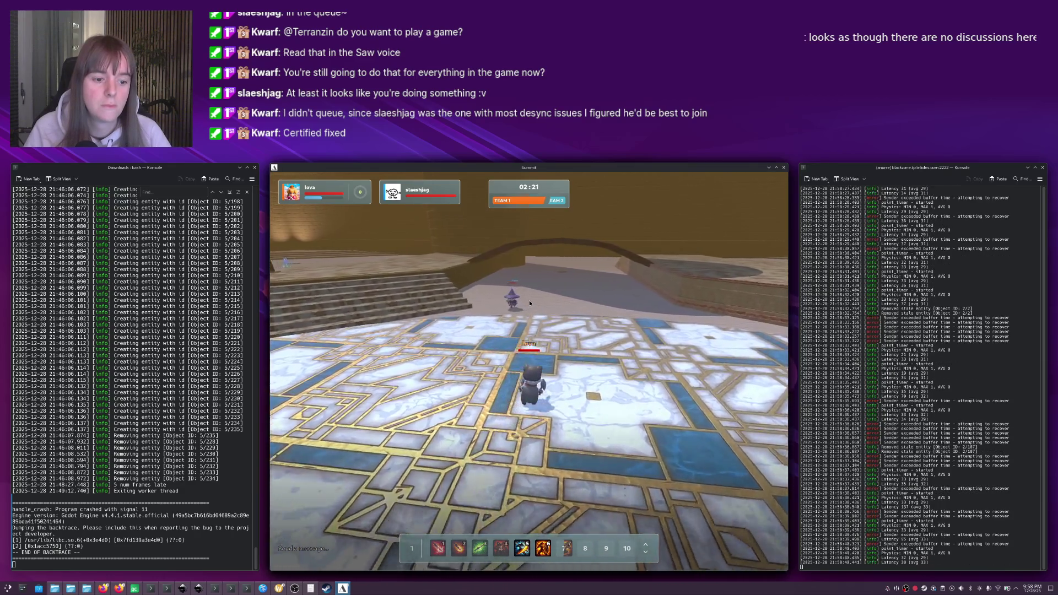
pyautogui.press('w')
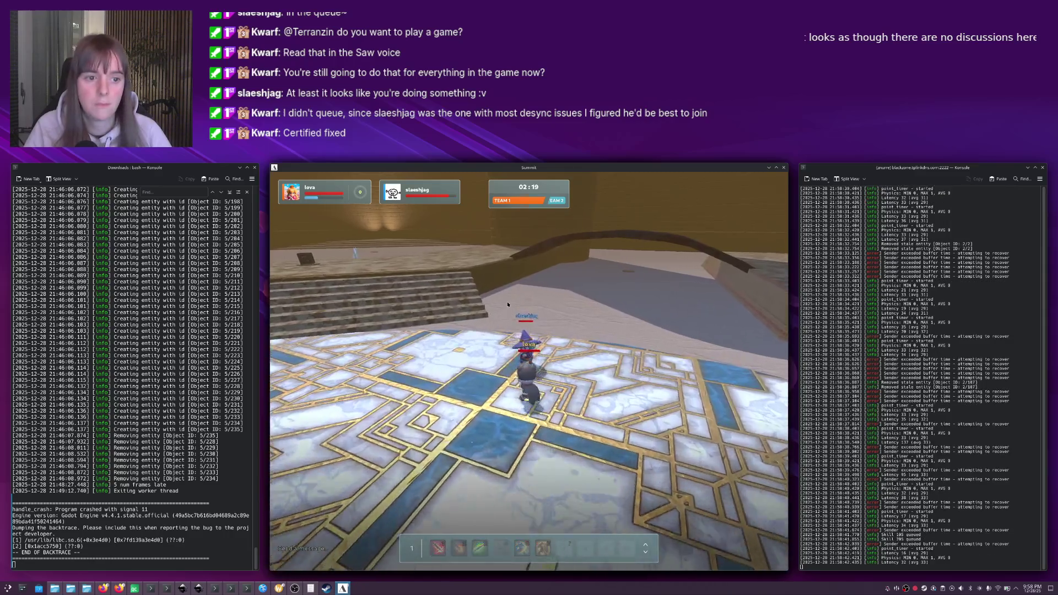
pyautogui.press('w')
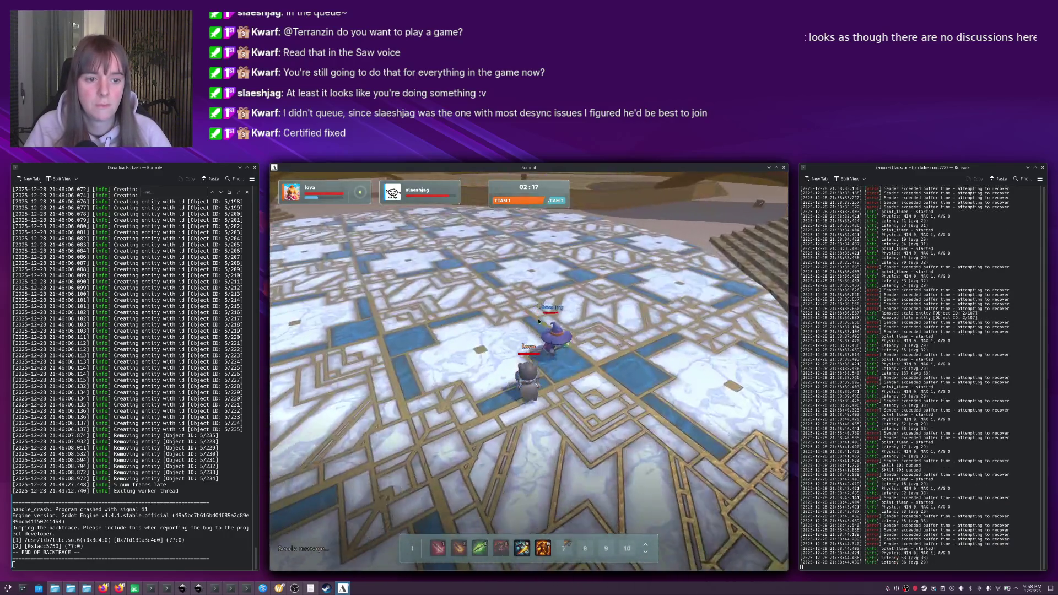
pyautogui.press('w')
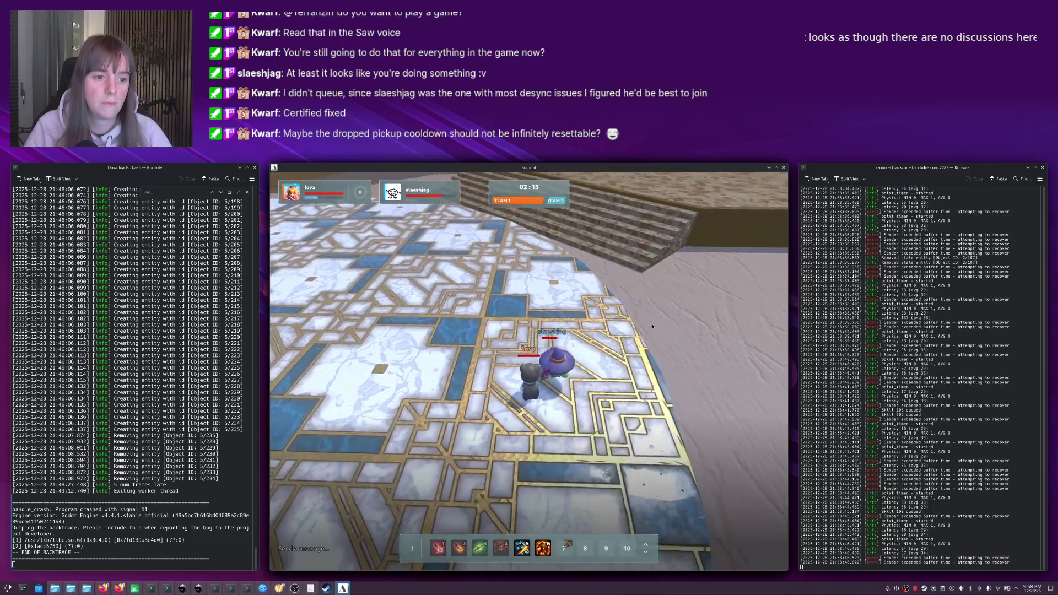
pyautogui.press('w')
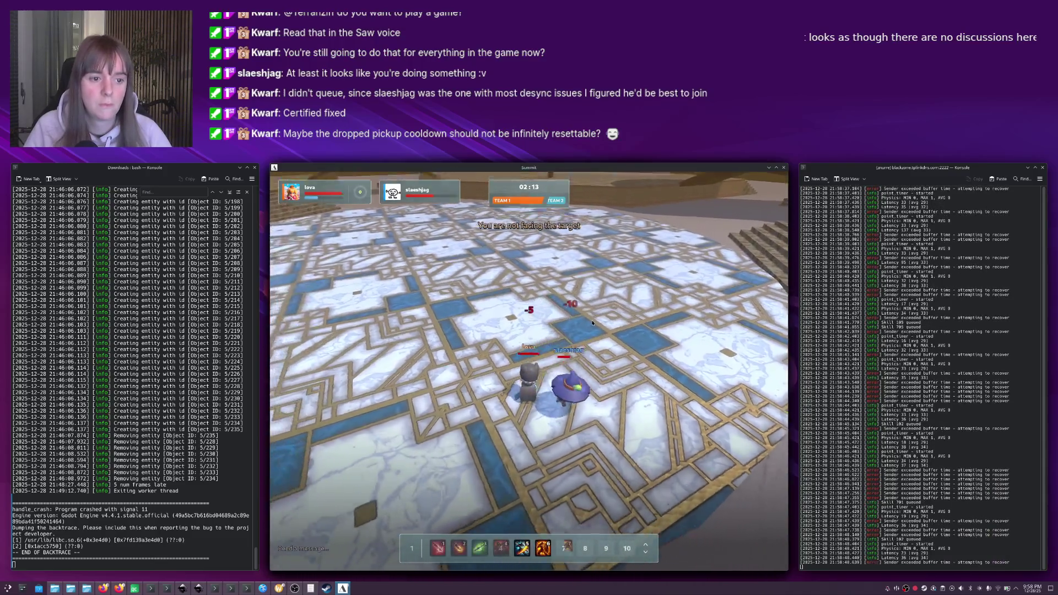
pyautogui.press('w')
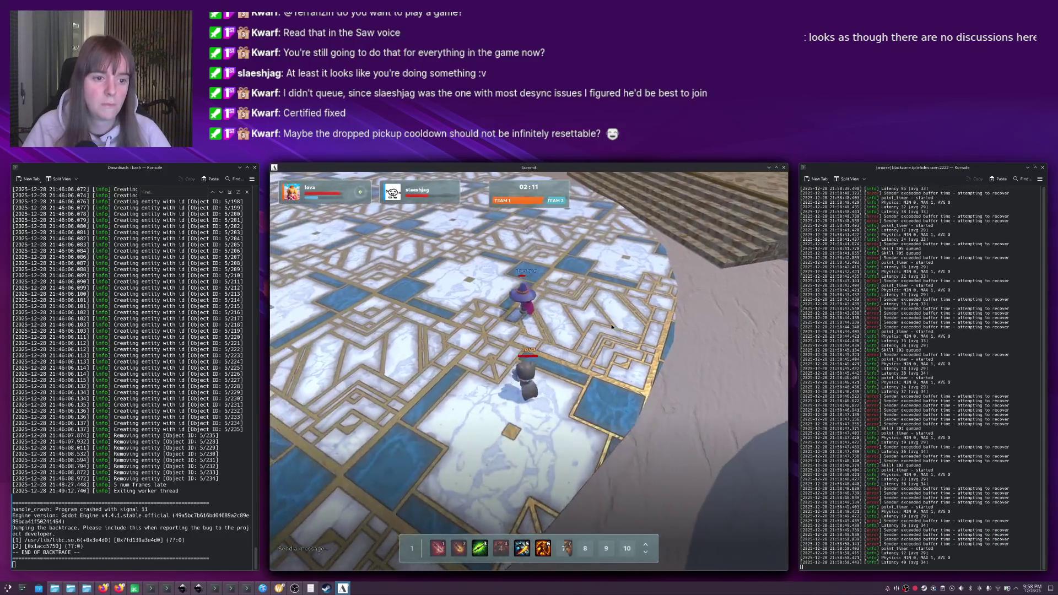
# Hit the opponent twice with skill 1, then reposition near the pickup.
pyautogui.press('1')
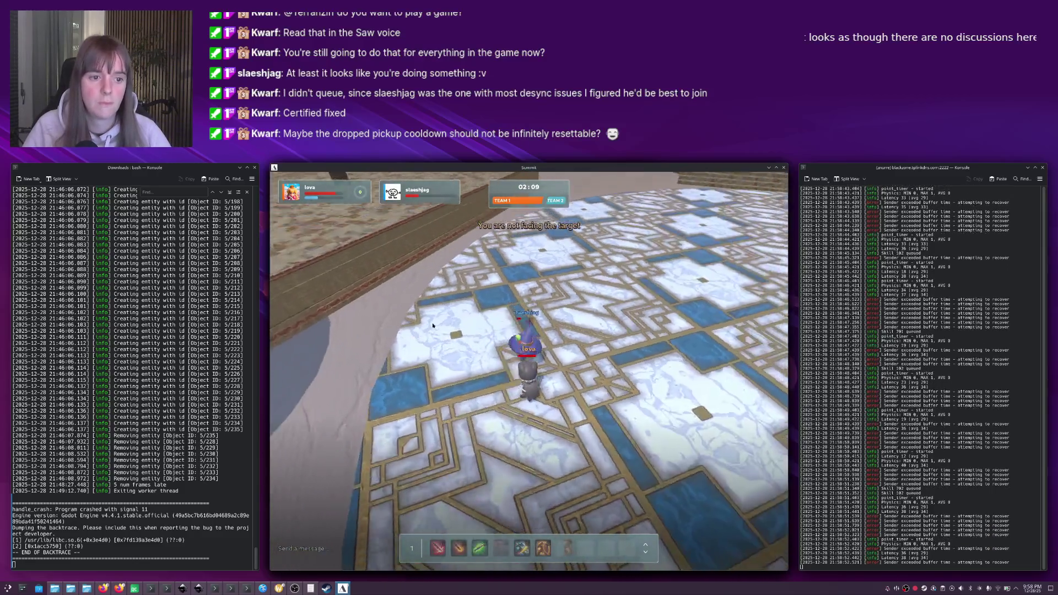
pyautogui.press('1')
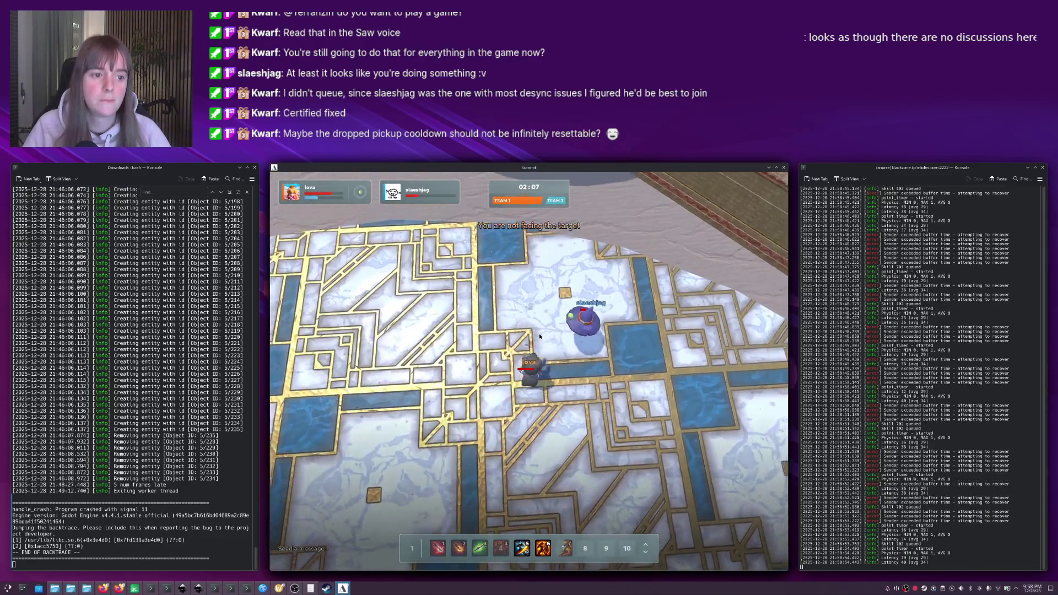
pyautogui.press('w')
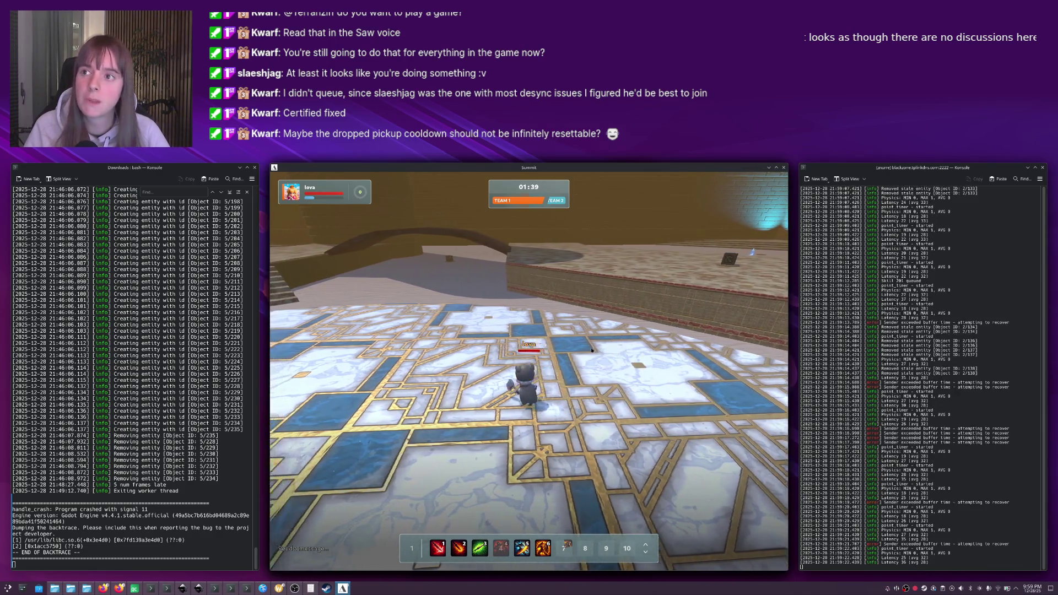
# Walk and strafe the character across the tiled floor toward the arch.
pyautogui.press('w')
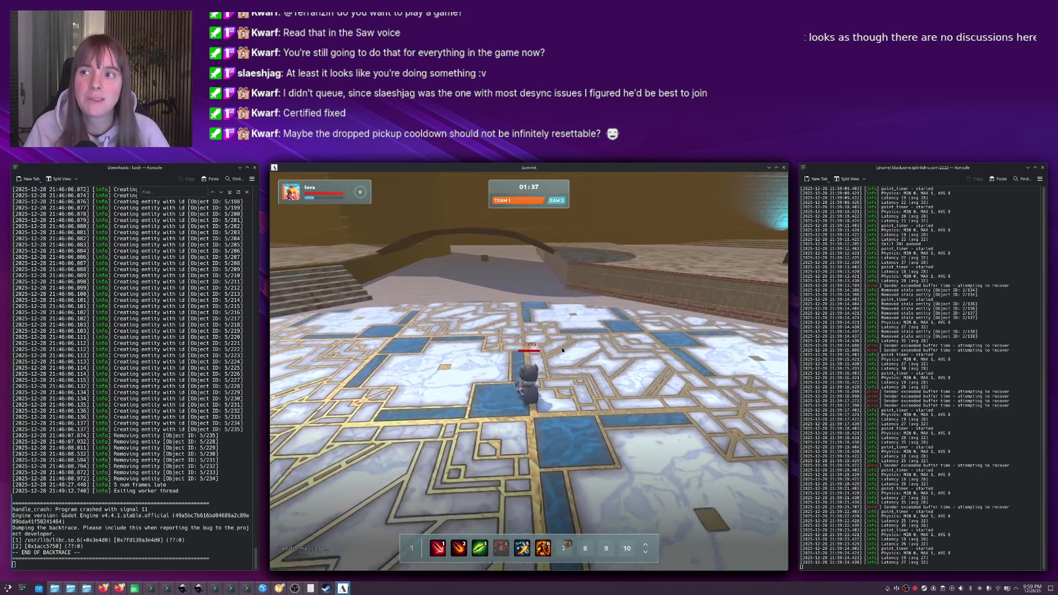
pyautogui.press('w')
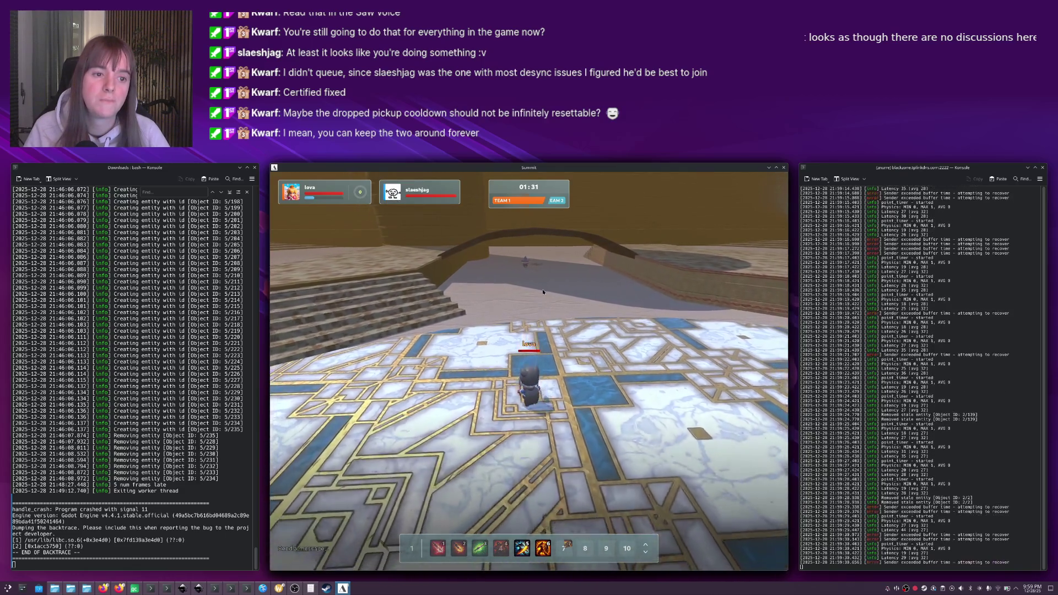
pyautogui.press('w')
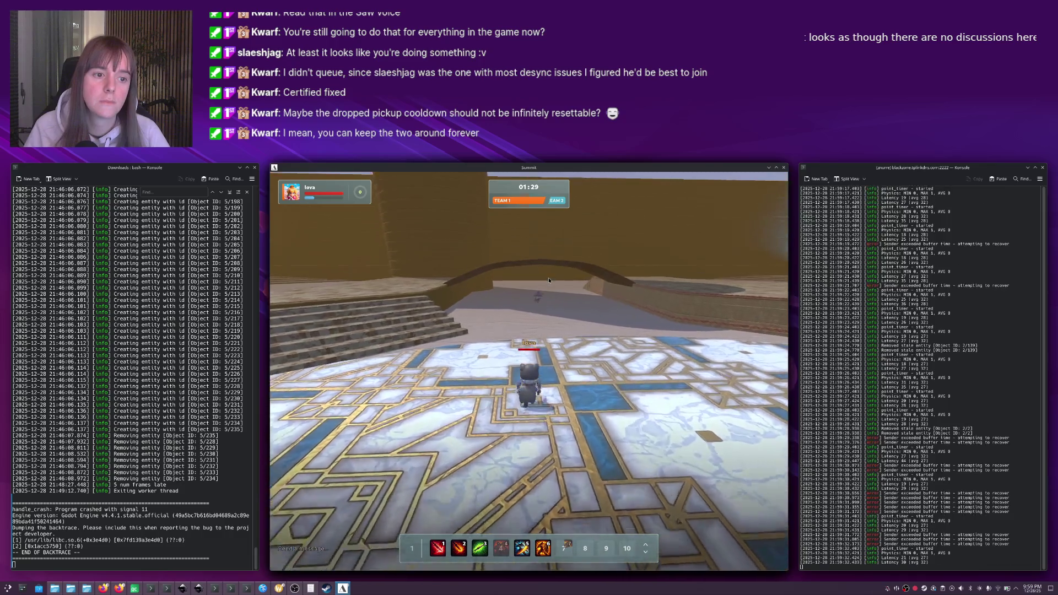
pyautogui.press('d')
pyautogui.press('w')
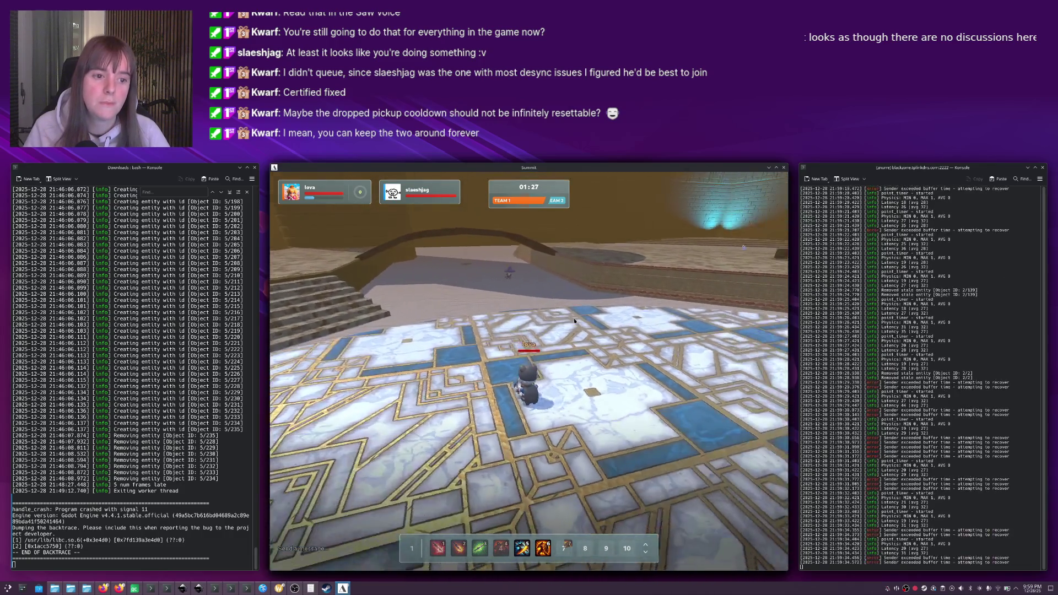
pyautogui.press('w')
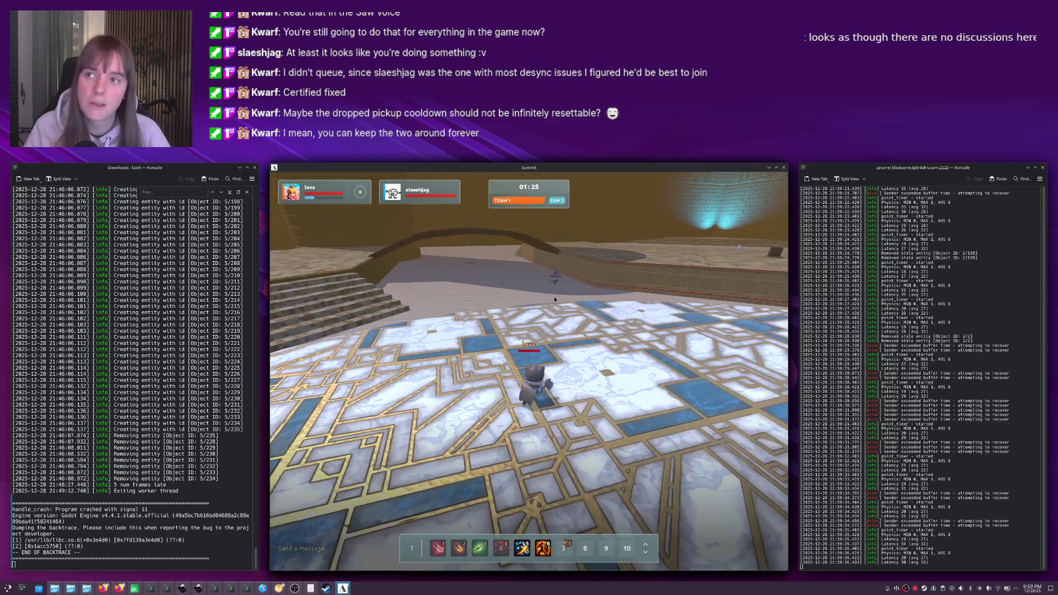
pyautogui.press('w')
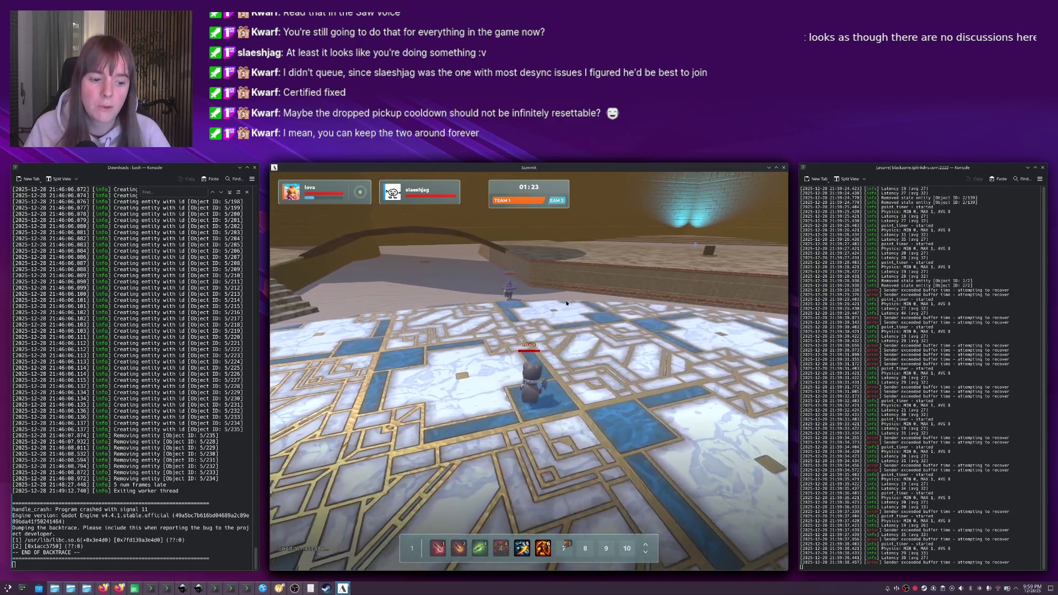
# Fight the opponent with hotbar skills 3, 7 and 1 while moving beside them.
pyautogui.press('3')
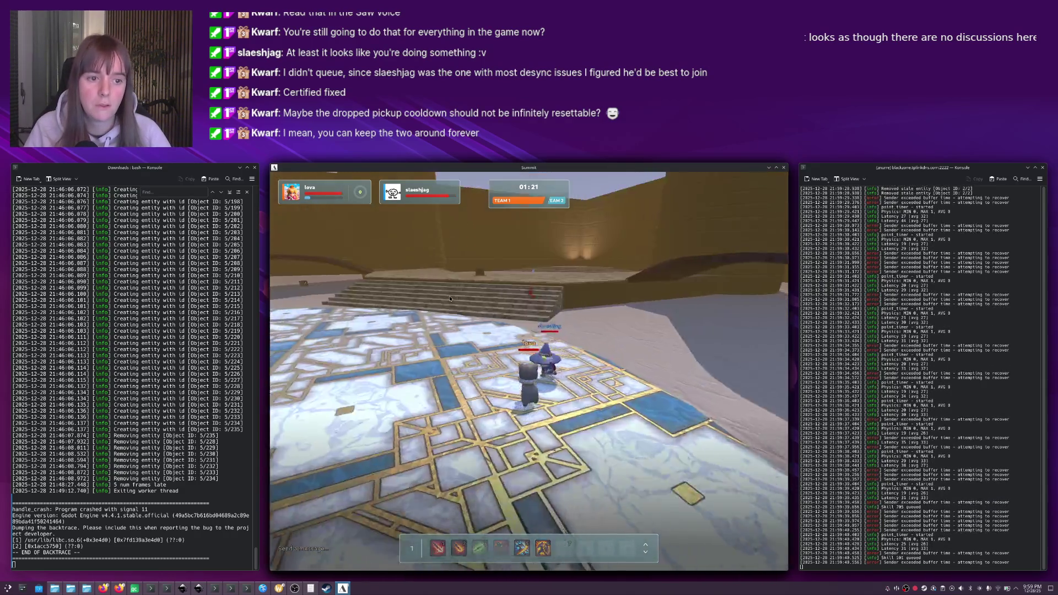
pyautogui.press('w')
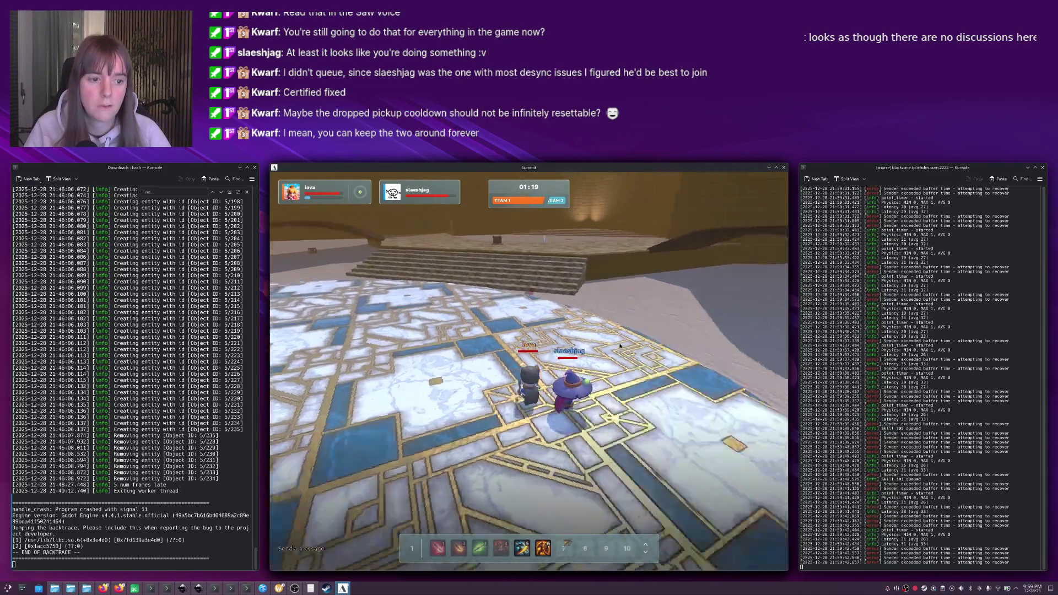
pyautogui.press('w')
pyautogui.press('7')
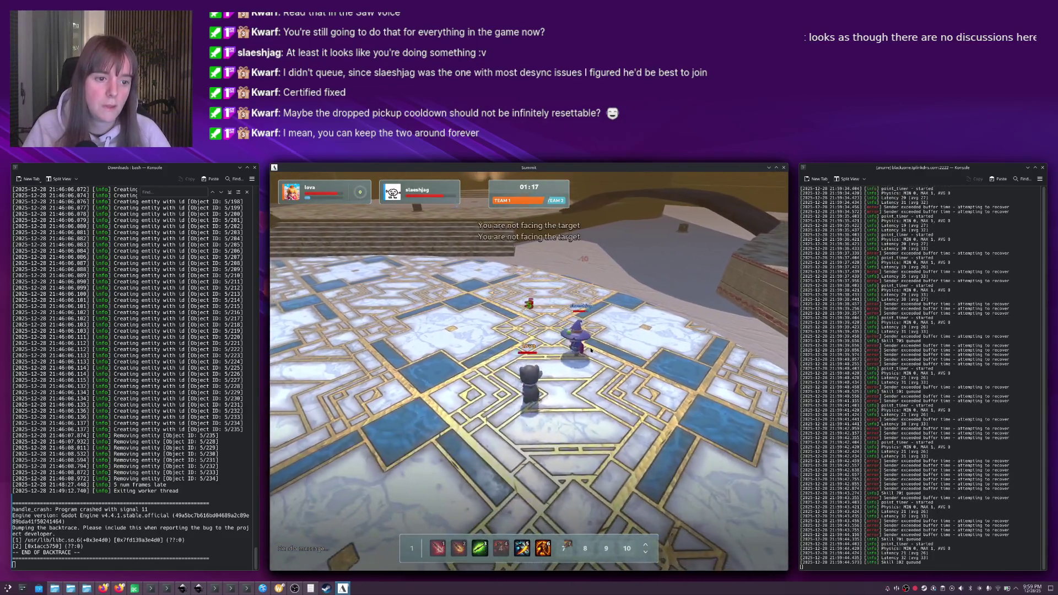
pyautogui.press('w')
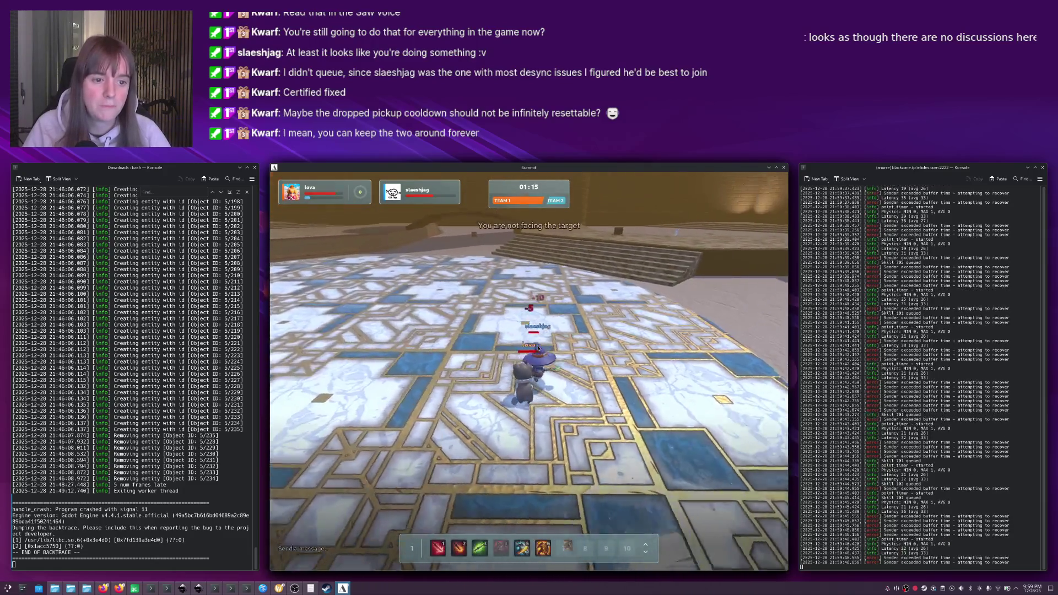
pyautogui.press('w')
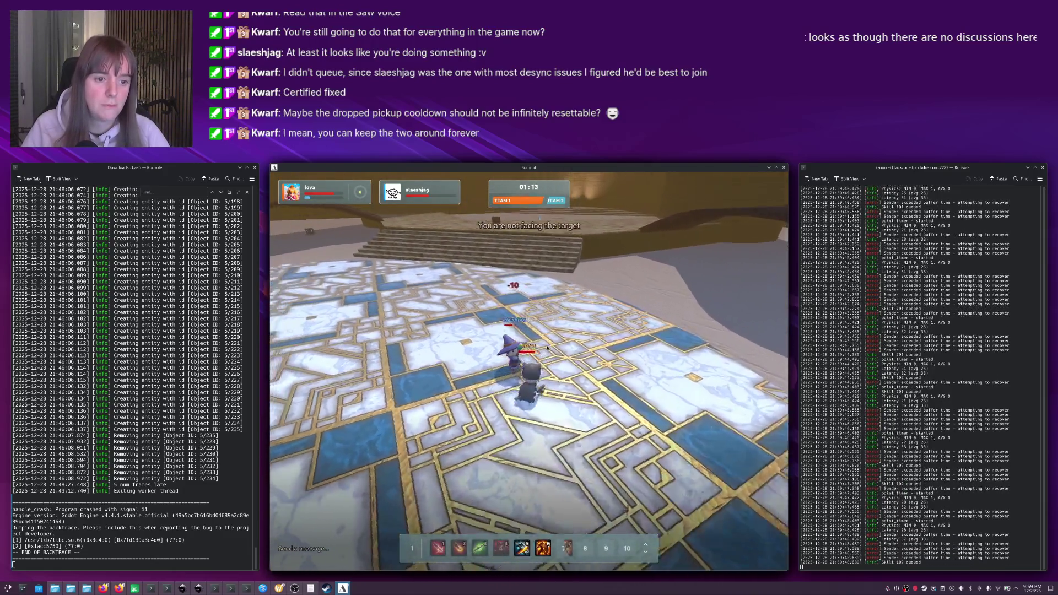
pyautogui.press('w')
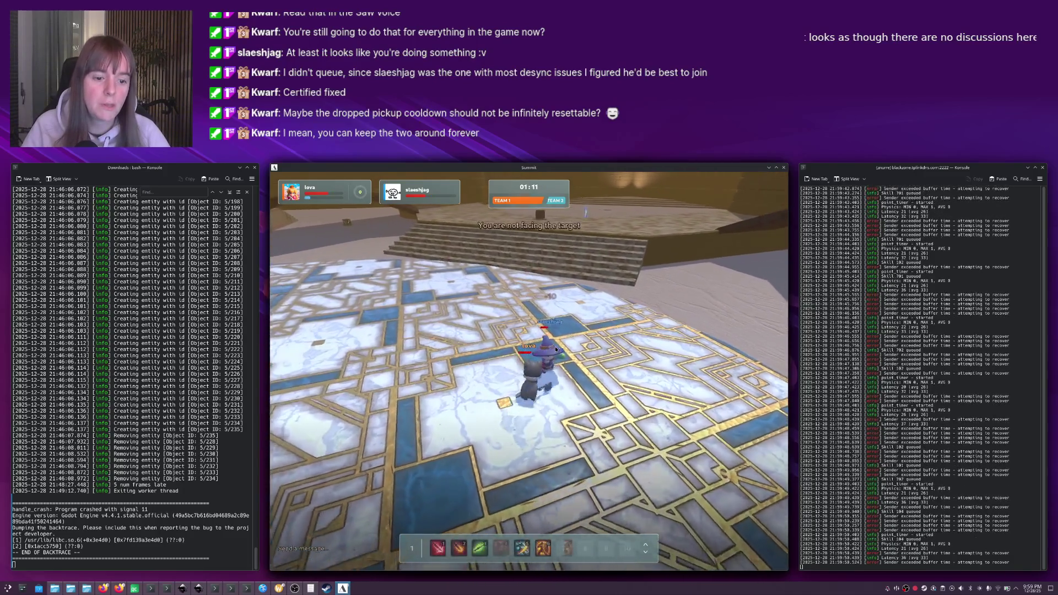
pyautogui.press('7')
pyautogui.press('w')
pyautogui.press('1')
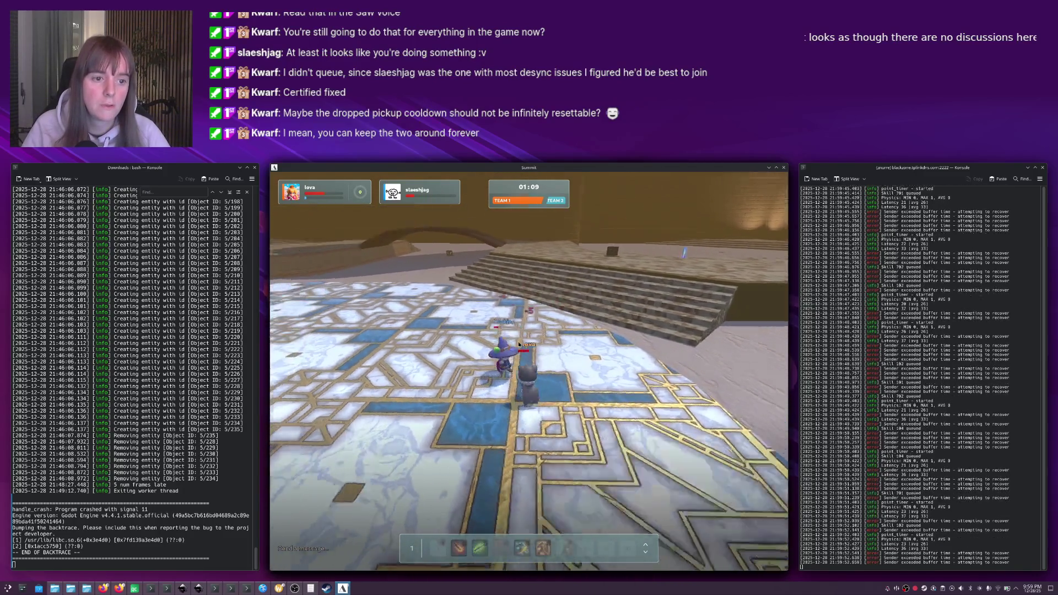
pyautogui.press('w')
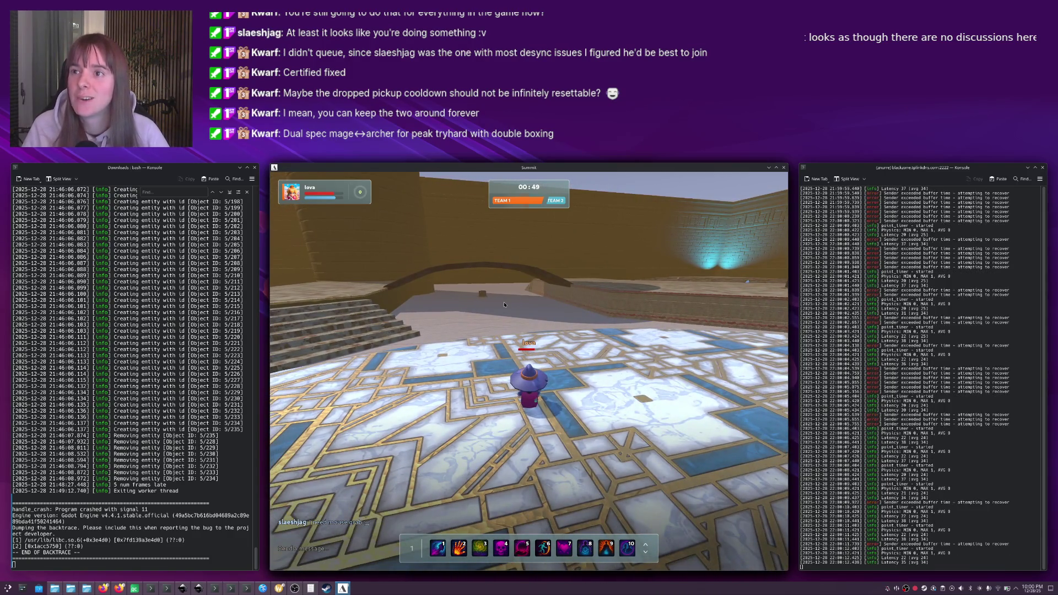
# Move the wizard around, cast a skill, and walk toward the bridge.
pyautogui.press('d')
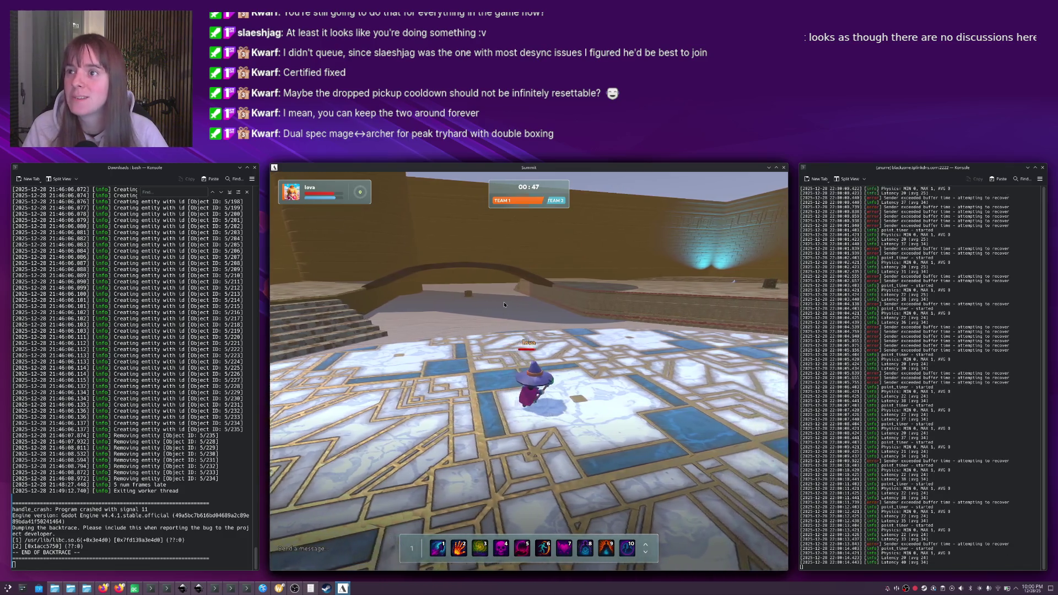
pyautogui.press('w')
pyautogui.press('w')
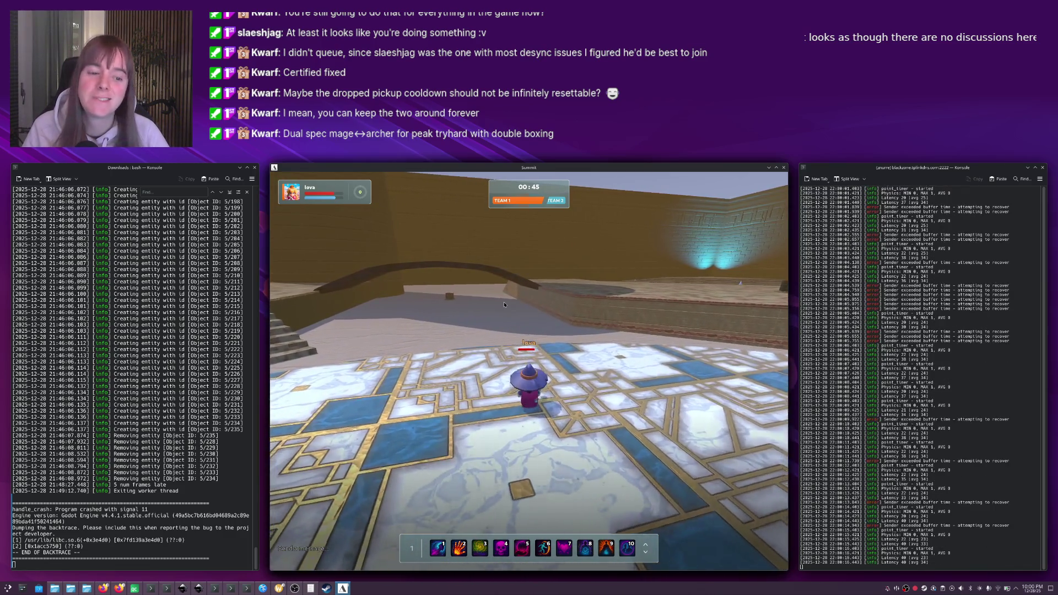
pyautogui.press('a')
pyautogui.click(504, 304)
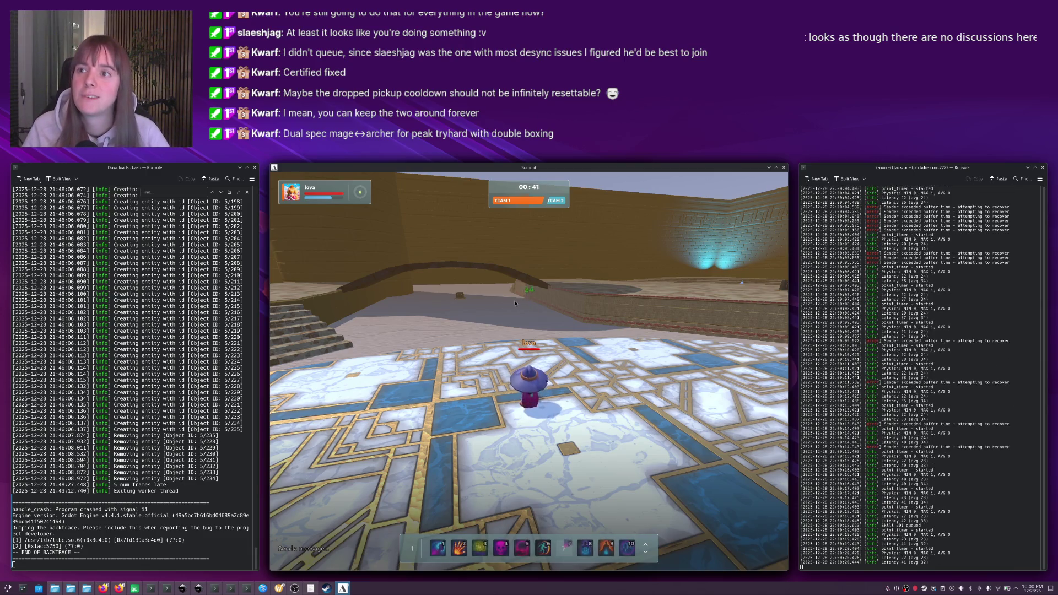
pyautogui.press('w')
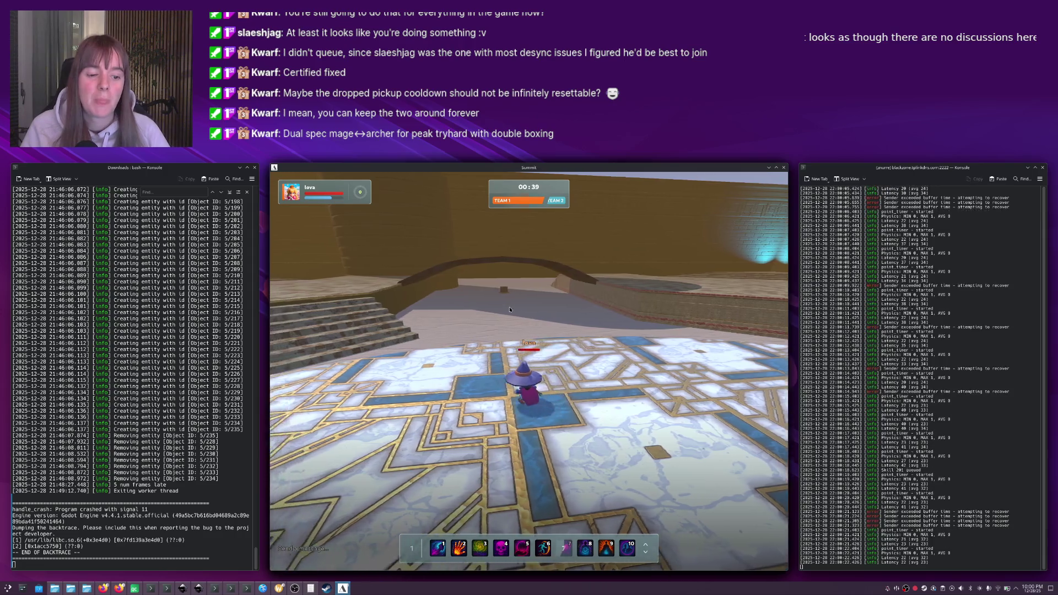
pyautogui.press('w')
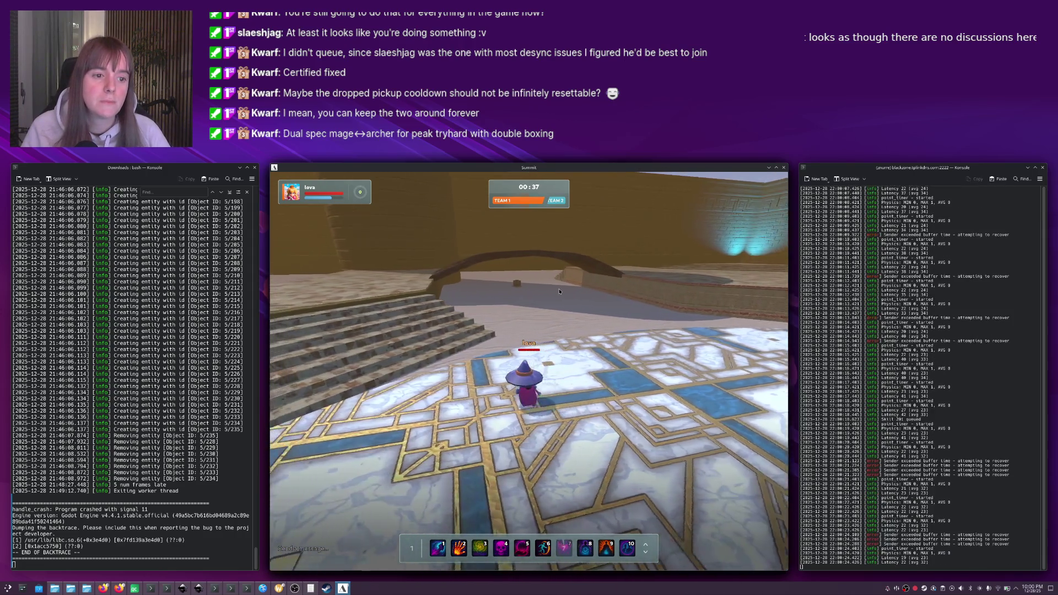
pyautogui.press('w')
pyautogui.press('w')
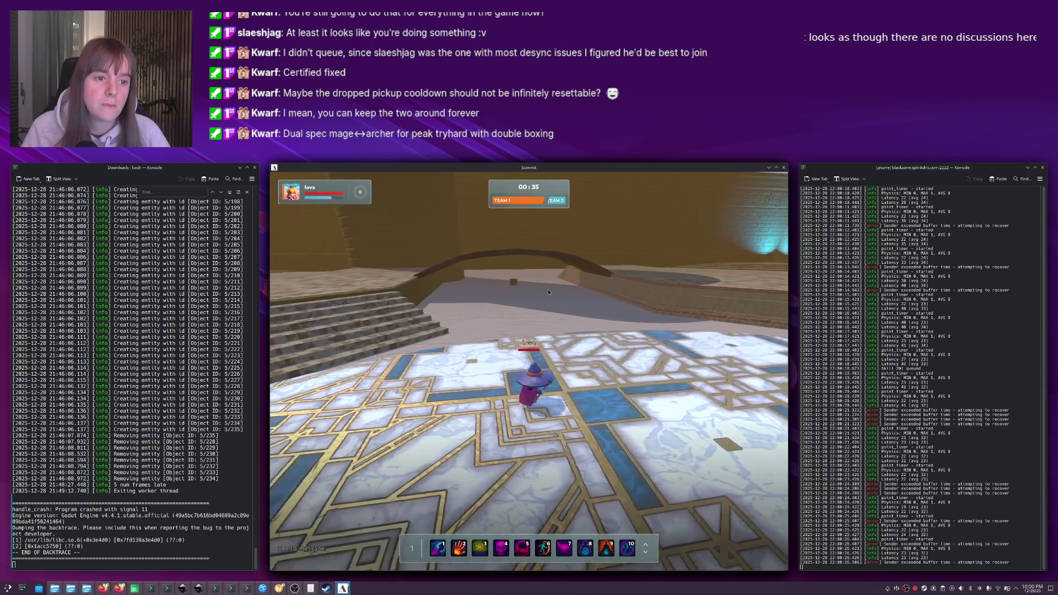
pyautogui.press('w')
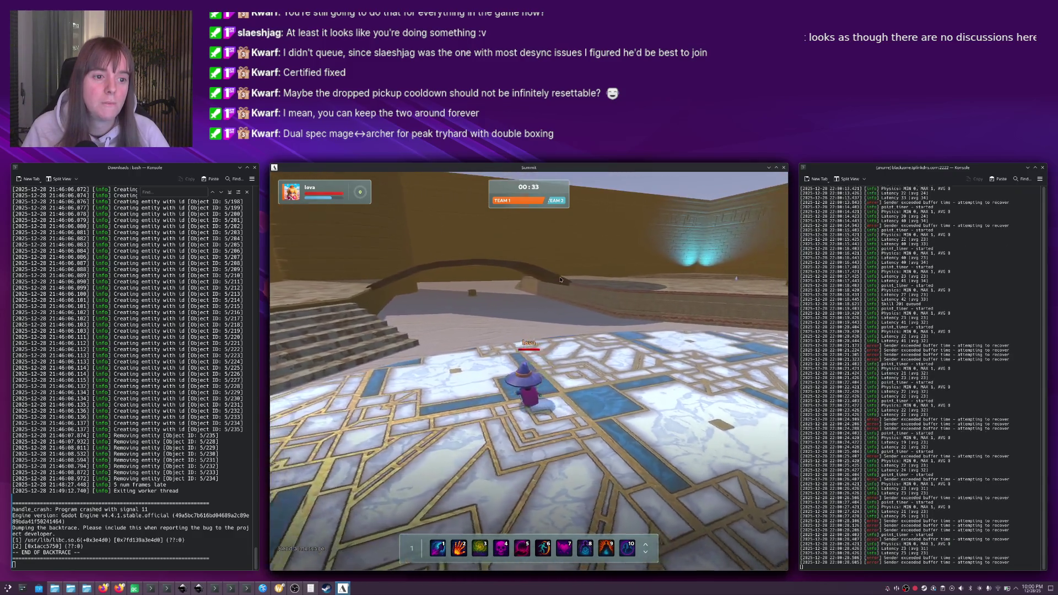
pyautogui.press('w')
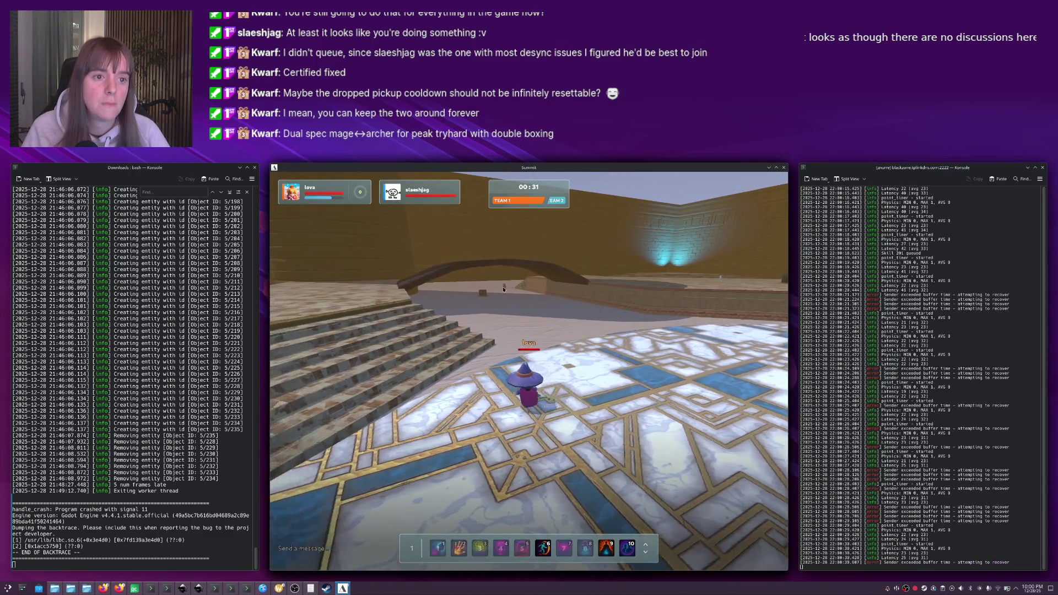
pyautogui.press('w')
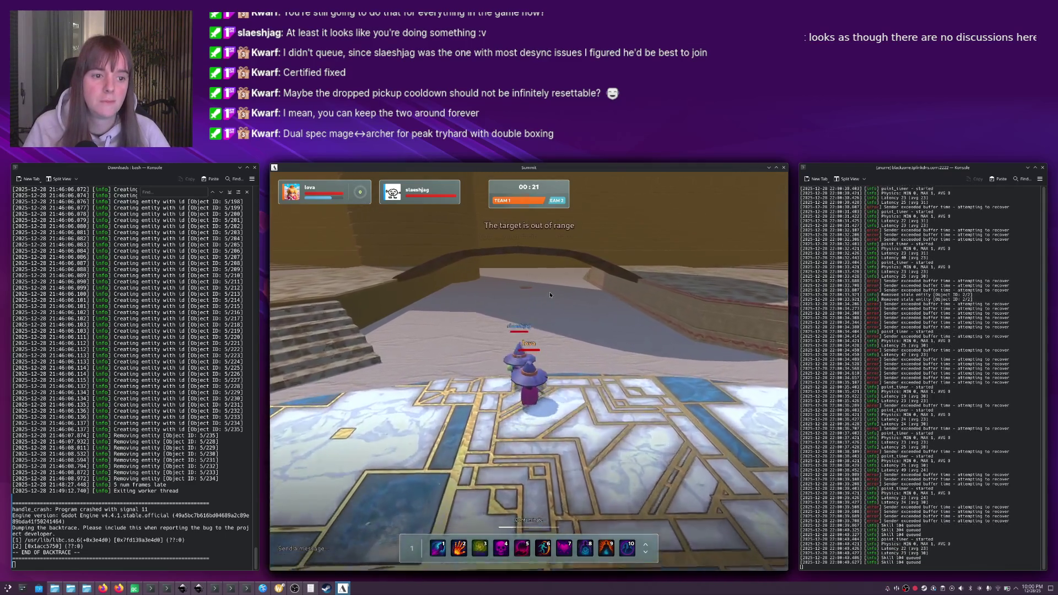
# Orbit the camera back toward the opponent and type 'gggg' as the match ends.
pyautogui.moveTo(500, 300); pyautogui.dragTo(372, 297)
pyautogui.moveTo(452, 306)
pyautogui.mouseDown()
pyautogui.moveTo(615, 319)
pyautogui.moveTo(579, 342)
pyautogui.moveTo(556, 402)
pyautogui.moveTo(601, 379)
pyautogui.moveTo(501, 362)
pyautogui.moveTo(557, 364)
pyautogui.moveTo(539, 361)
pyautogui.moveTo(466, 362)
pyautogui.mouseUp()
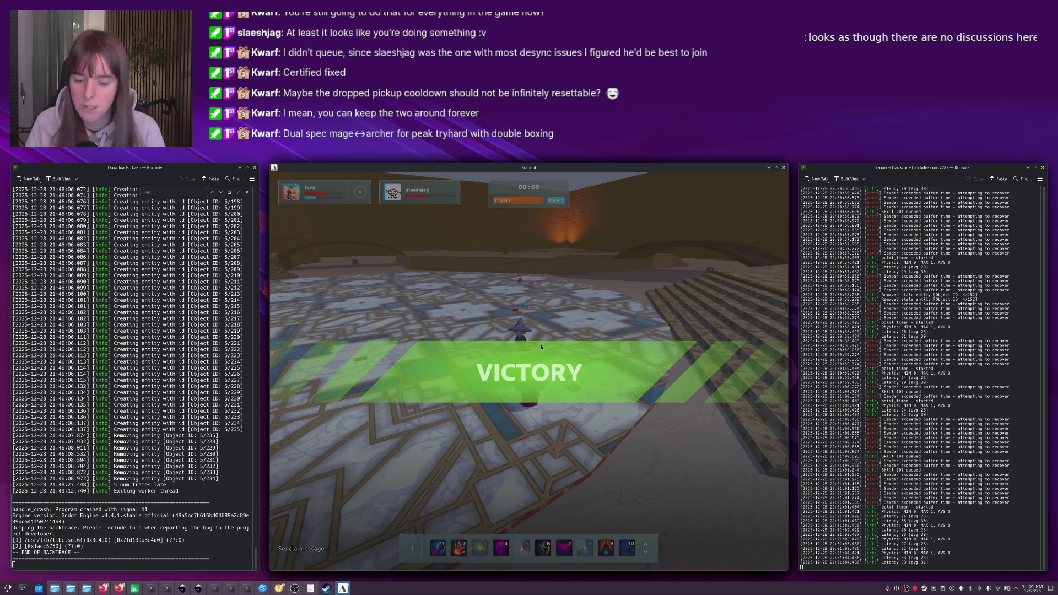
pyautogui.write('gggg')
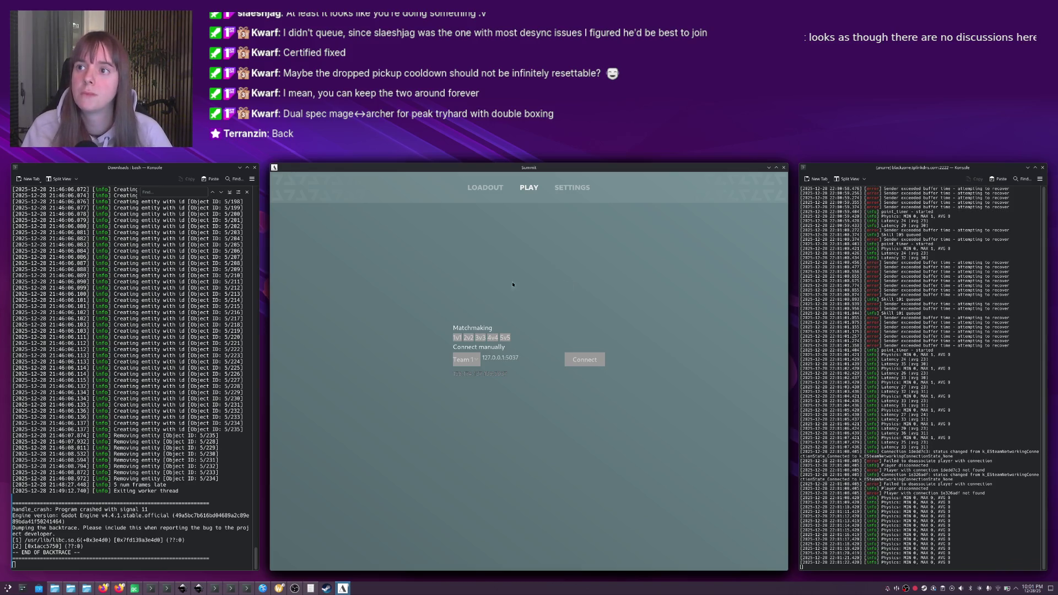
# Join the matchmaking queue for a new match, then switch to the Steam library window.
pyautogui.click(469, 337)
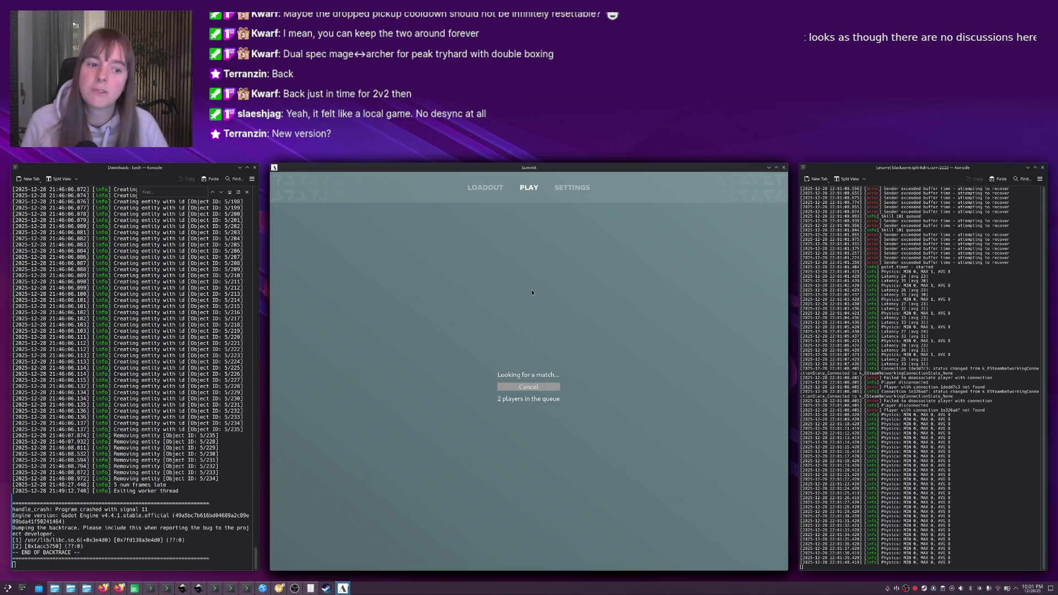
pyautogui.hotkey('alt', 'Tab')
pyautogui.hotkey('alt', 'Tab')
pyautogui.hotkey('alt', 'Tab')
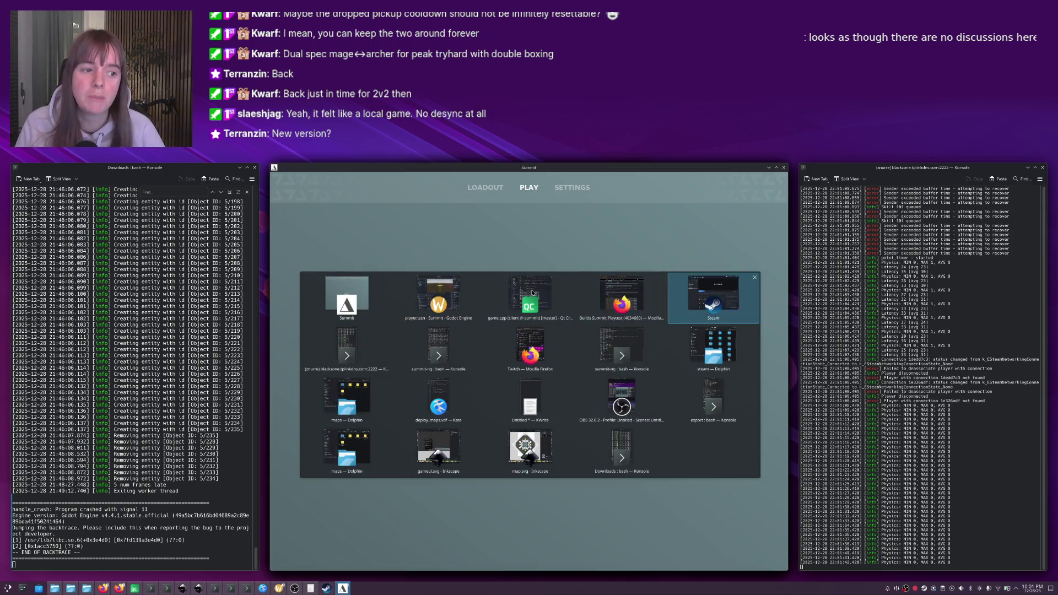
# Switch back to Summit and wait at spawn as the new round starts.
pyautogui.hotkey('alt', 'Tab')
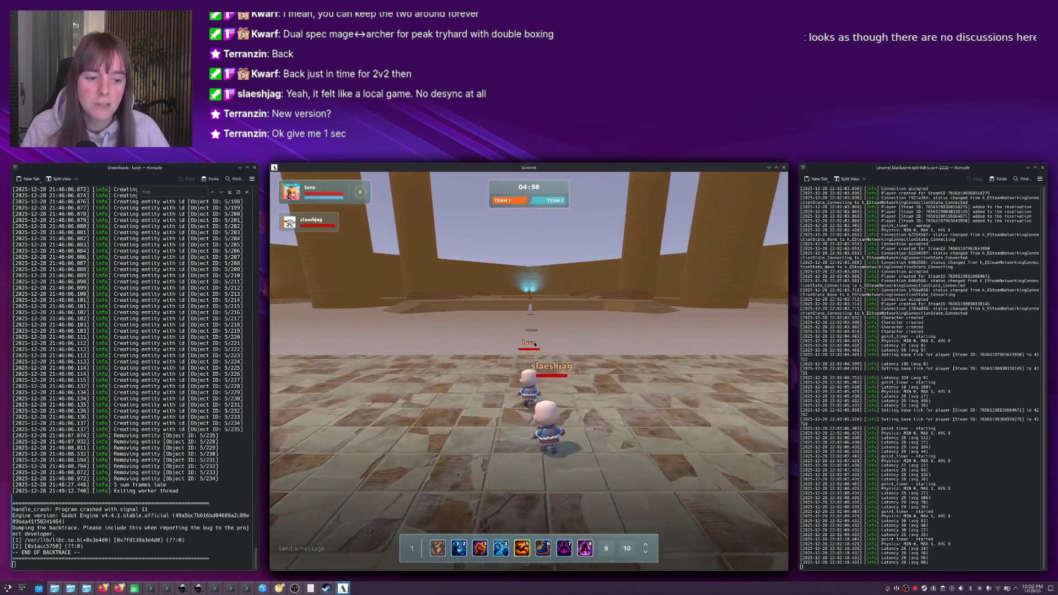
# Cast skill 6 and run off the tiles across the sand toward the stairs.
pyautogui.press('6')
pyautogui.press('w')
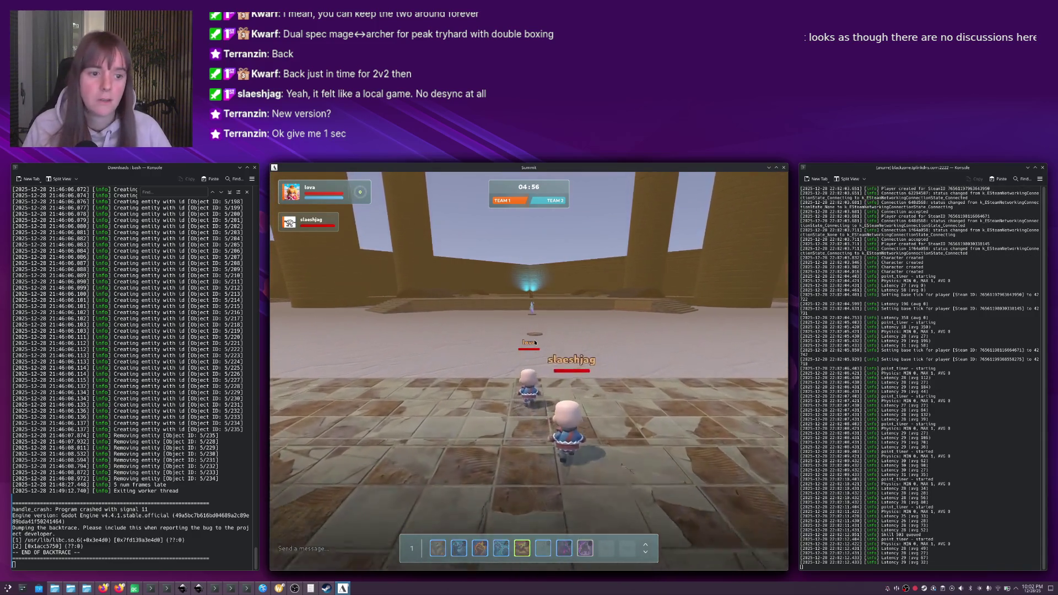
pyautogui.press('w')
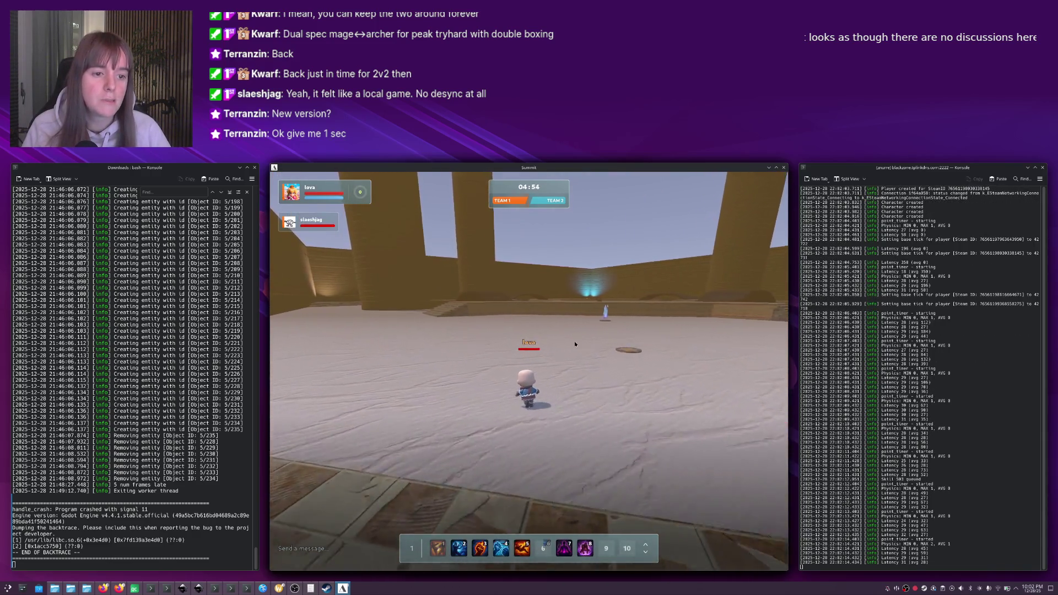
pyautogui.press('w')
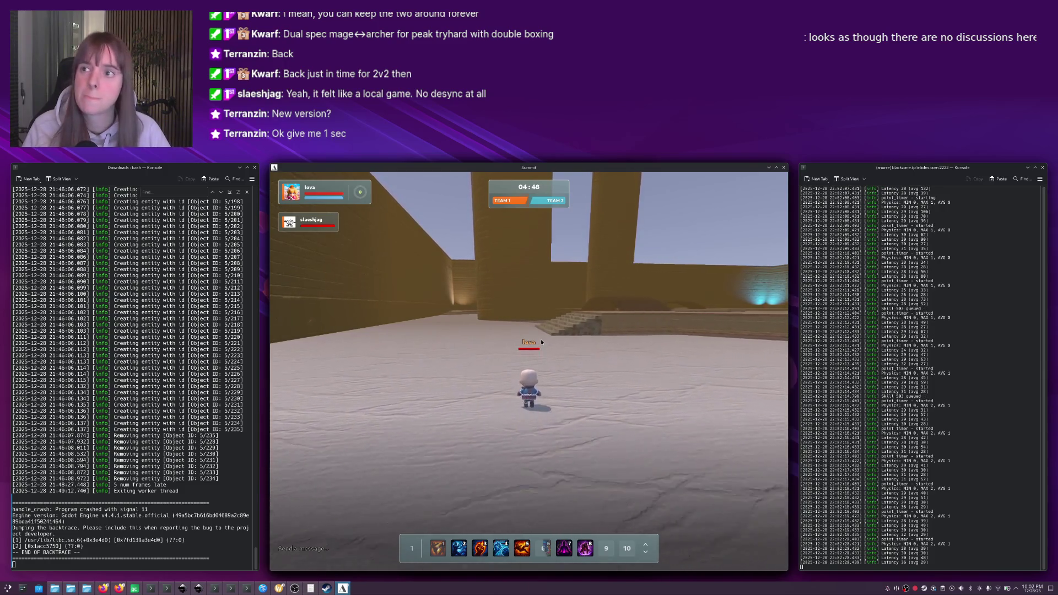
pyautogui.press('w')
pyautogui.press('w')
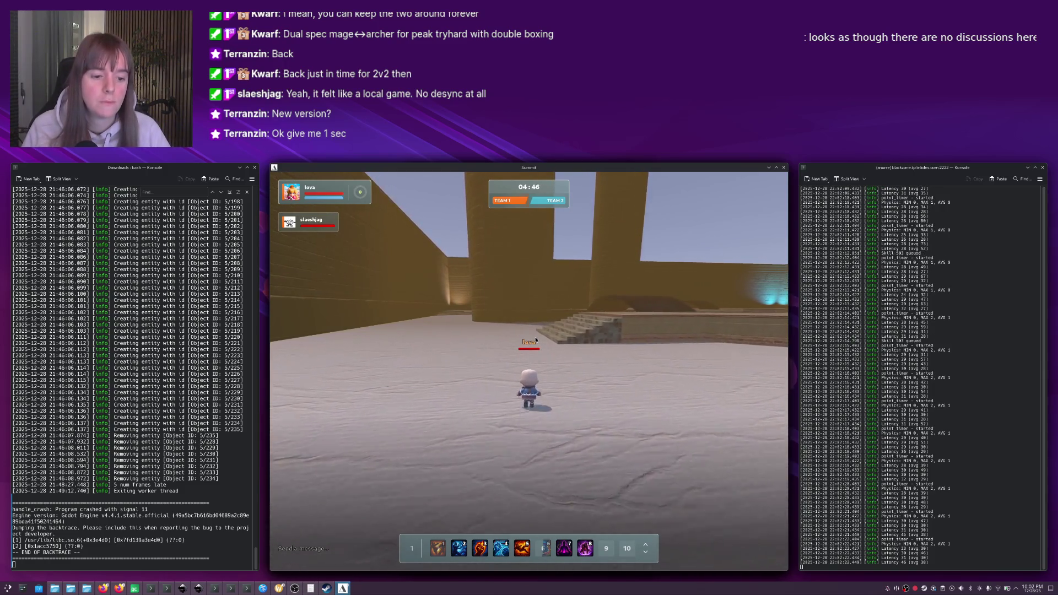
pyautogui.press('w')
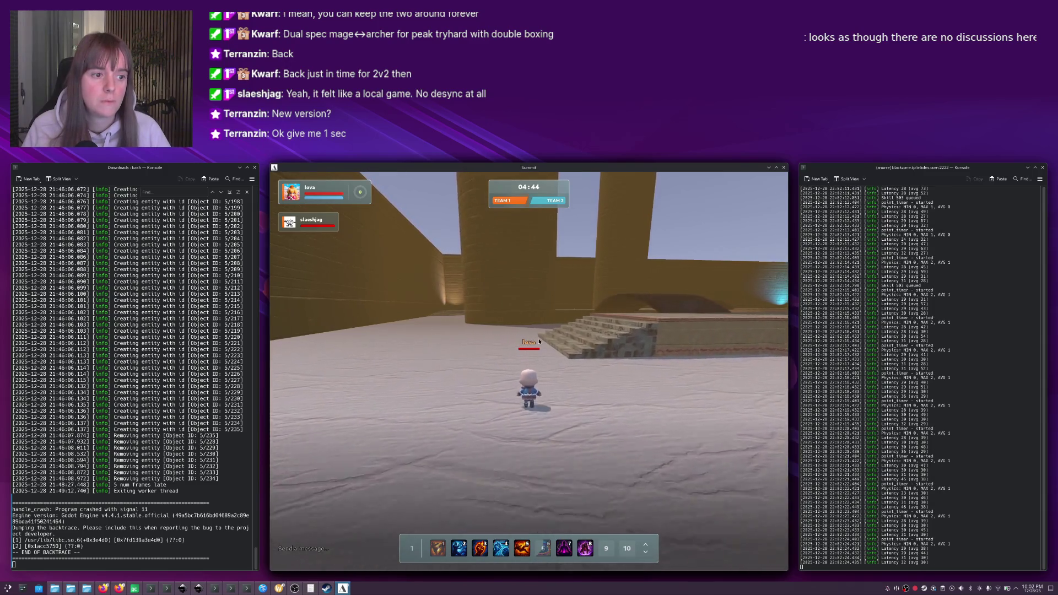
# Run along the stairs, collect the pickup crate, and pass under the arch into the arena.
pyautogui.press('w')
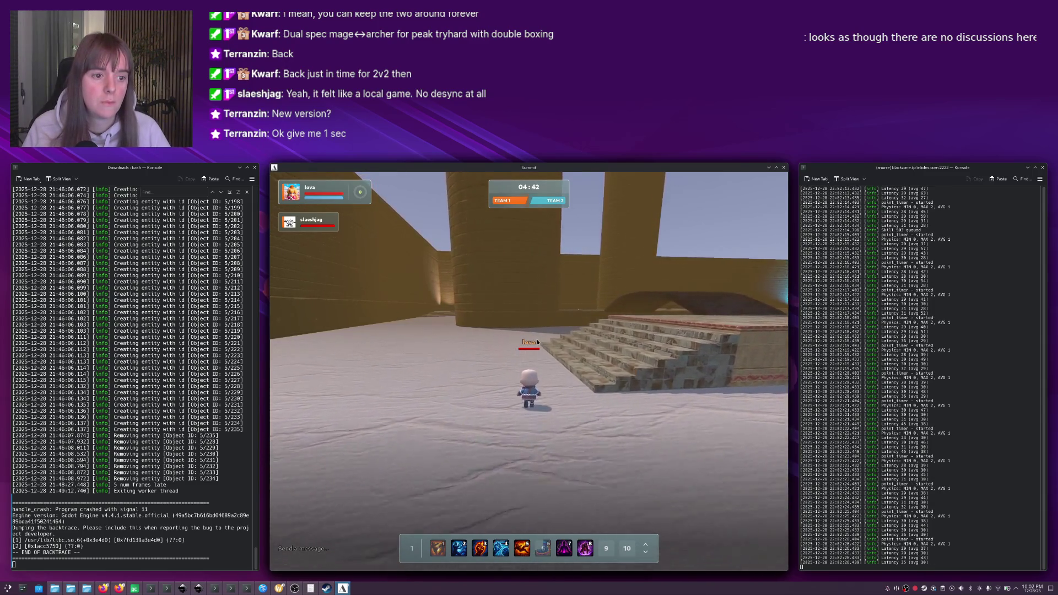
pyautogui.press('w')
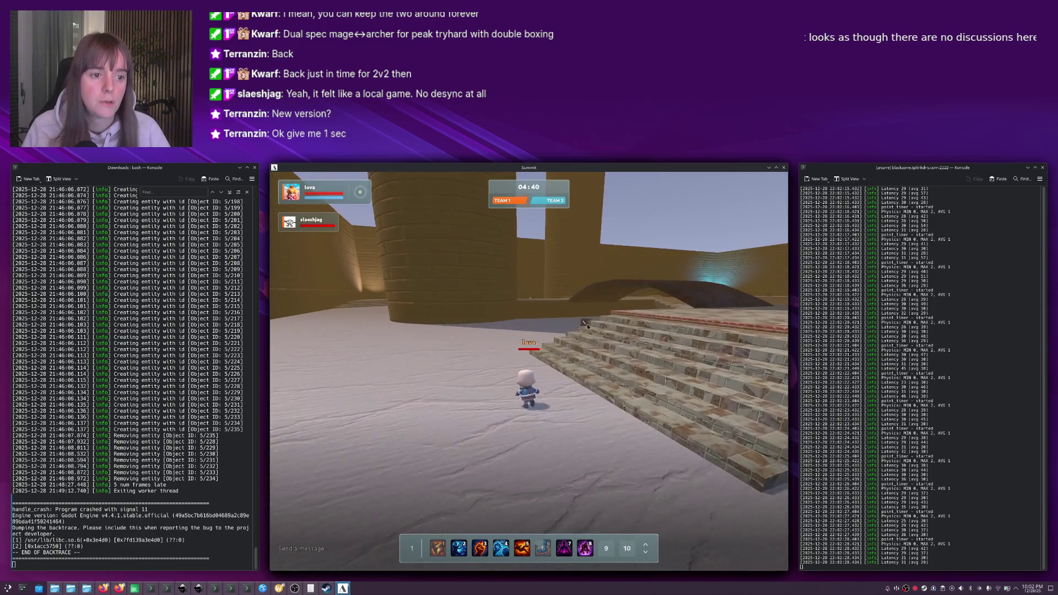
pyautogui.press('w')
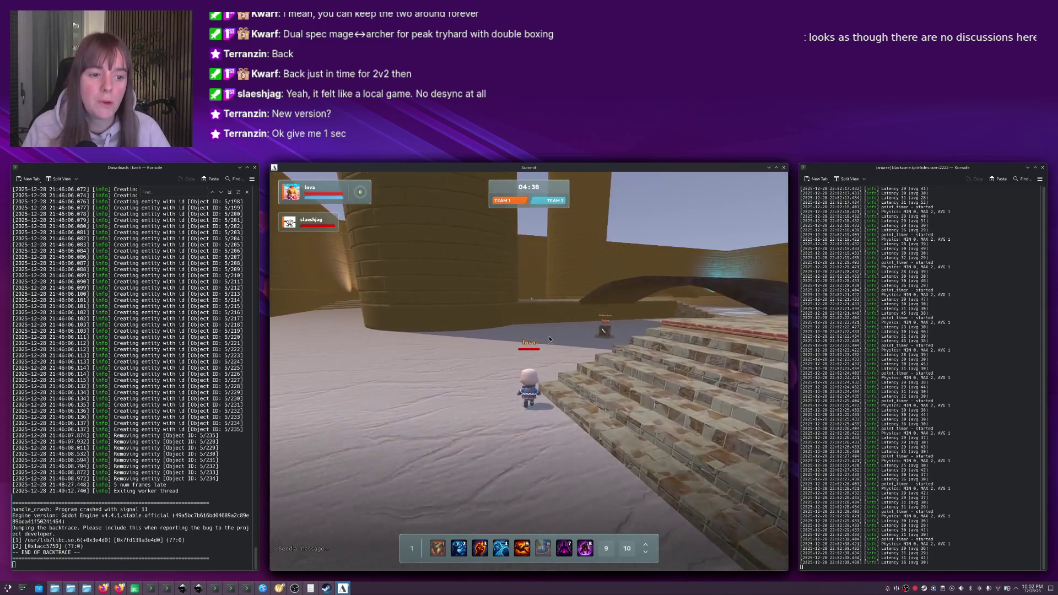
pyautogui.press('w')
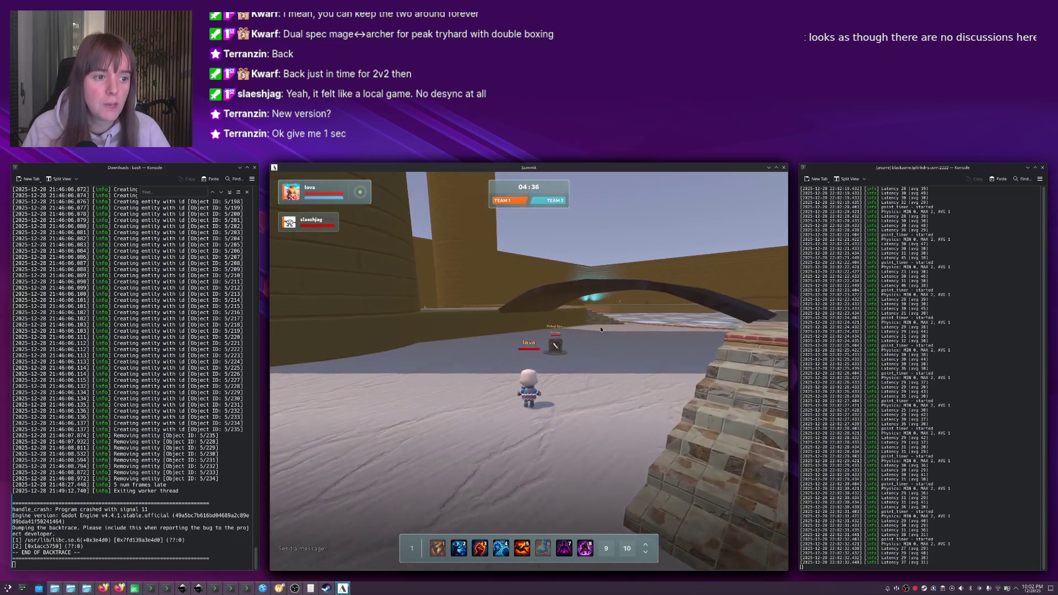
pyautogui.press('w')
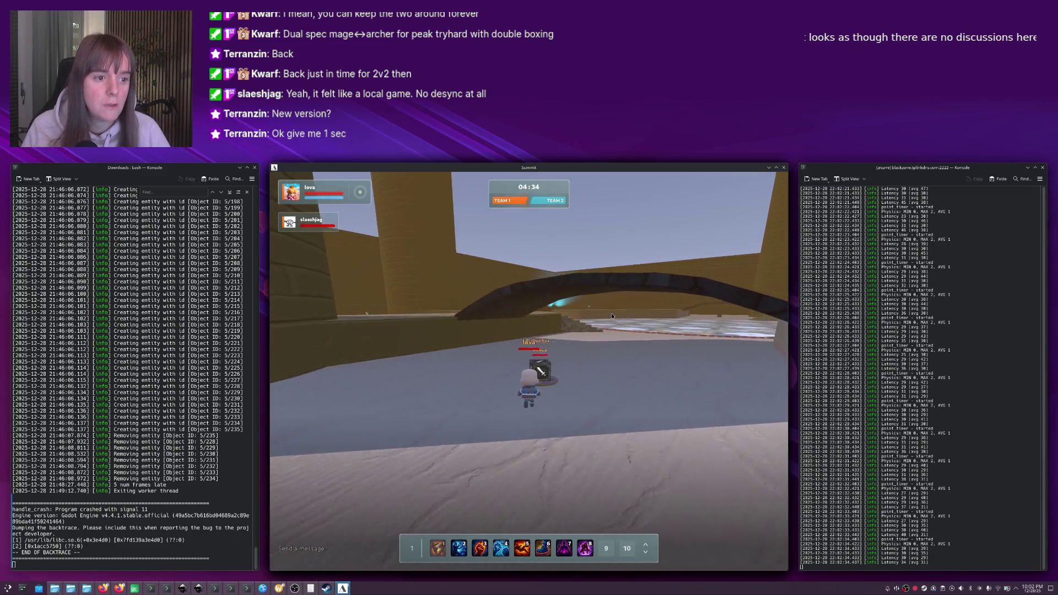
pyautogui.press('w')
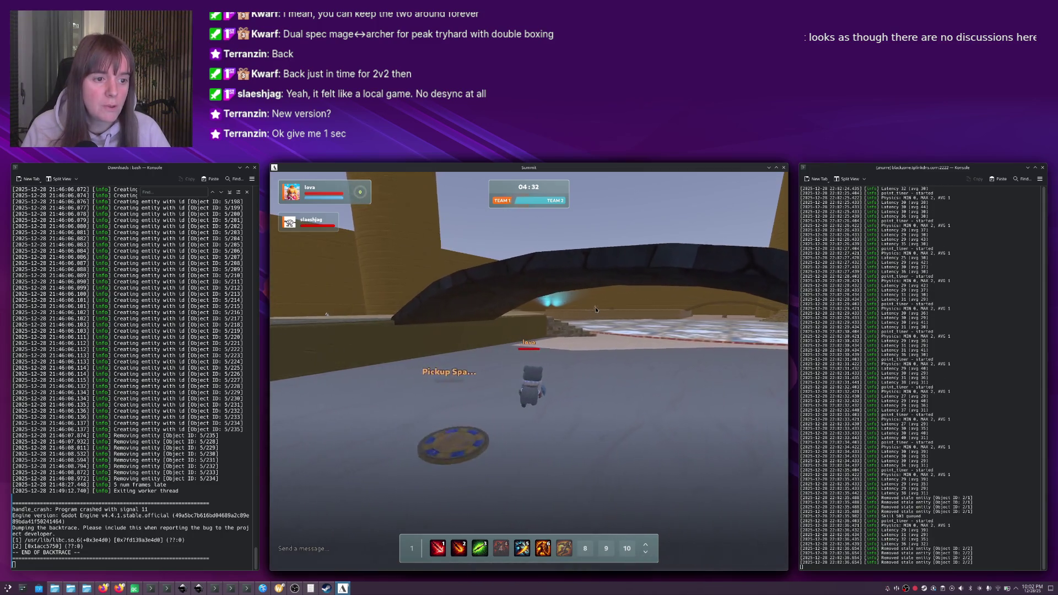
pyautogui.press('w')
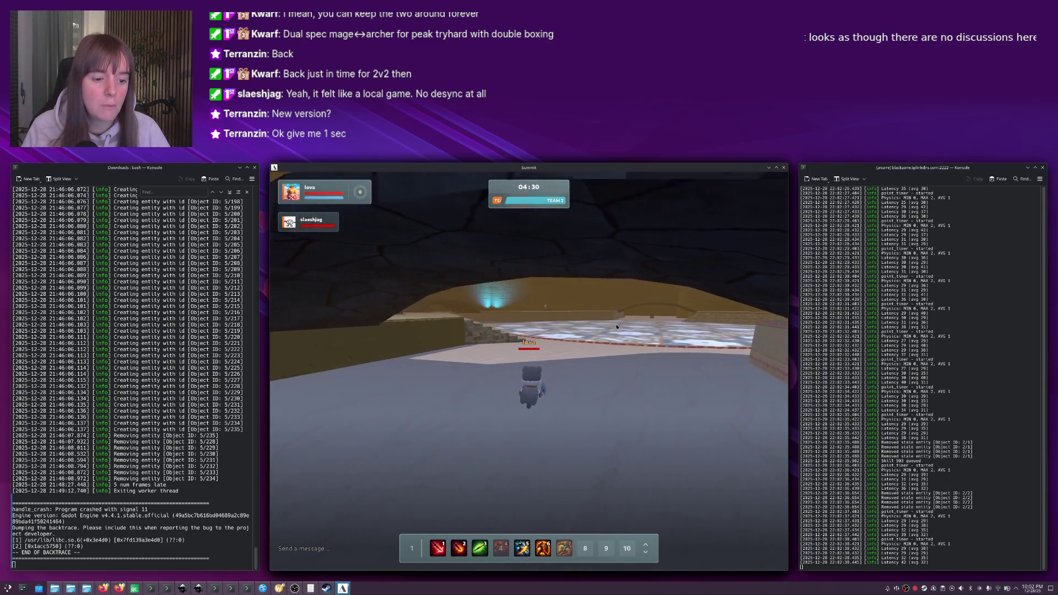
pyautogui.press('w')
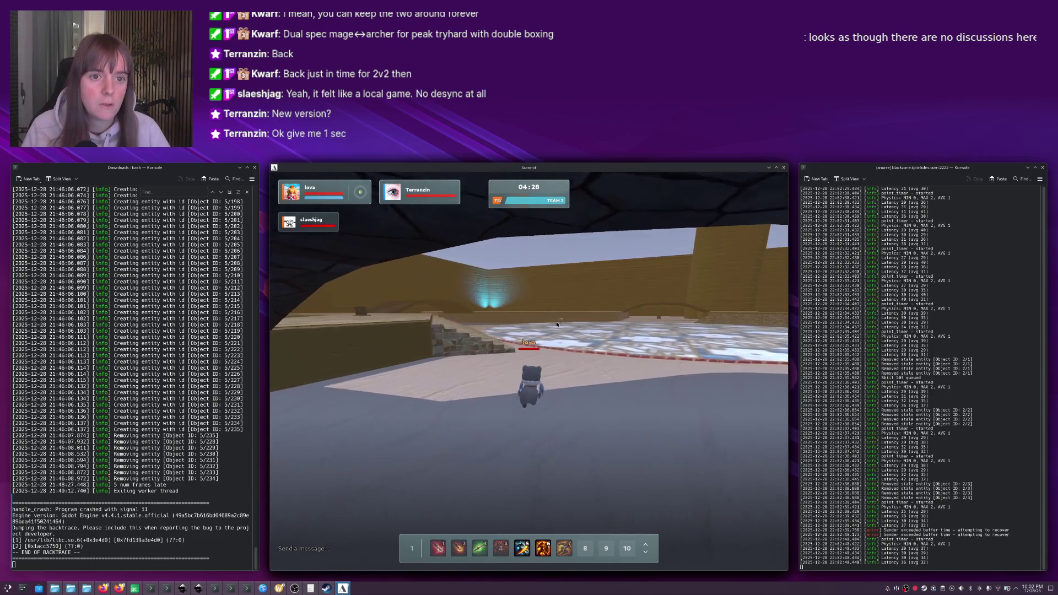
pyautogui.press('w')
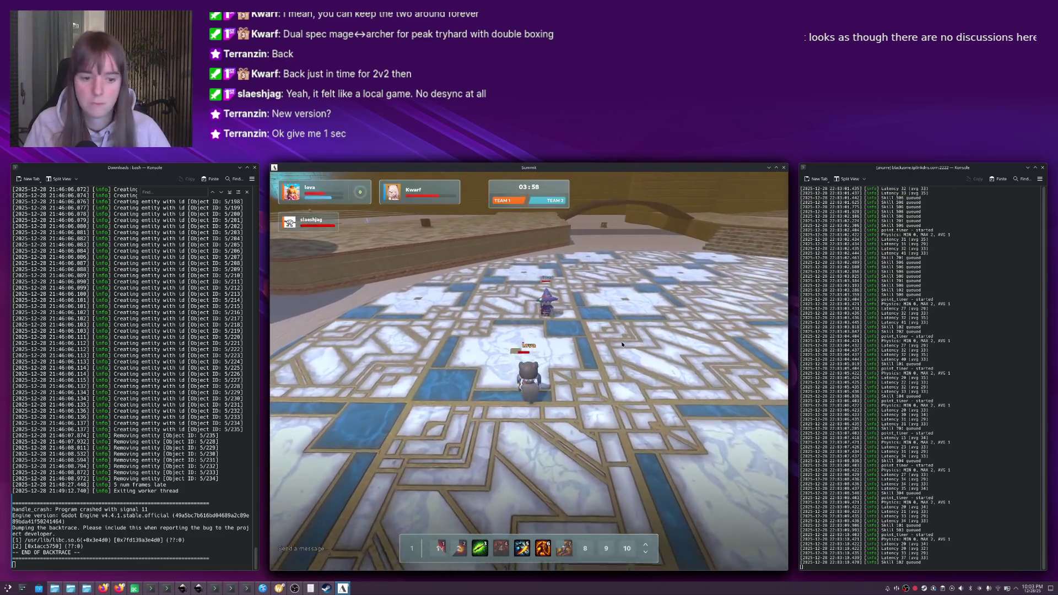
# Attack the enemy with skill 1 three times, then respawn after dying.
pyautogui.press('1')
pyautogui.press('1')
pyautogui.press('1')
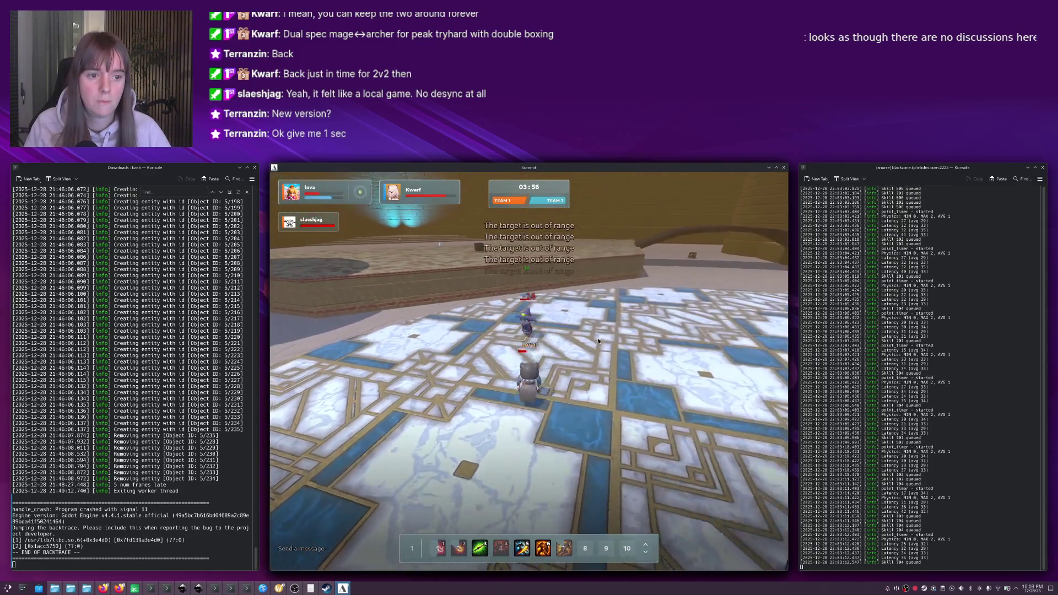
pyautogui.press('1')
pyautogui.press('1')
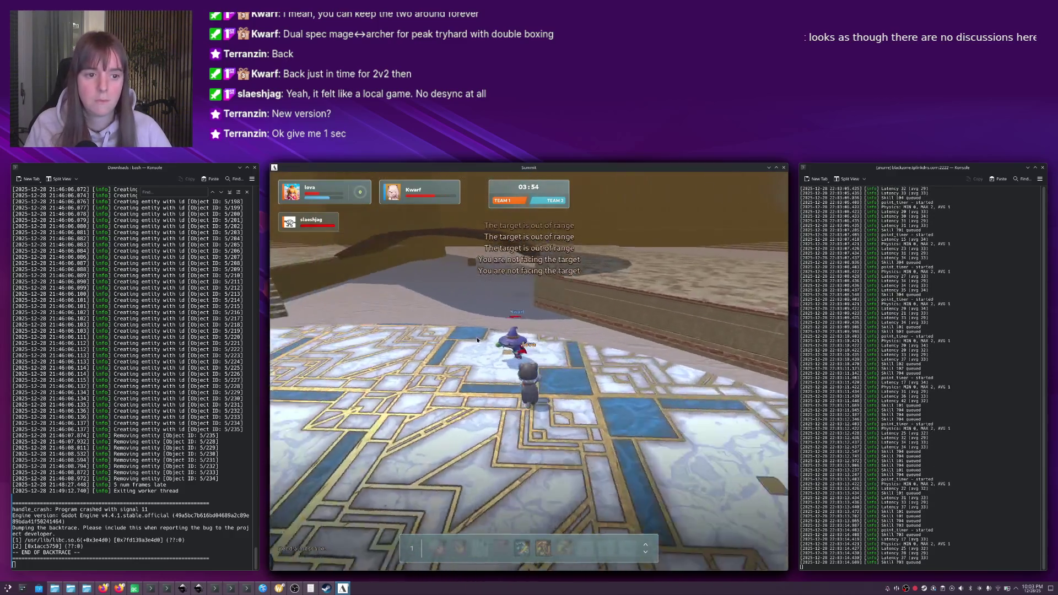
pyautogui.press('1')
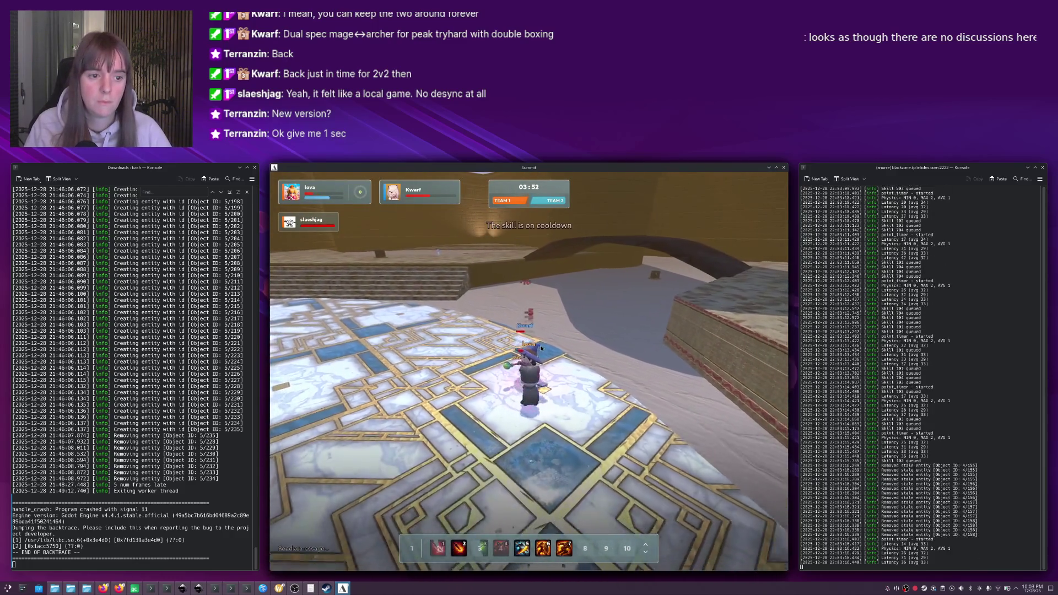
pyautogui.click(528, 387)
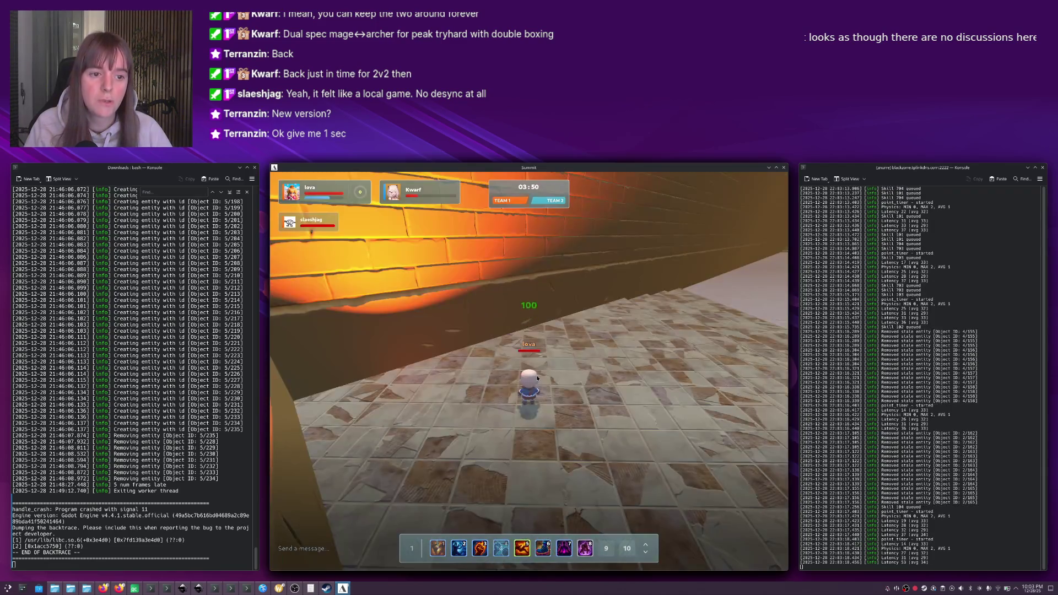
# Use skill 5, then walk across the sand and climb the stairs onto the platform.
pyautogui.press('5')
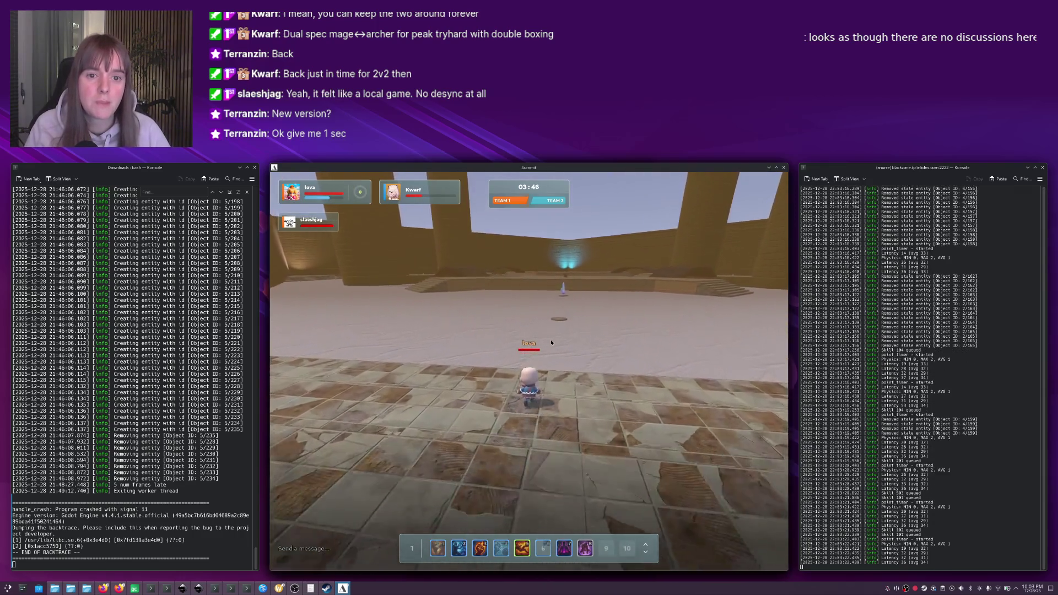
pyautogui.press('w')
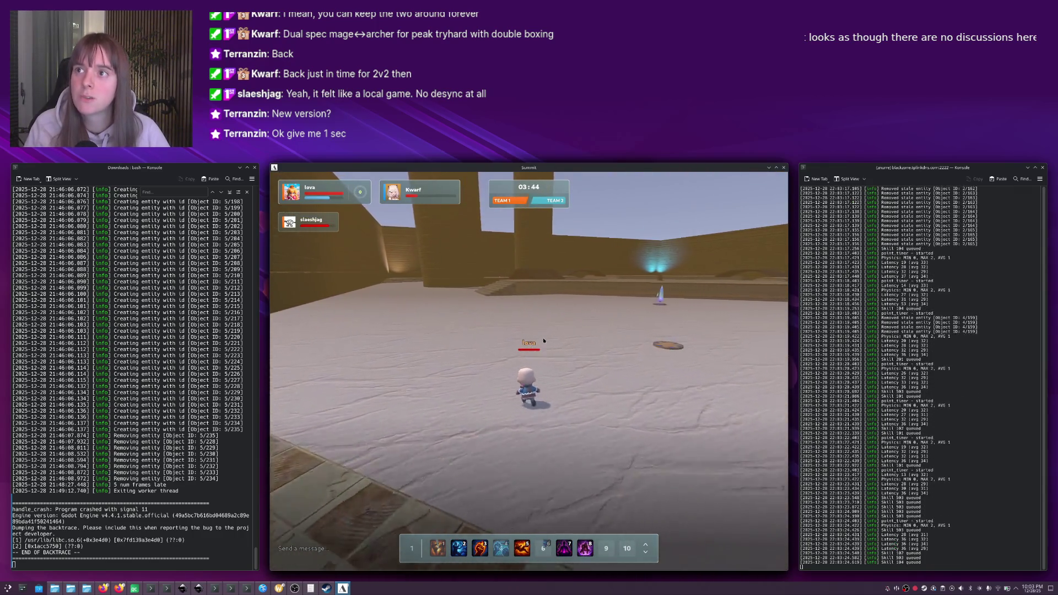
pyautogui.press('w')
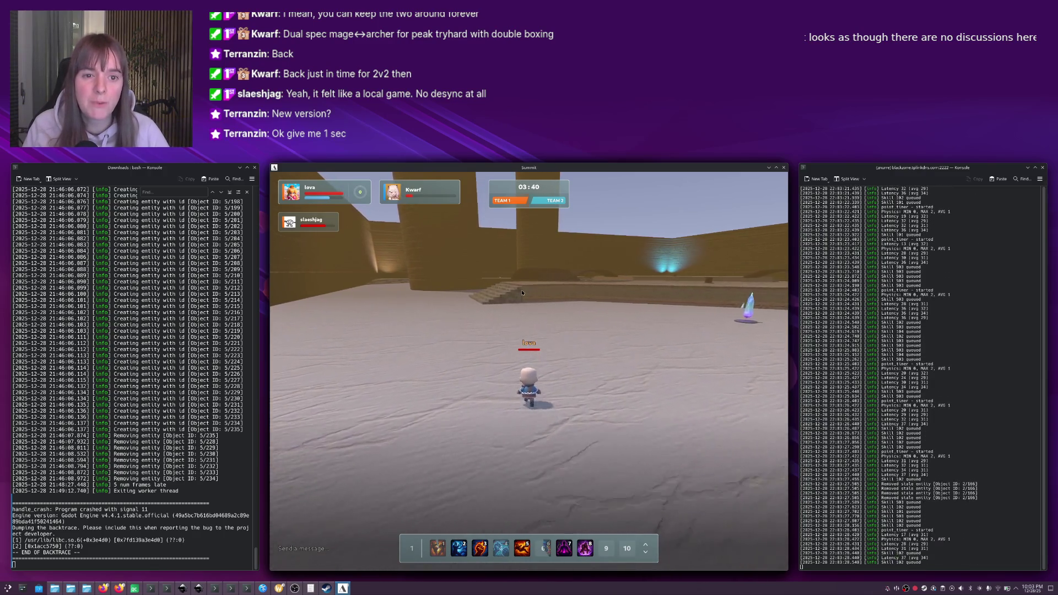
pyautogui.press('w')
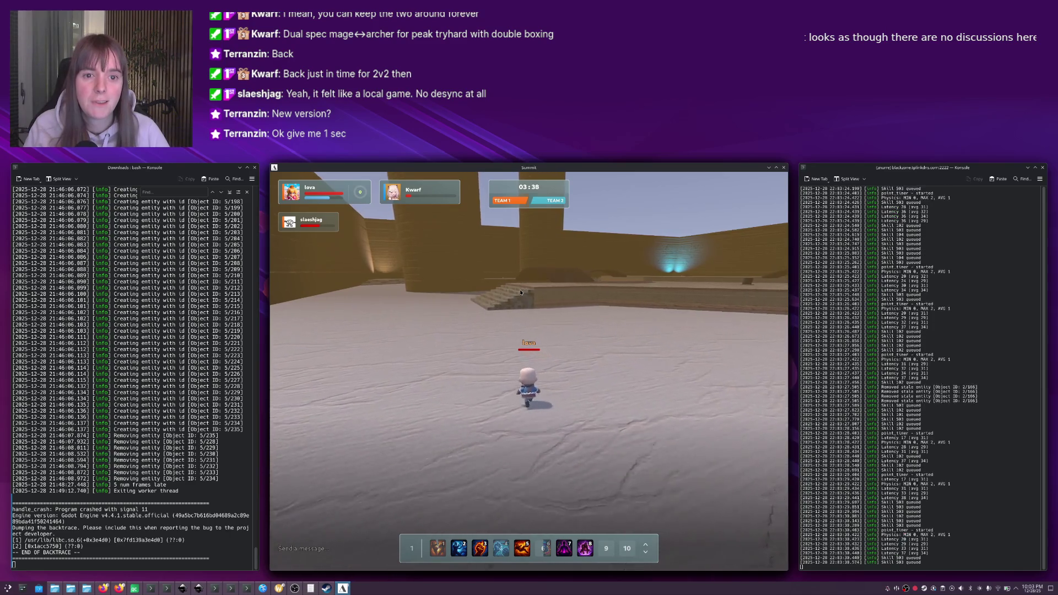
pyautogui.press('w')
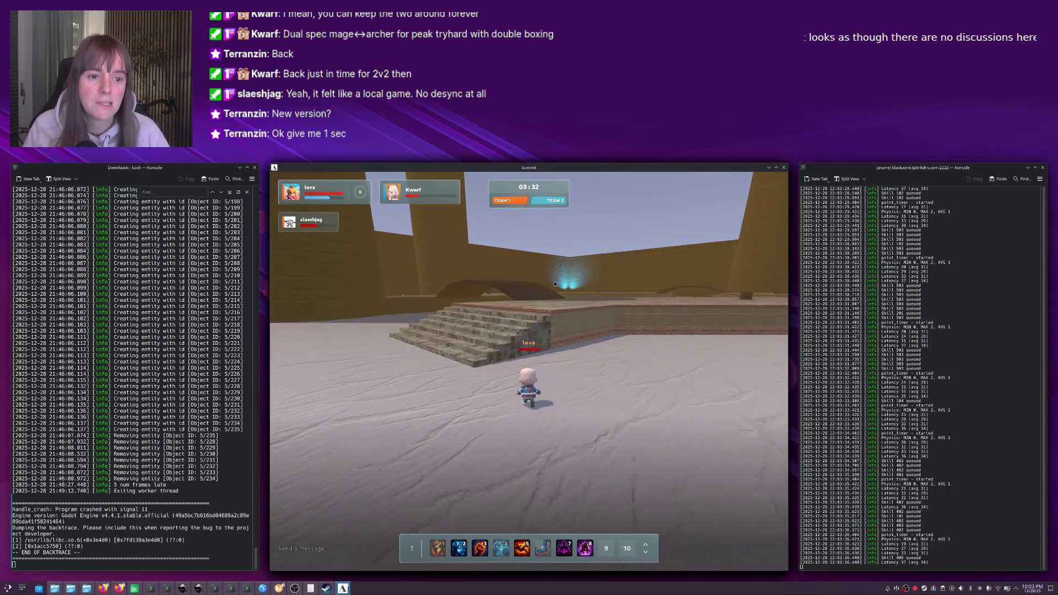
pyautogui.press('w')
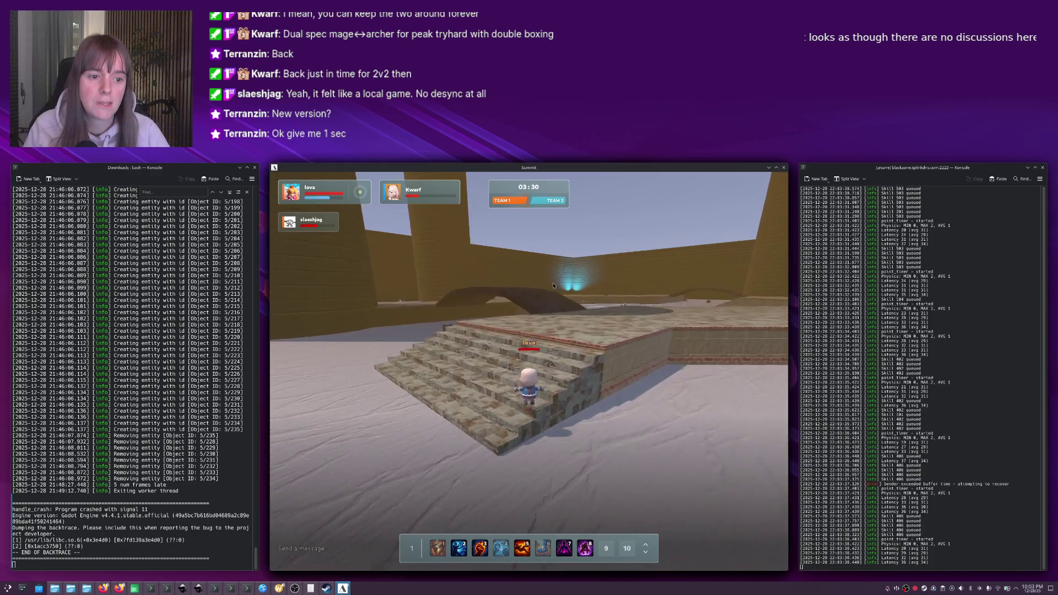
pyautogui.press('w')
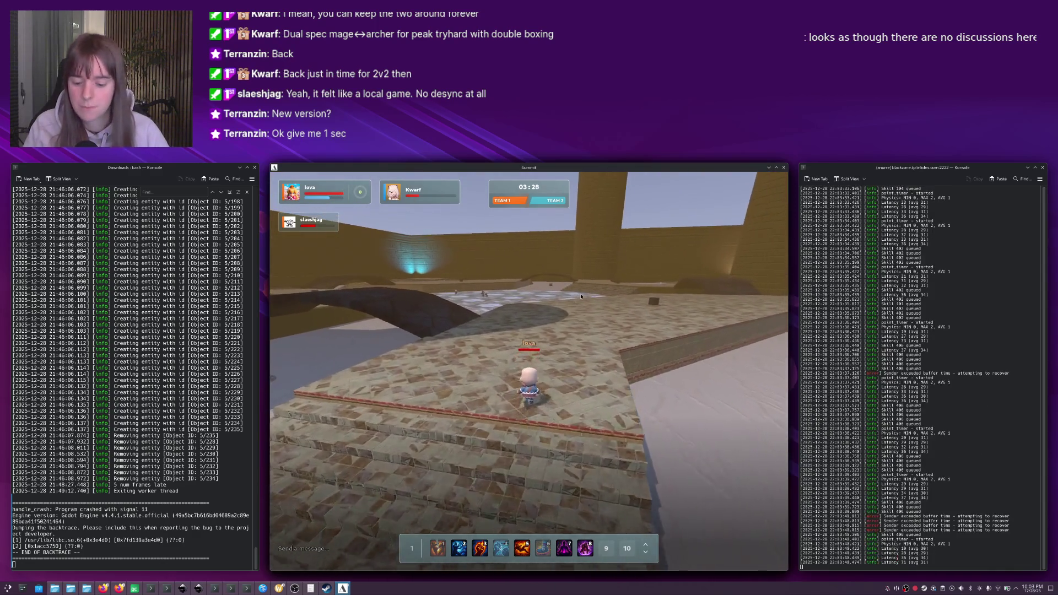
# Try skills 1–4 and collect the box pickup on the platform.
pyautogui.press('w')
pyautogui.press('1')
pyautogui.press('2')
pyautogui.press('3')
pyautogui.press('4')
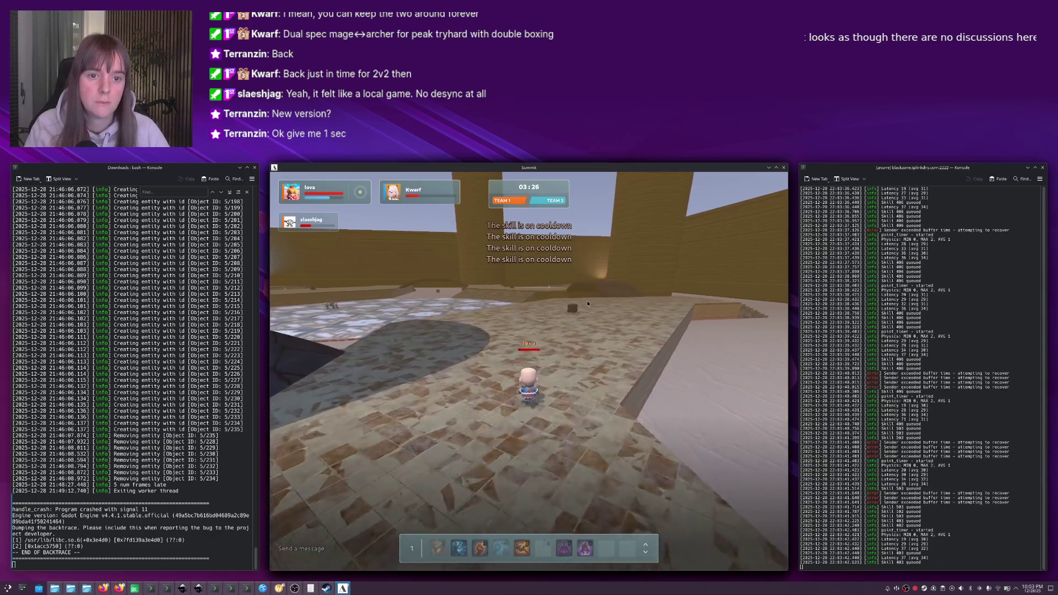
pyautogui.press('w')
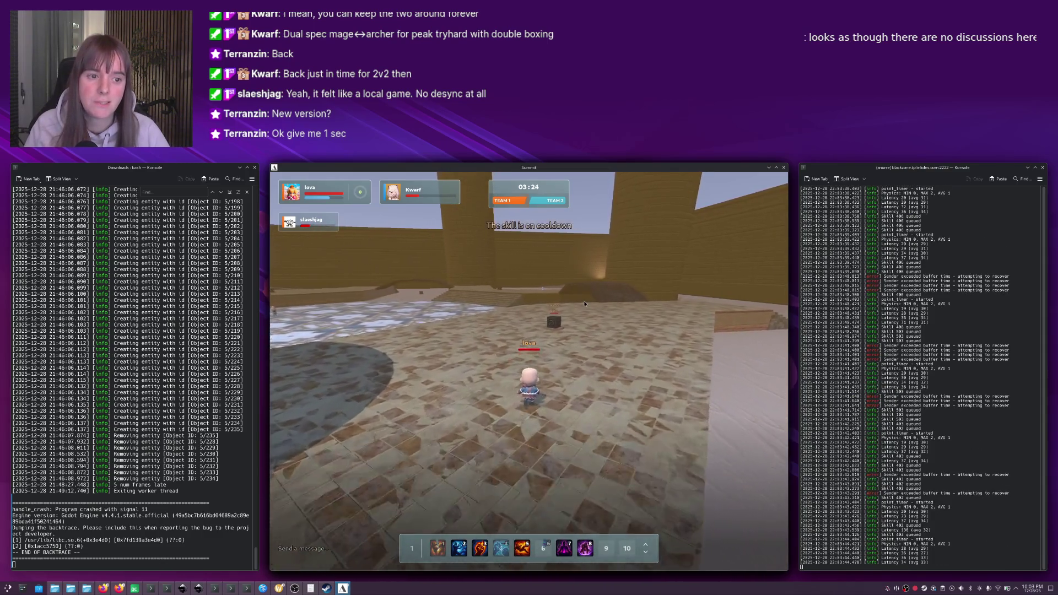
pyautogui.press('w')
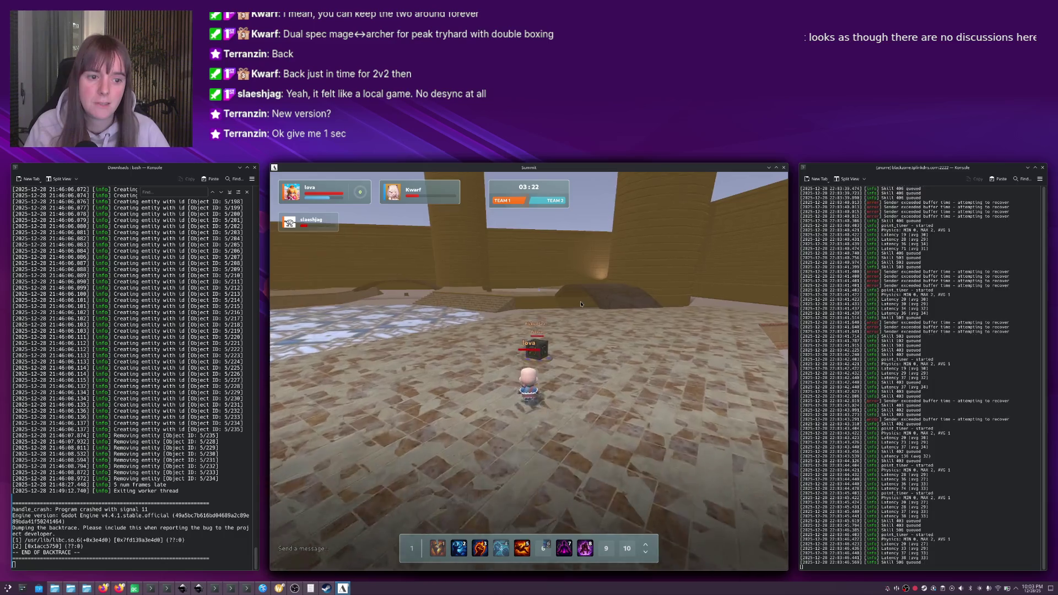
pyautogui.press('w')
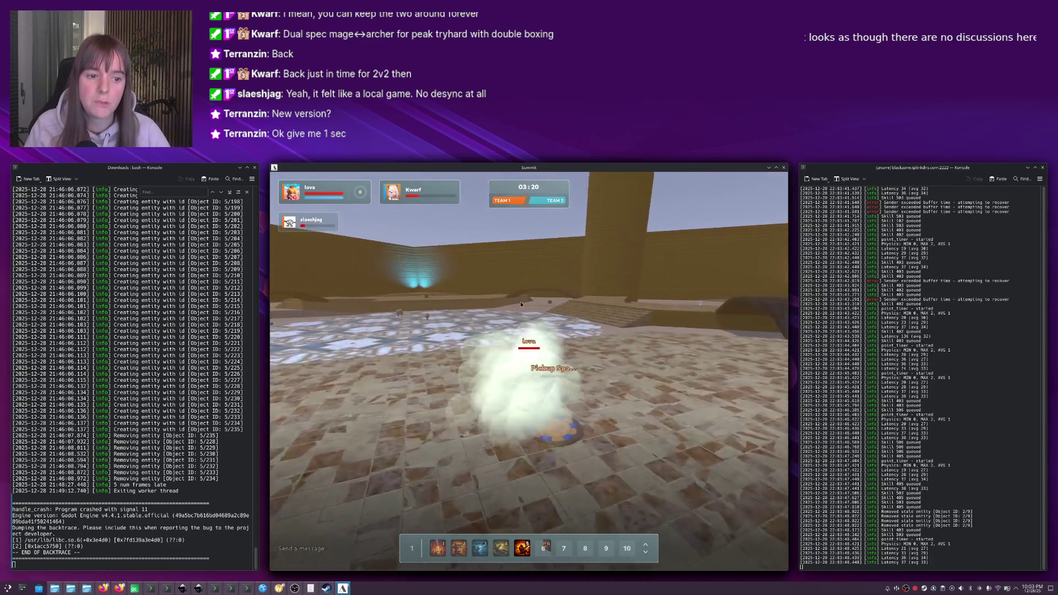
# Cross onto the tiled arena floor, target an enemy, and close in to fight.
pyautogui.press('w')
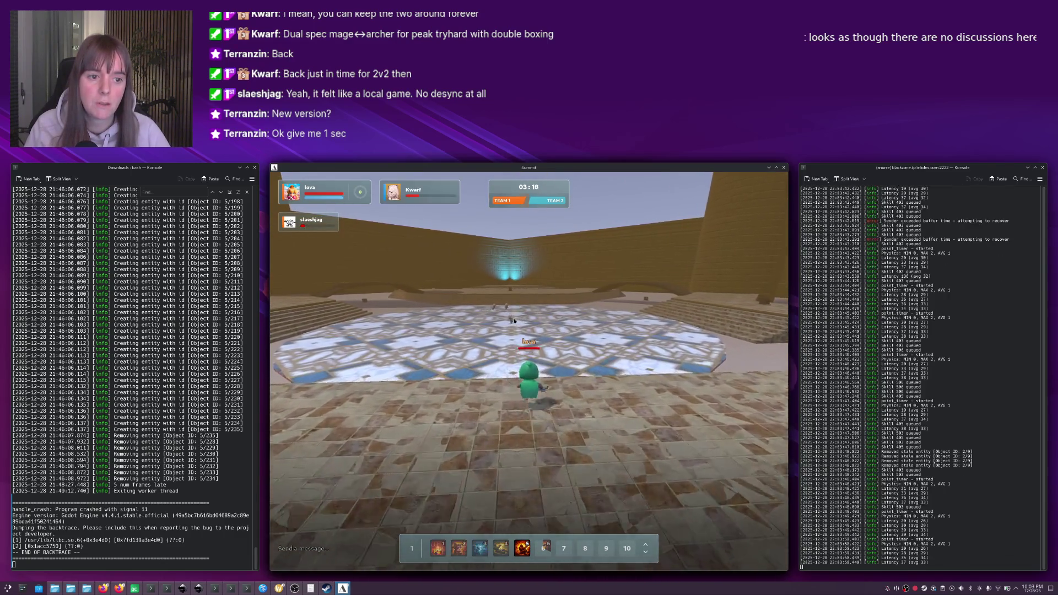
pyautogui.press('w')
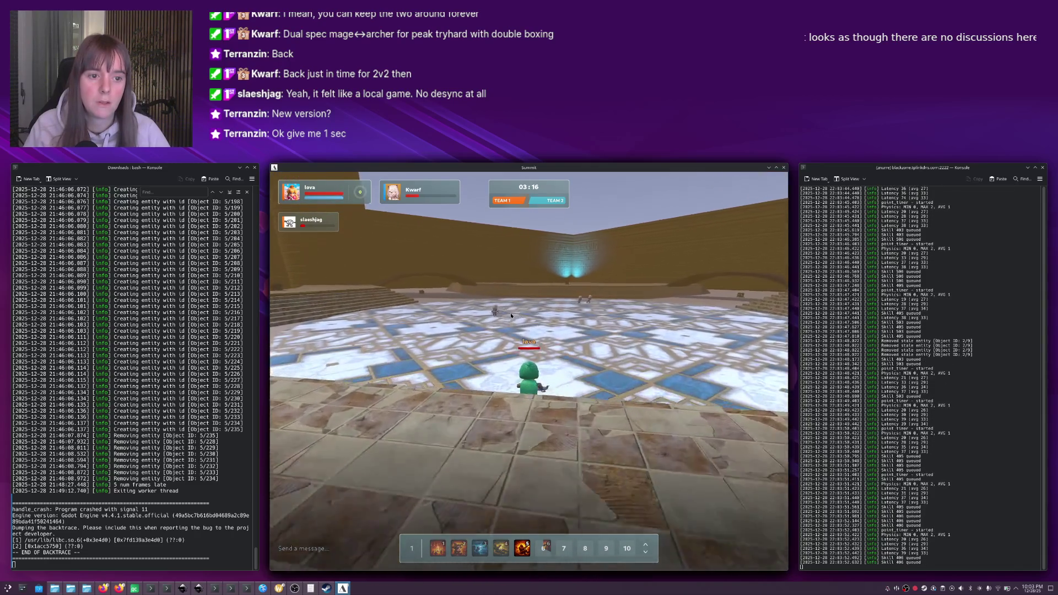
pyautogui.press('w')
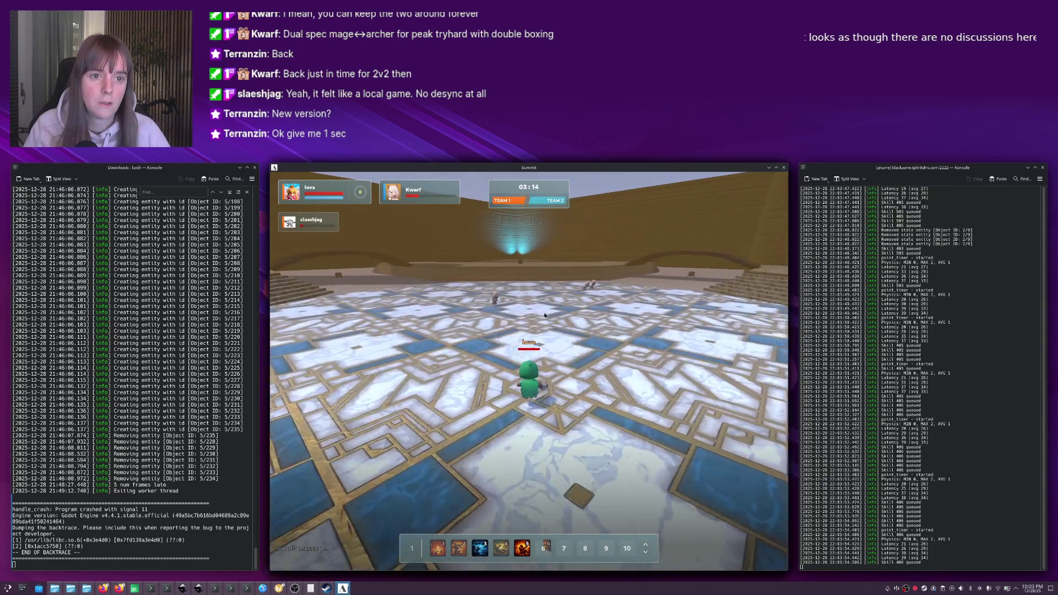
pyautogui.press('w')
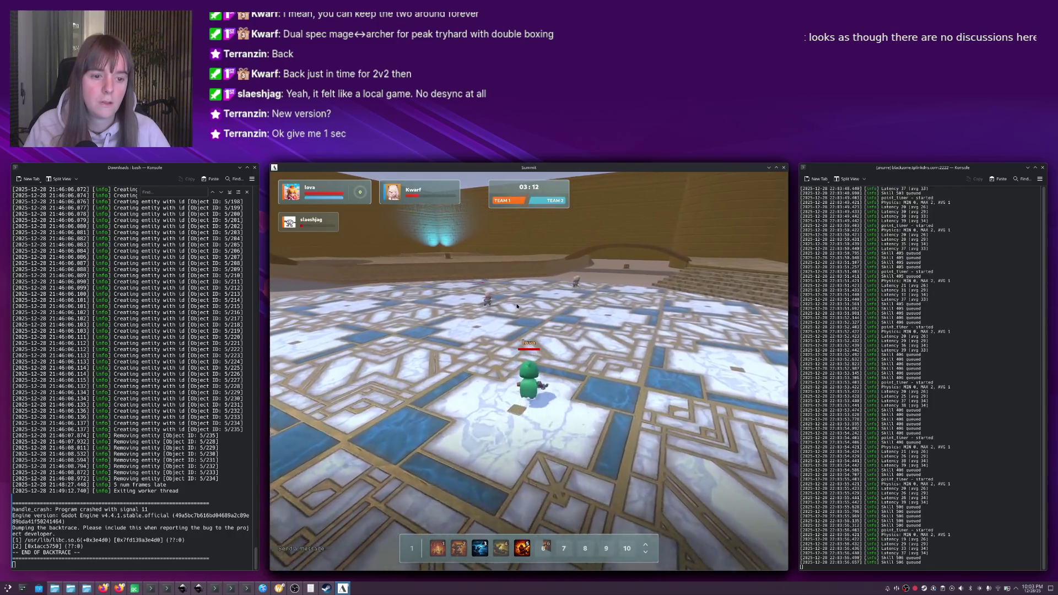
pyautogui.press('w')
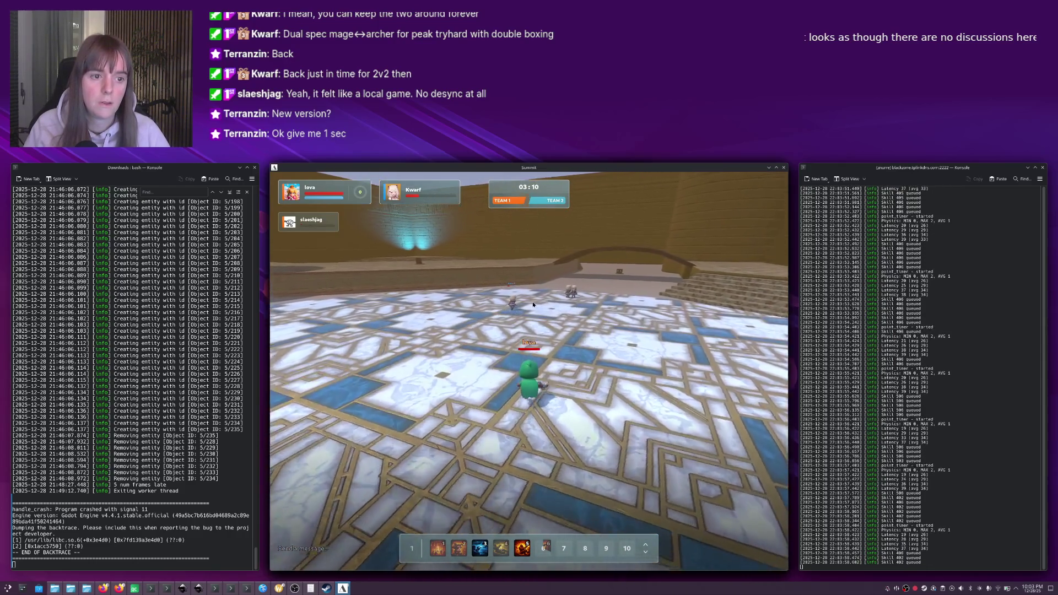
pyautogui.click(547, 306)
pyautogui.press('w')
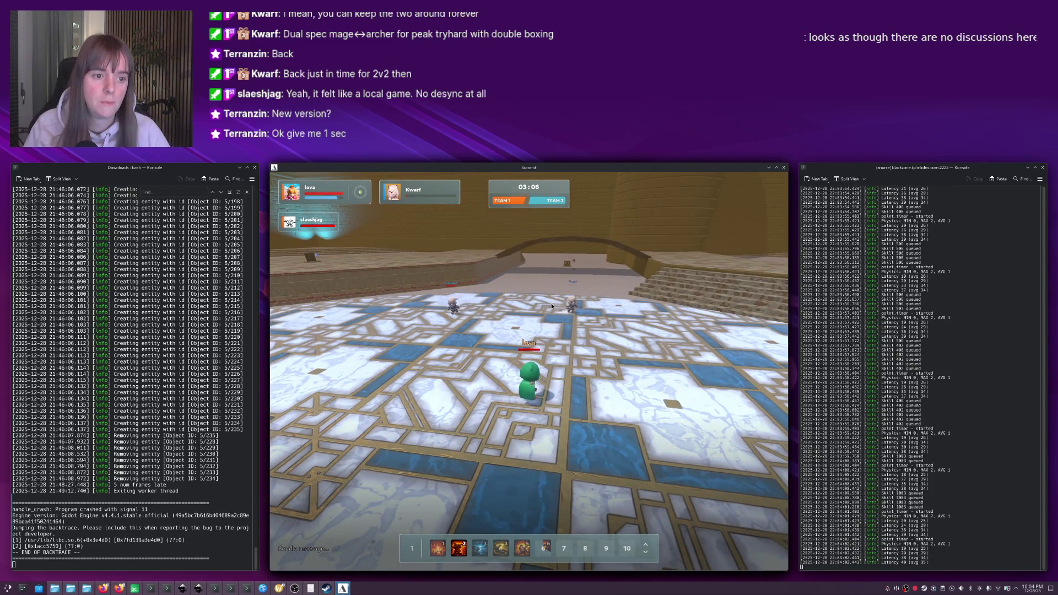
pyautogui.press('w')
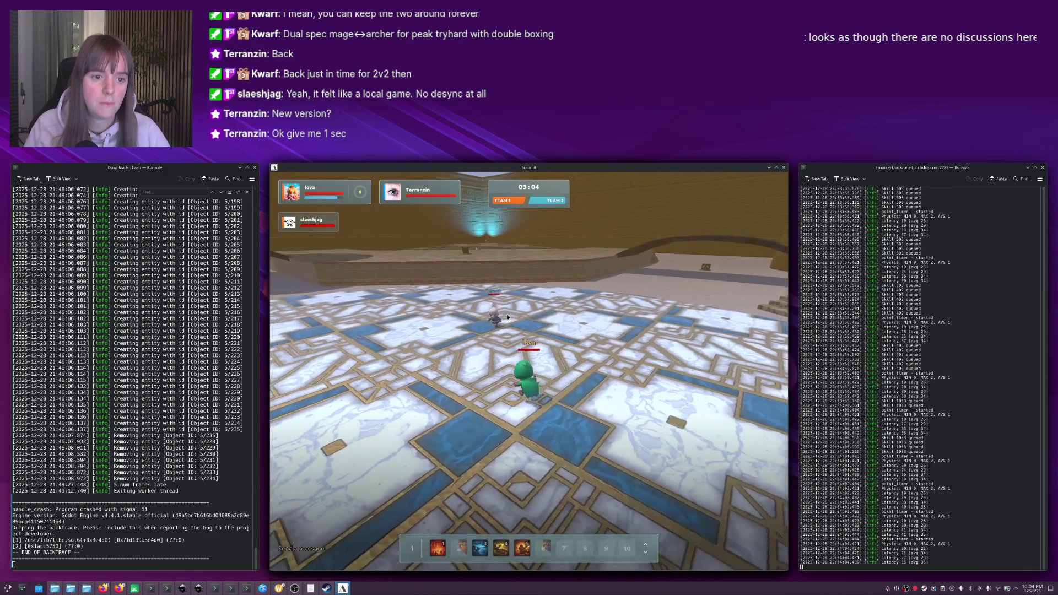
pyautogui.press('w')
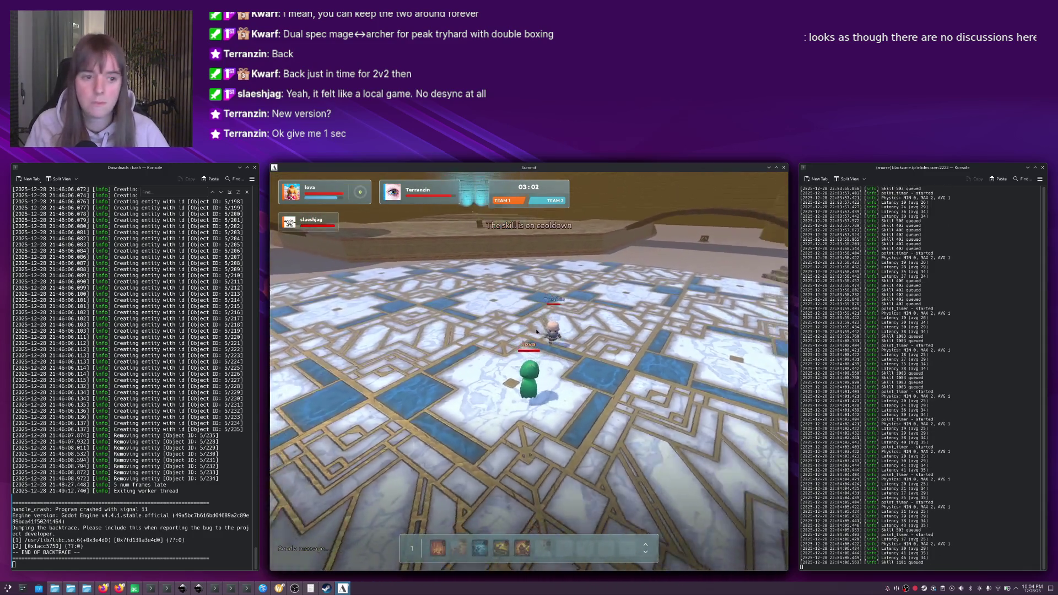
pyautogui.press('w')
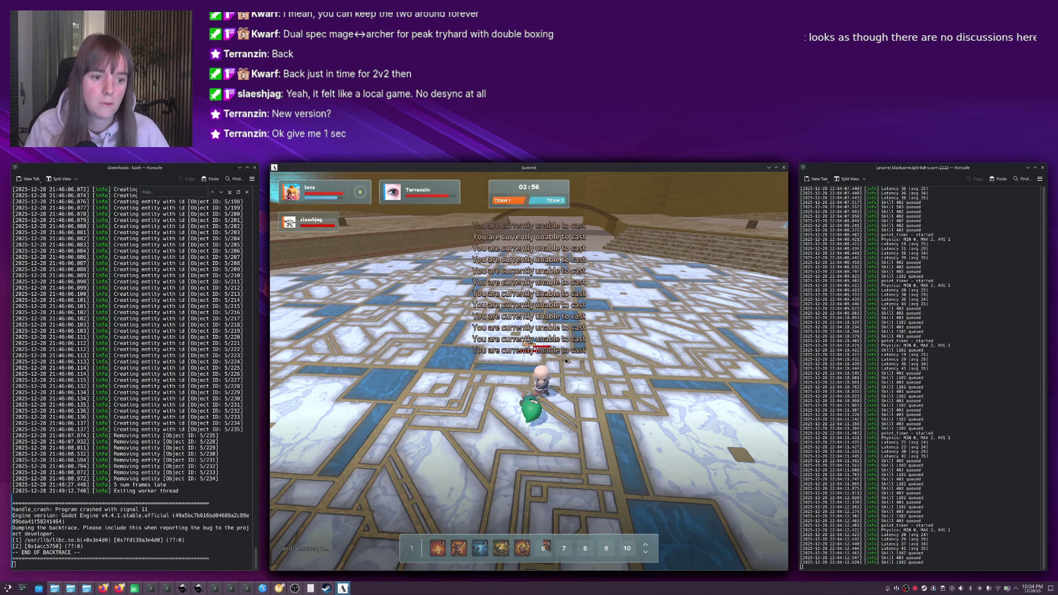
# Hit the opponent with skill 5 and right-click to move toward them until killed.
pyautogui.press('w')
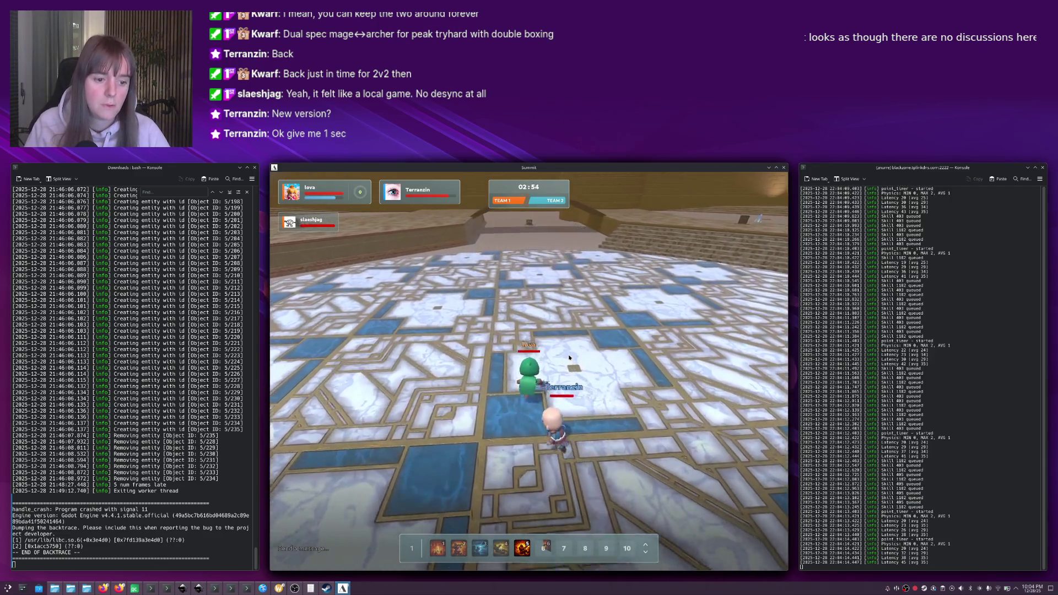
pyautogui.scroll(-3, 569, 357)
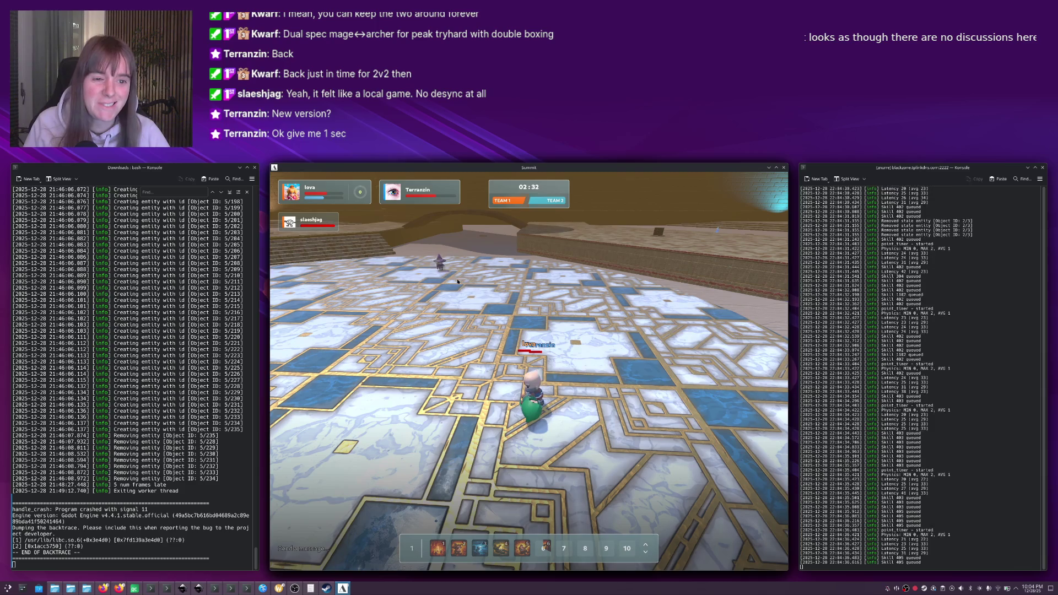
pyautogui.press('5')
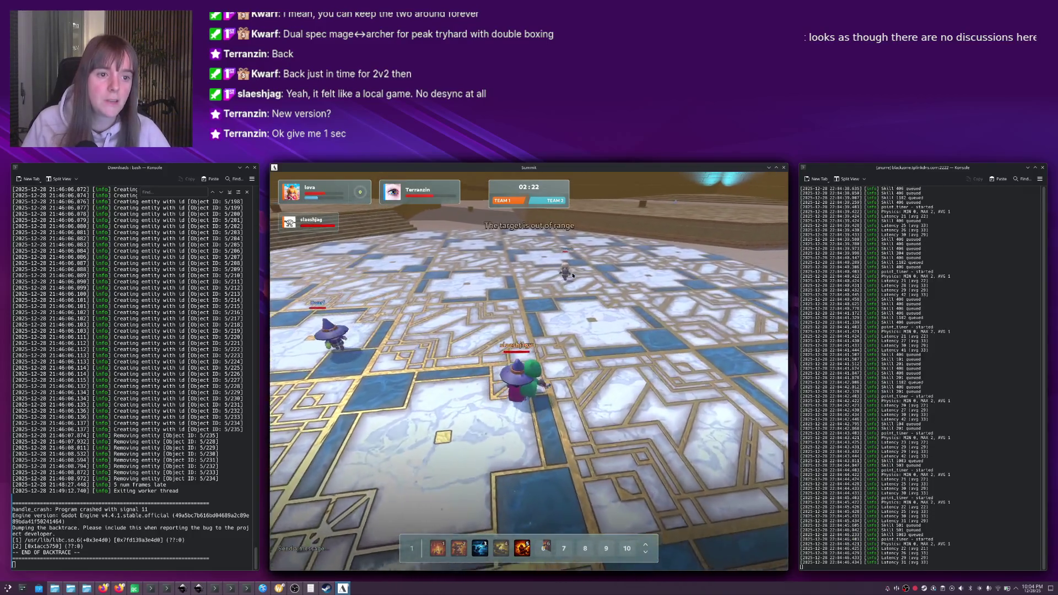
pyautogui.rightClick(535, 275)
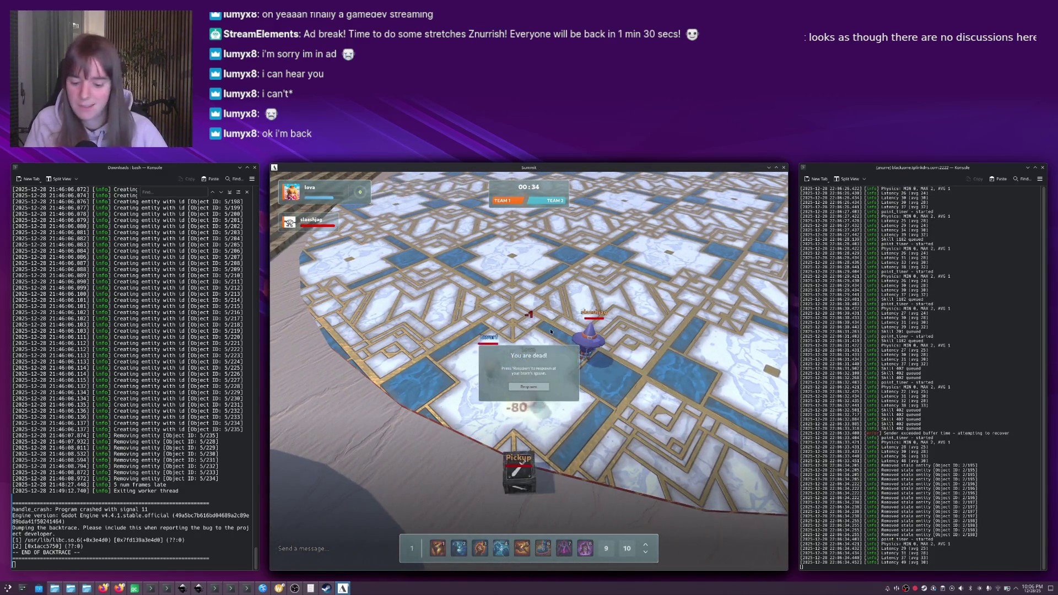
# Respawn the character and walk it across the arena toward the far wall.
pyautogui.click(529, 387)
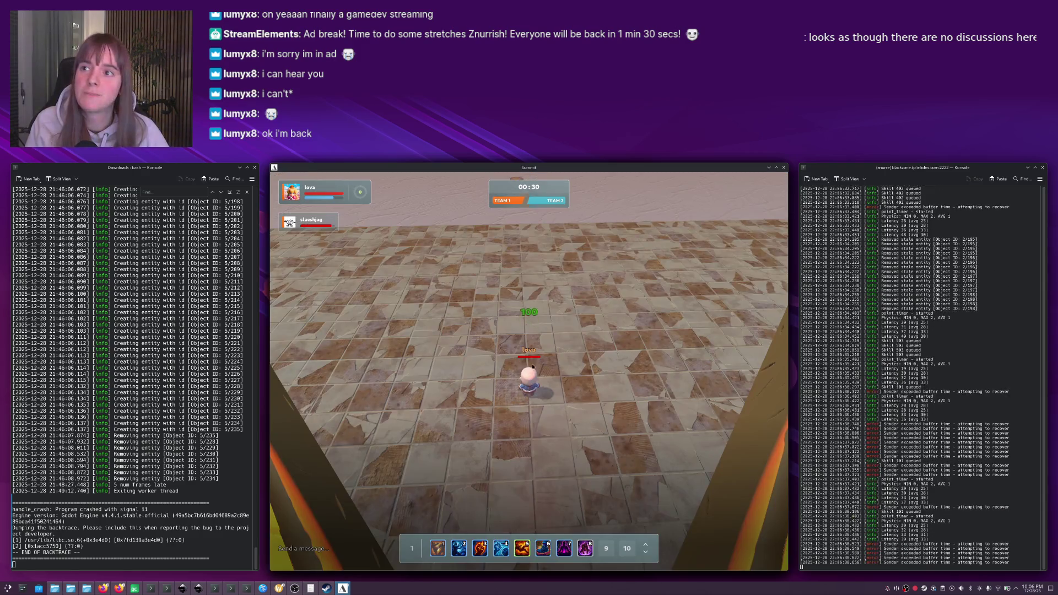
pyautogui.press('w')
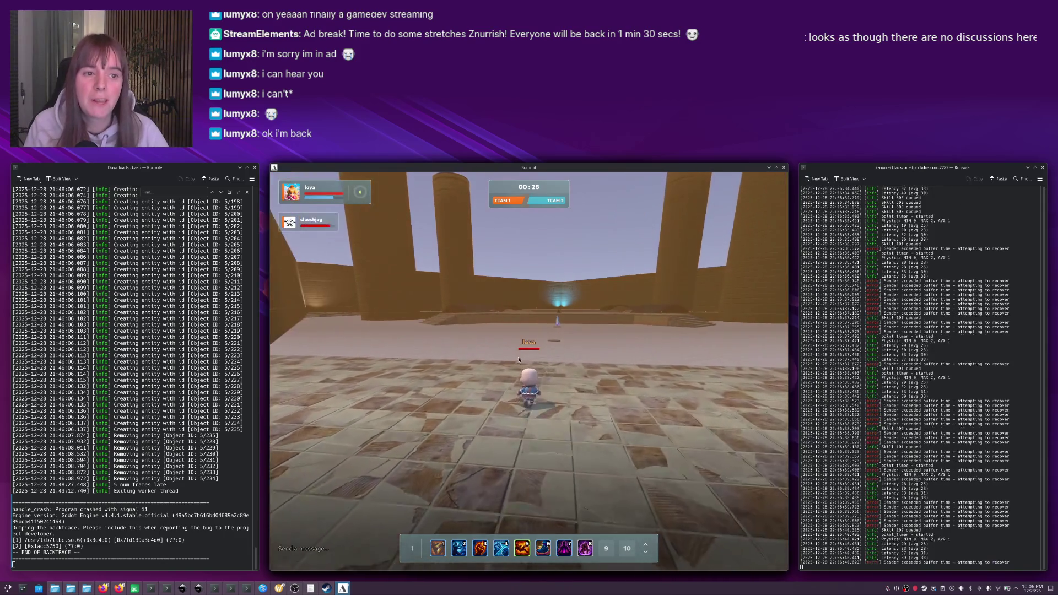
pyautogui.press('w')
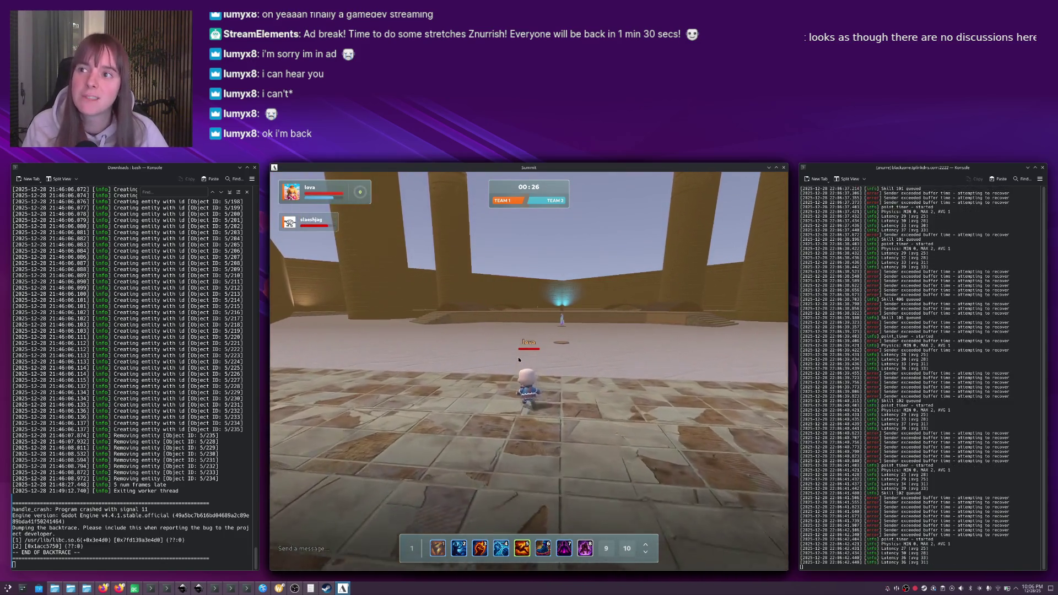
pyautogui.press('w')
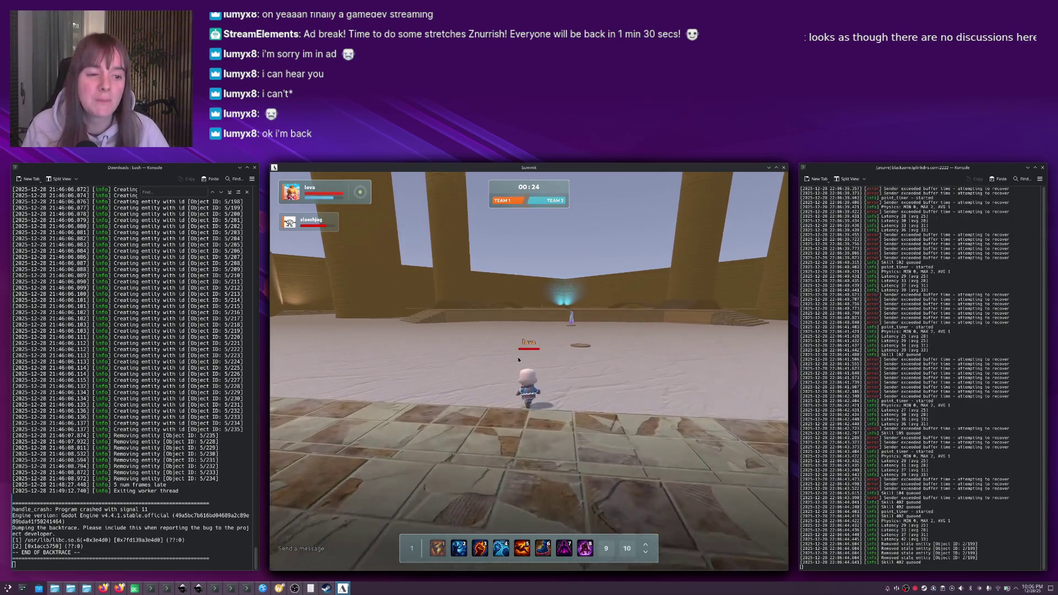
pyautogui.press('w')
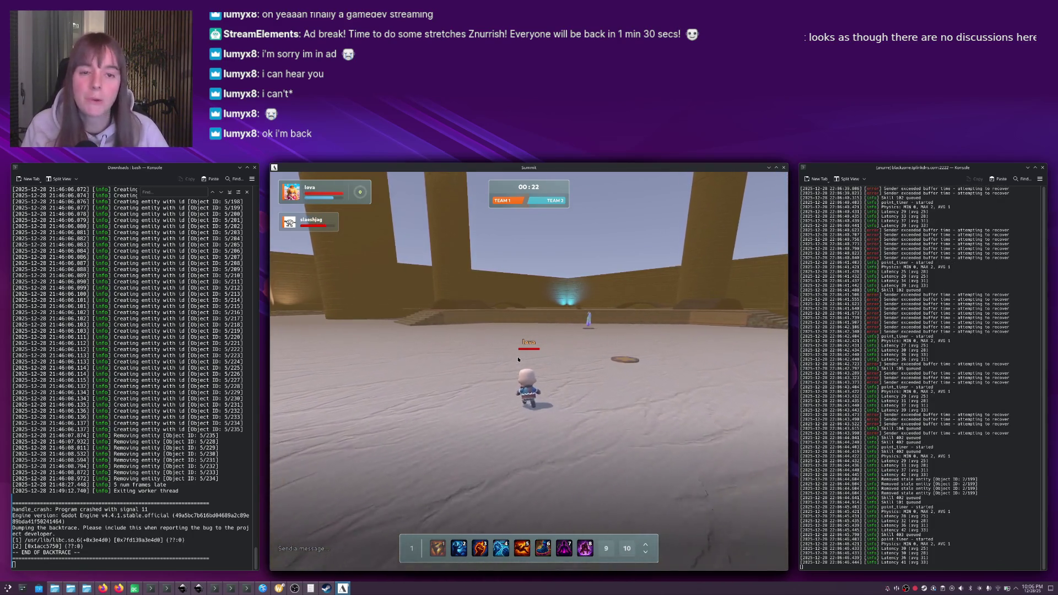
pyautogui.press('6')
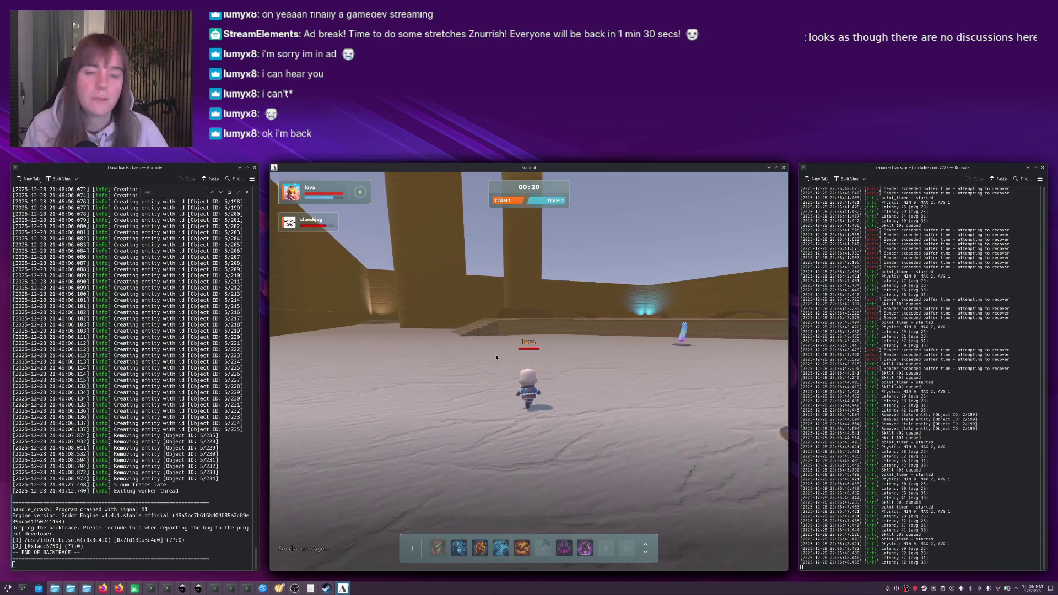
# Climb the stairs onto the snow and walk to the pickup item.
pyautogui.press('w')
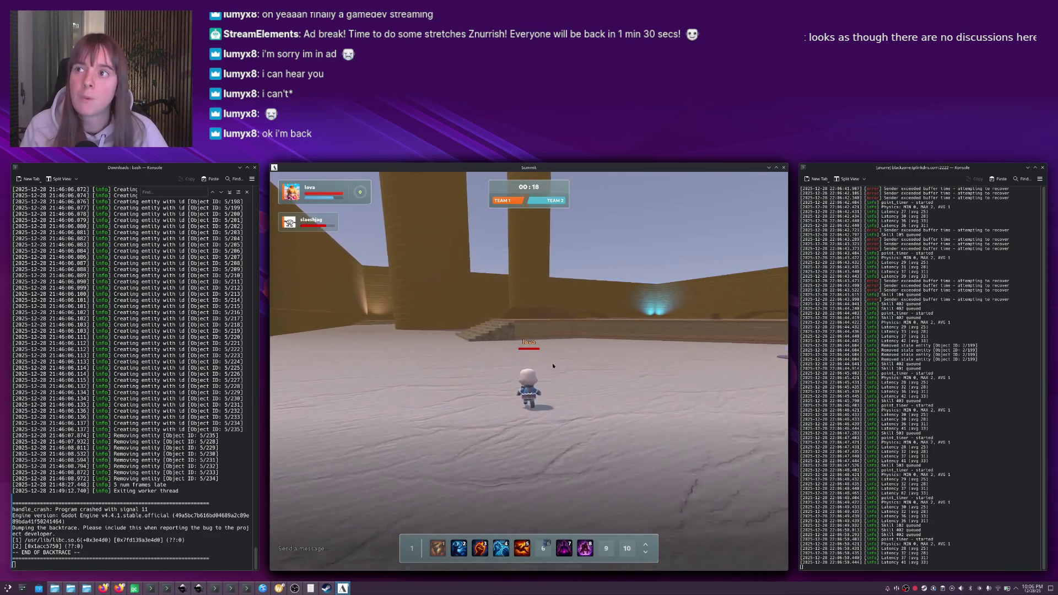
pyautogui.press('w')
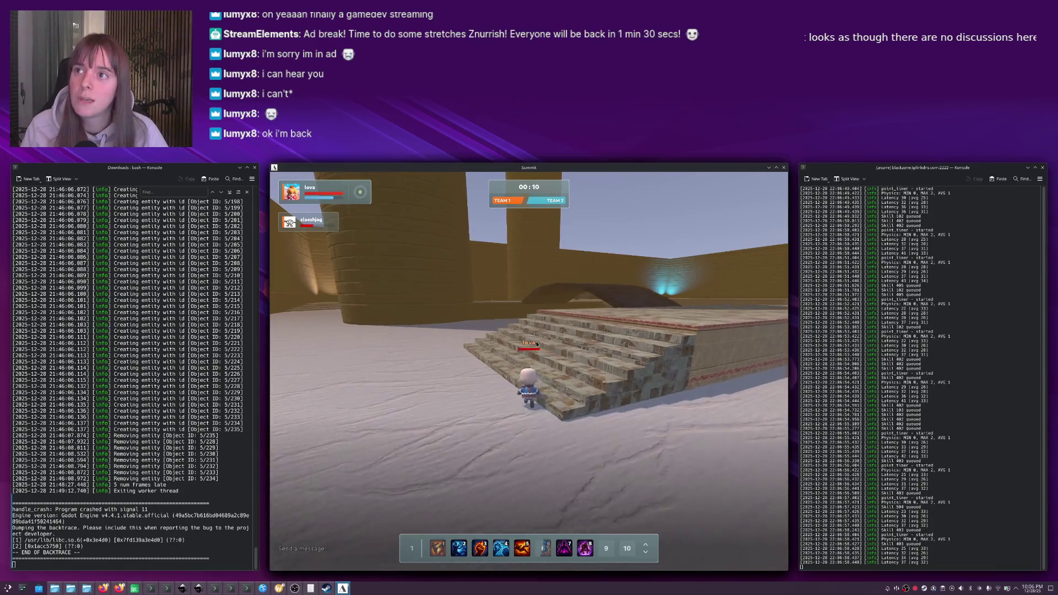
pyautogui.press('w')
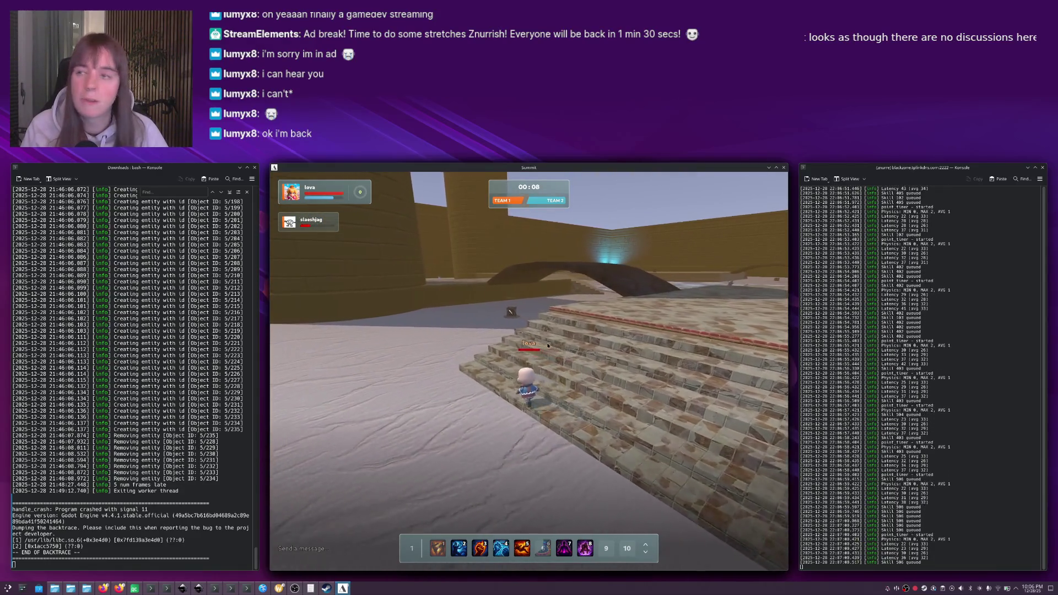
pyautogui.press('w')
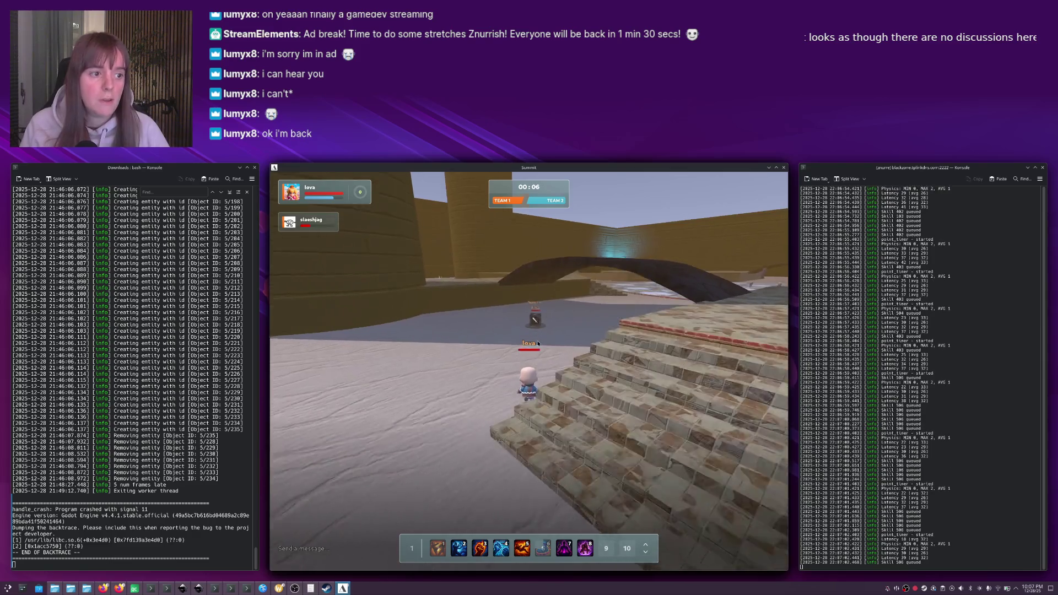
pyautogui.press('w')
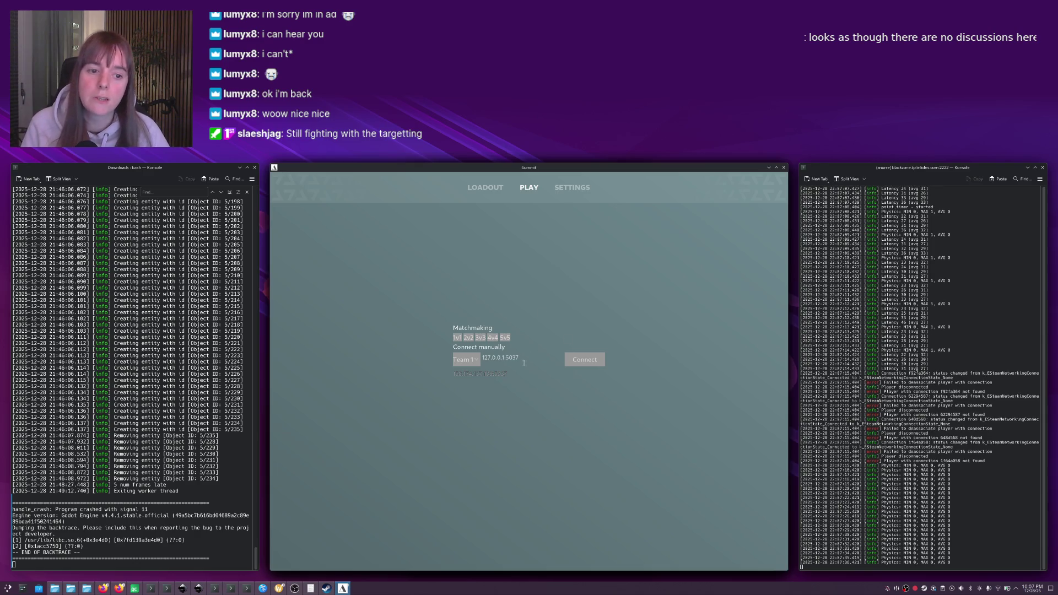
# Restart the game server run from Qt Creator's output pane.
pyautogui.hotkey('alt', 'Tab')
pyautogui.click(512, 318)
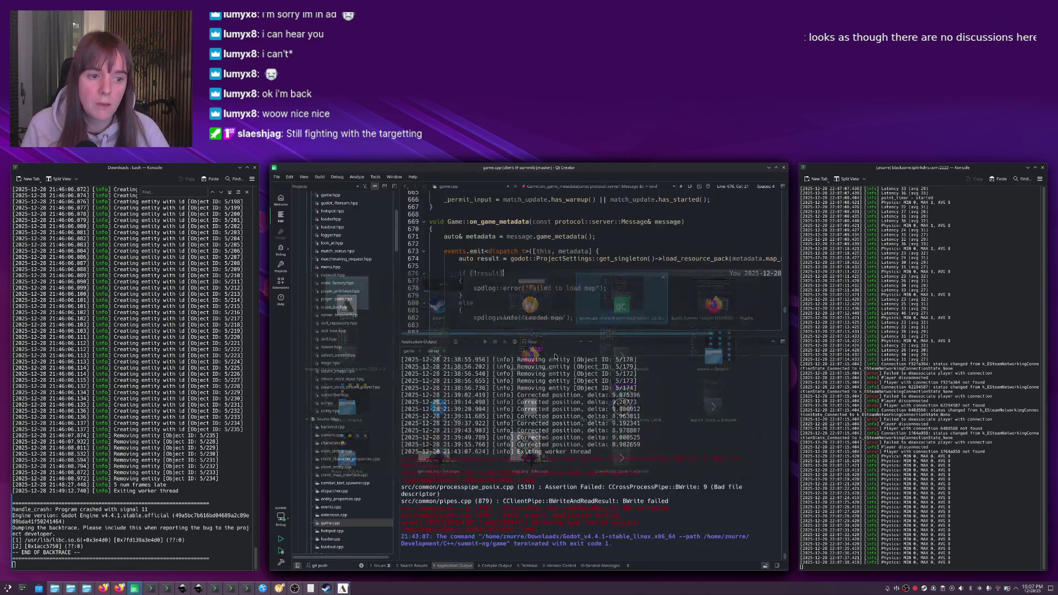
pyautogui.click(434, 351)
pyautogui.click(485, 341)
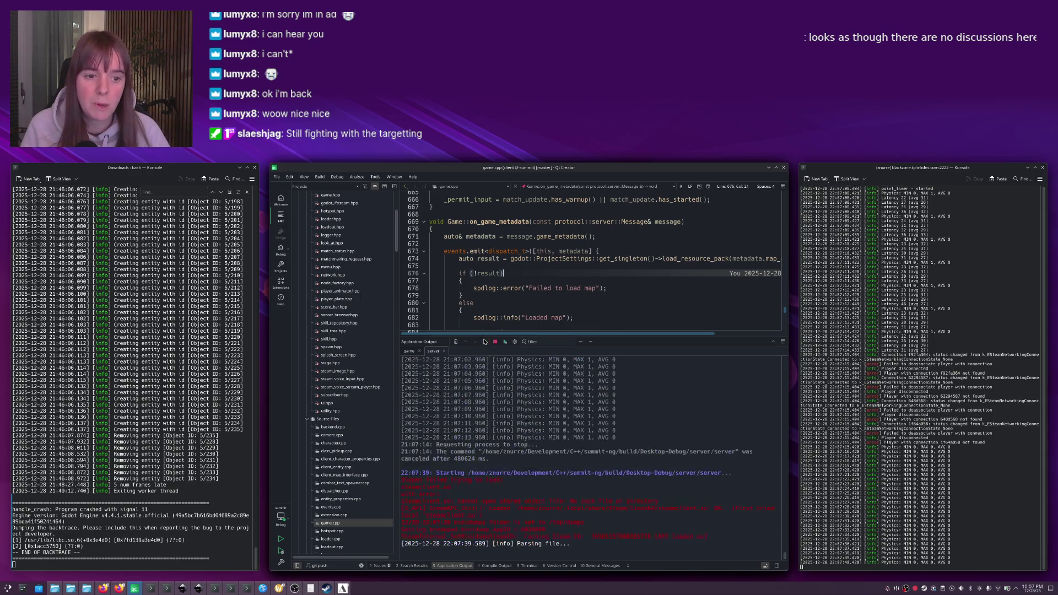
# Connect Summit to the local server at 127.0.0.1:5037 and move around with WASD.
pyautogui.hotkey('alt', 'Tab')
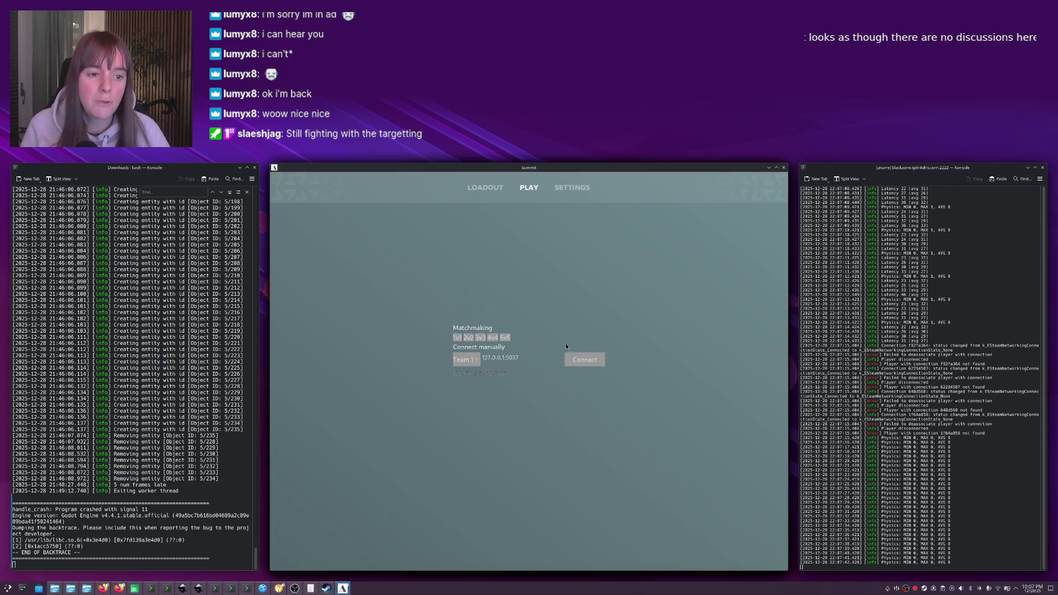
pyautogui.click(574, 363)
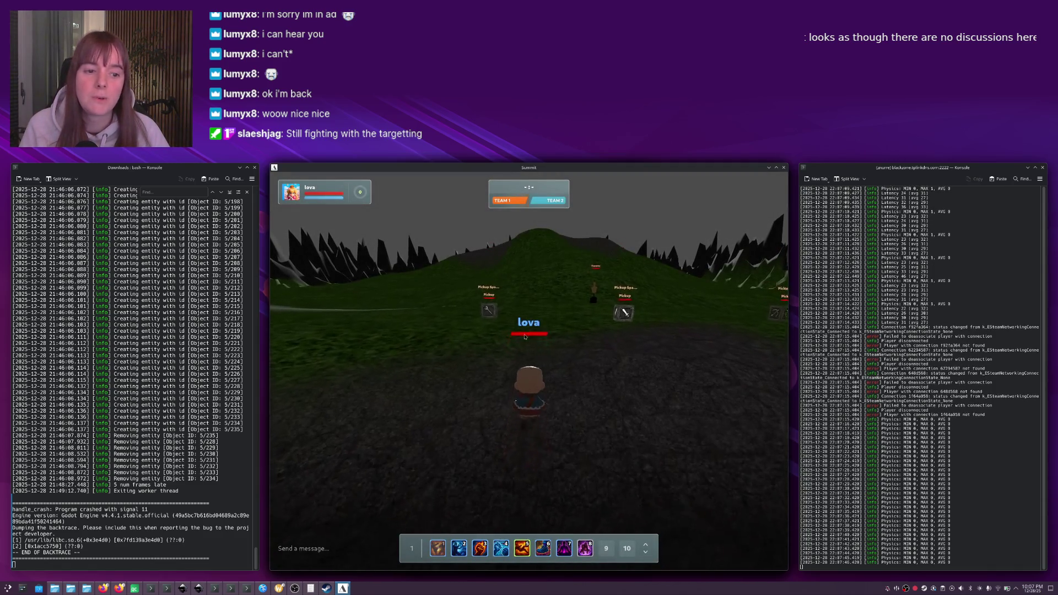
pyautogui.press('w')
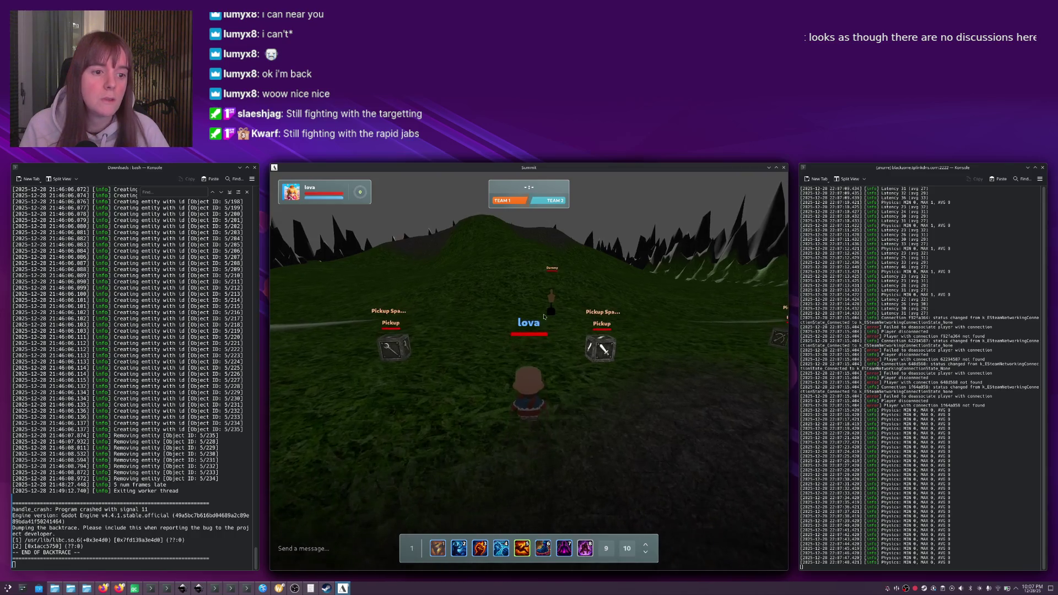
pyautogui.press('s')
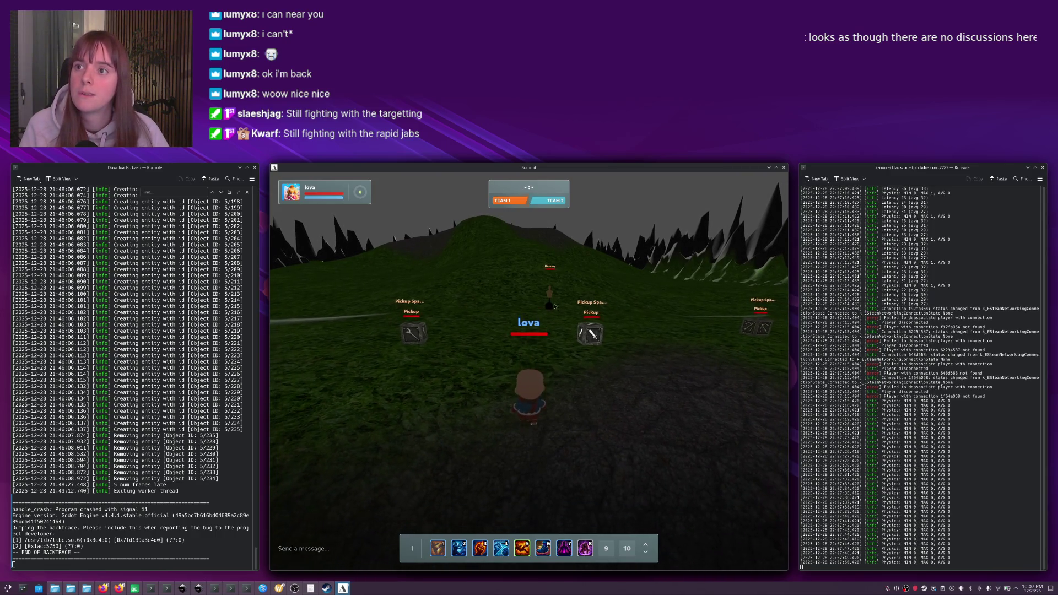
pyautogui.press('4')
pyautogui.press('d')
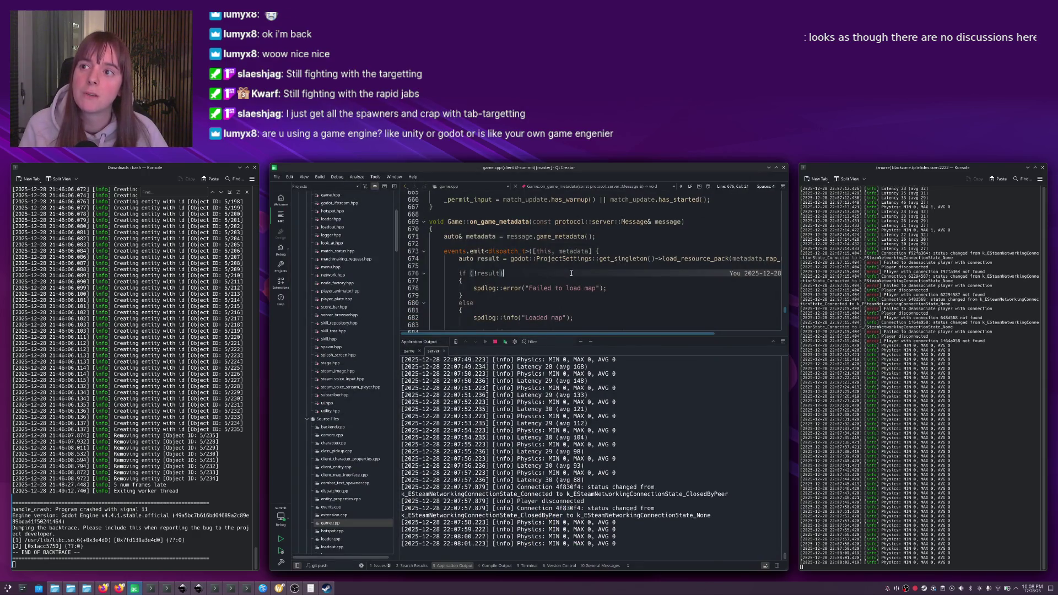
# In join.cpp, pass team 1 to the join_player call.
pyautogui.press('Escape')
pyautogui.hotkey('ctrl', 'Tab')
pyautogui.hotkey('ctrl', 'Tab')
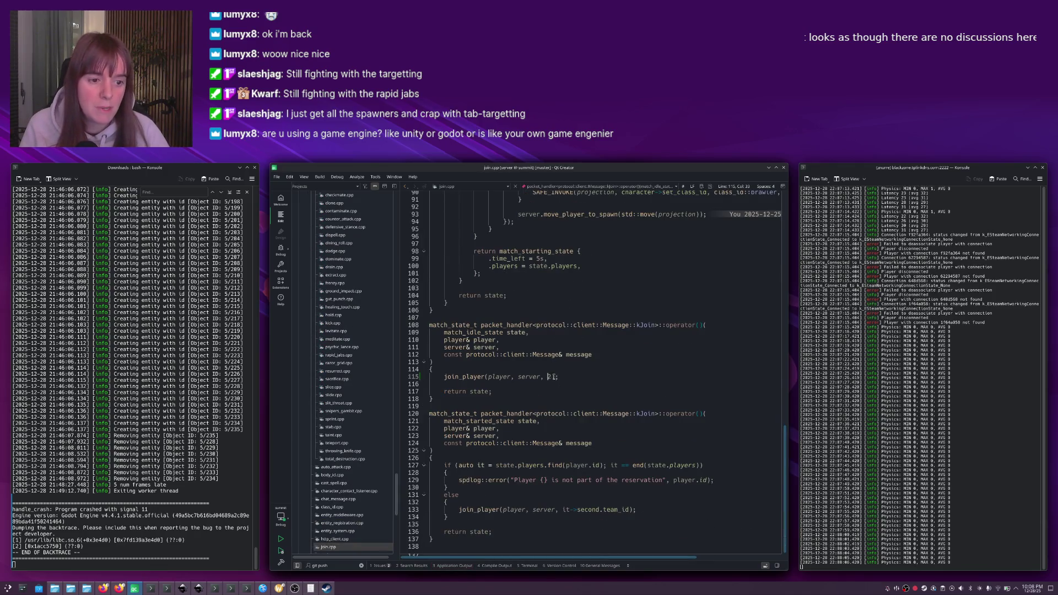
pyautogui.write('1')
pyautogui.hotkey('ctrl', 'r')
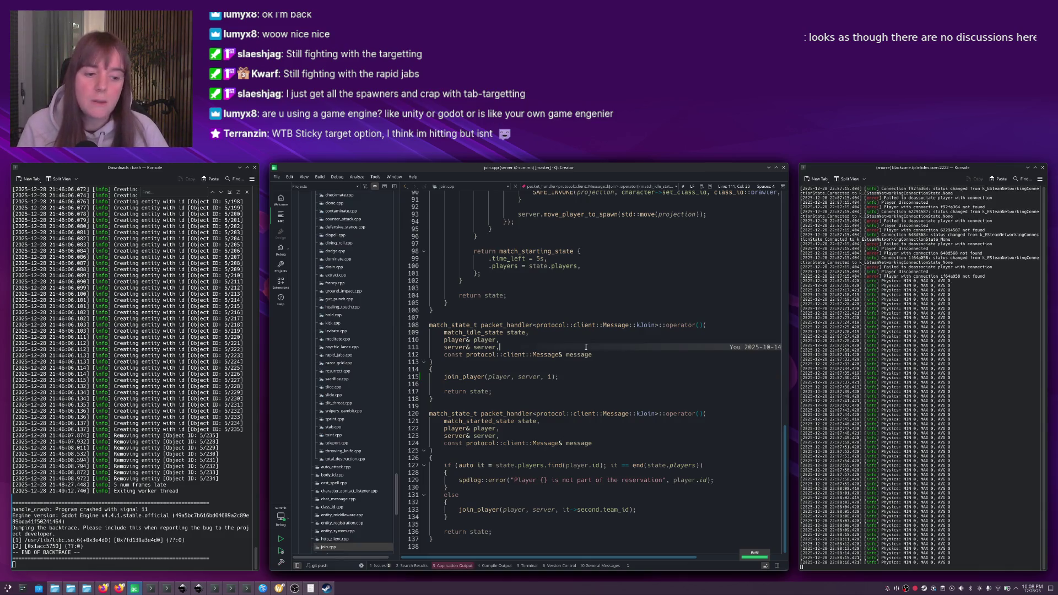
# Restart the server from Application Output, then save and run the game from Godot.
pyautogui.hotkey('alt', '3')
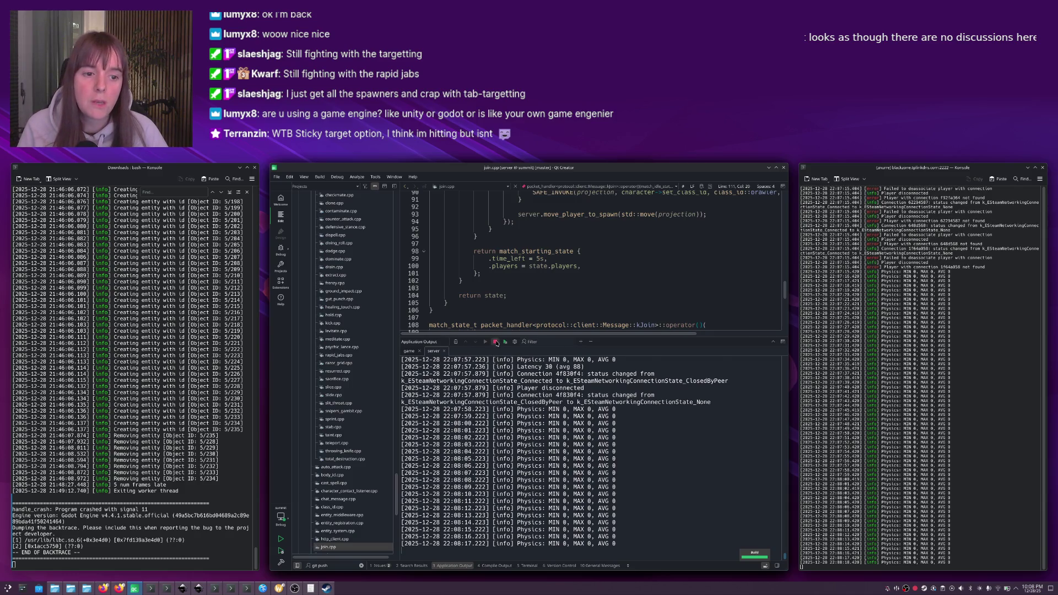
pyautogui.click(484, 342)
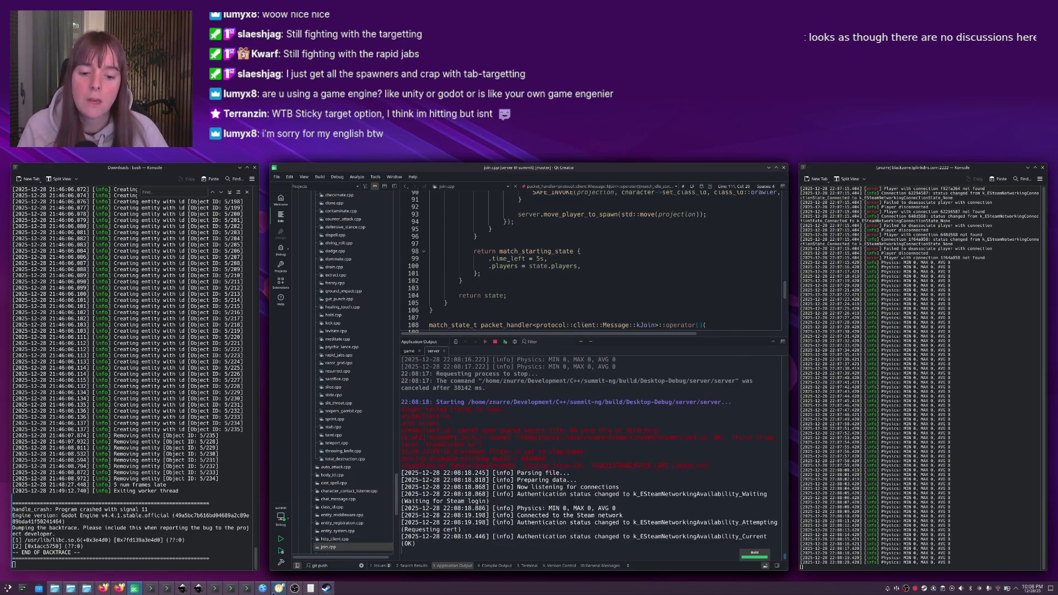
pyautogui.hotkey('alt', 'Tab')
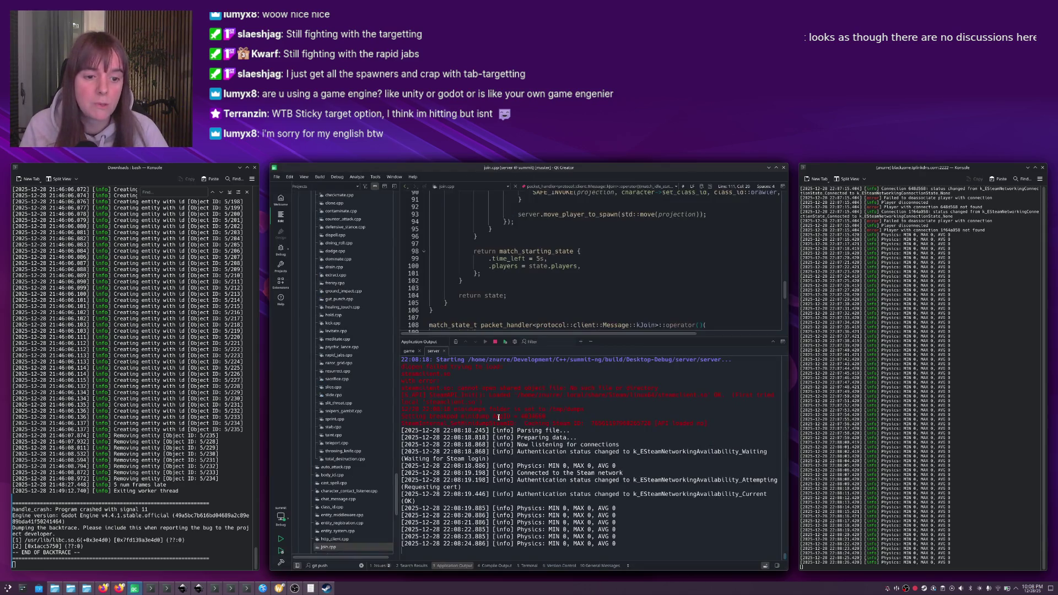
pyautogui.hotkey('ctrl', 's')
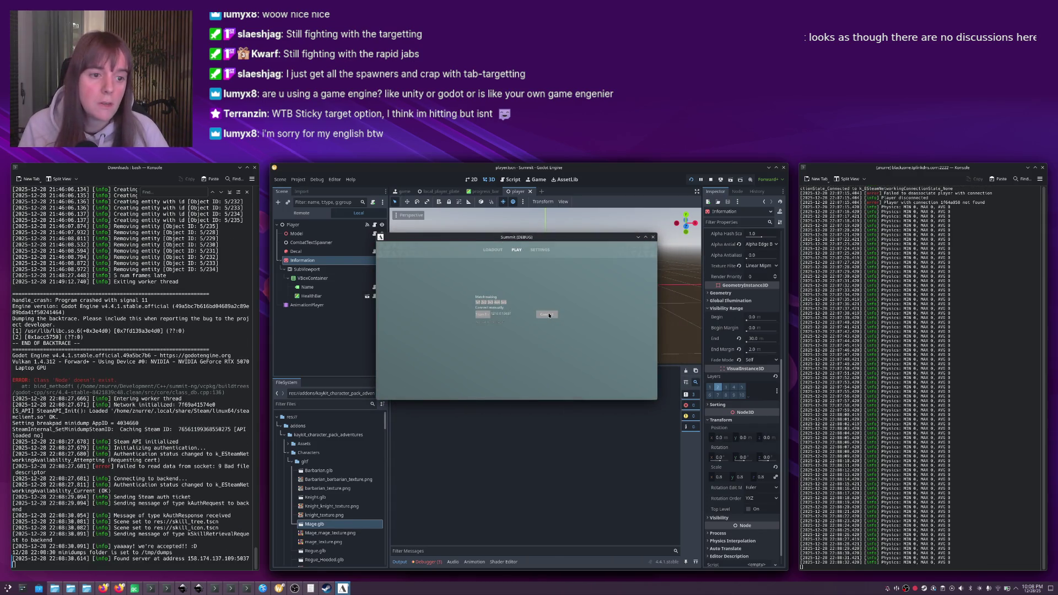
# Join the match, maximize the game window, and roam toward the left pickup crate.
pyautogui.click(553, 313)
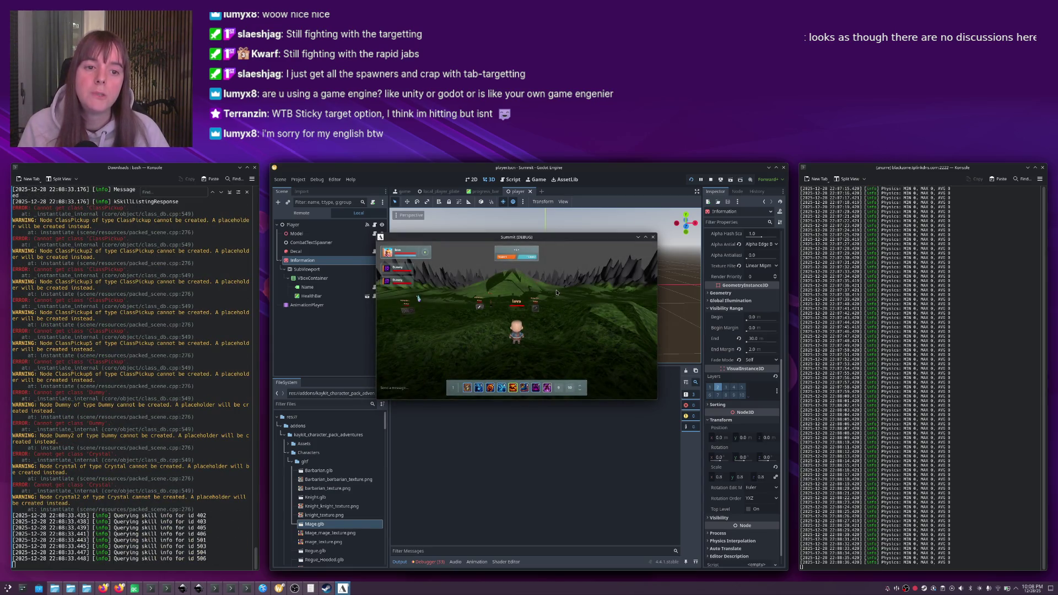
pyautogui.doubleClick(547, 239)
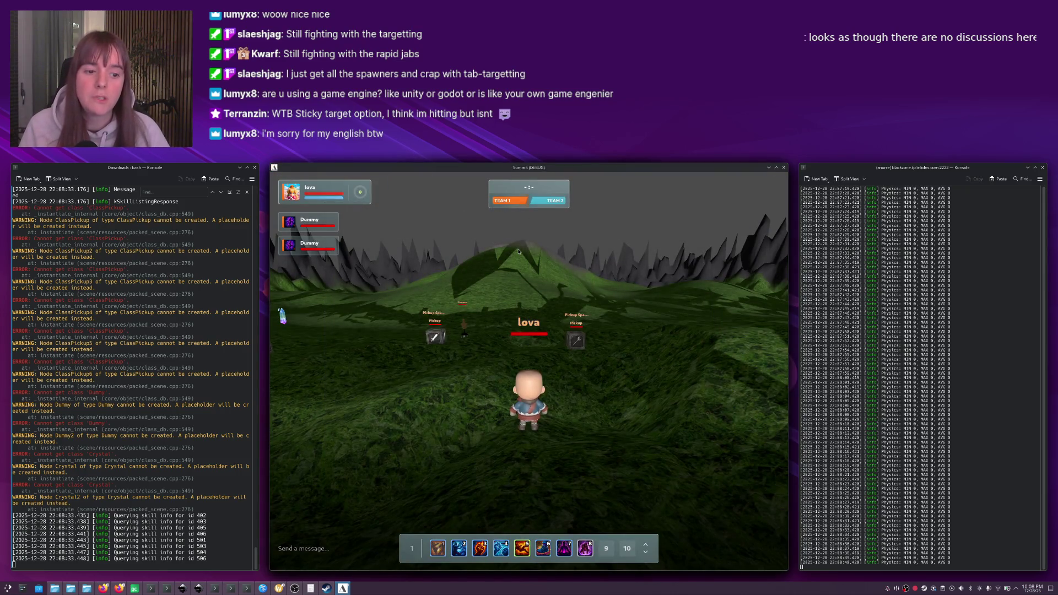
pyautogui.press('w')
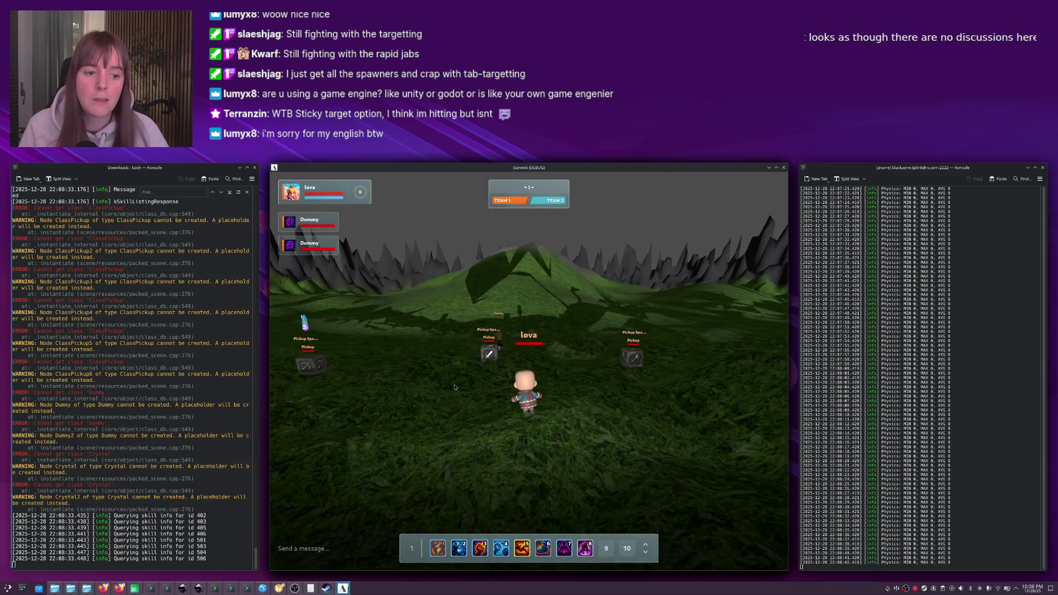
pyautogui.press('w')
pyautogui.press('w')
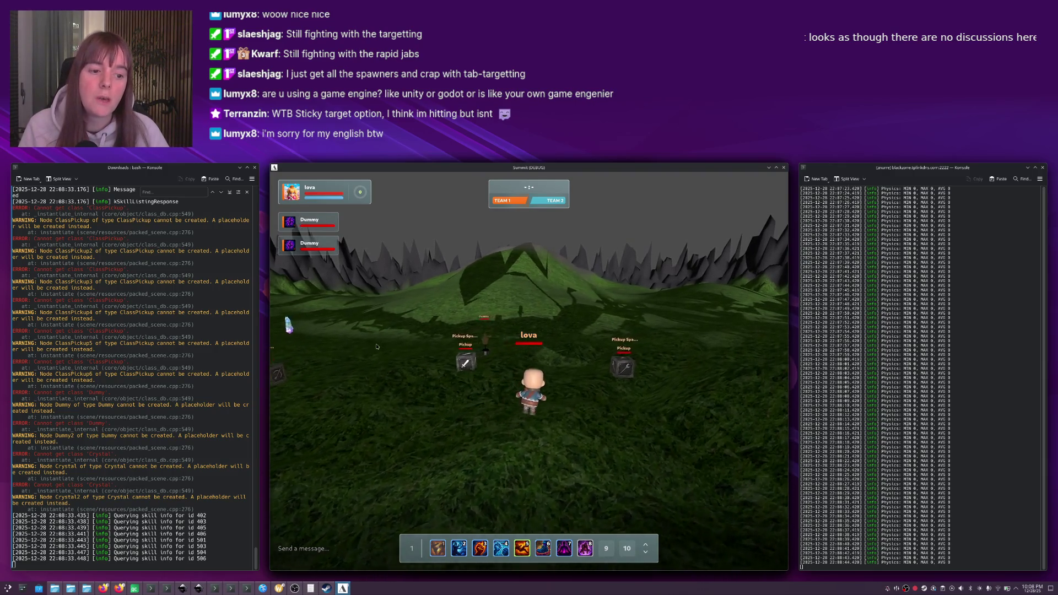
pyautogui.moveTo(581, 298)
pyautogui.mouseDown()
pyautogui.moveTo(489, 300)
pyautogui.moveTo(423, 319)
pyautogui.mouseUp()
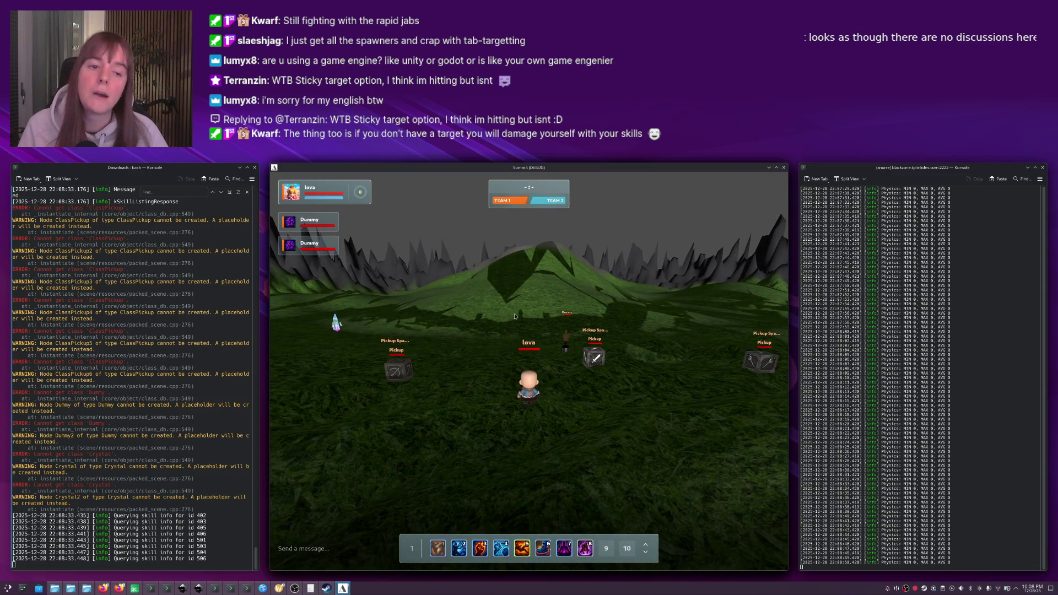
pyautogui.press('w')
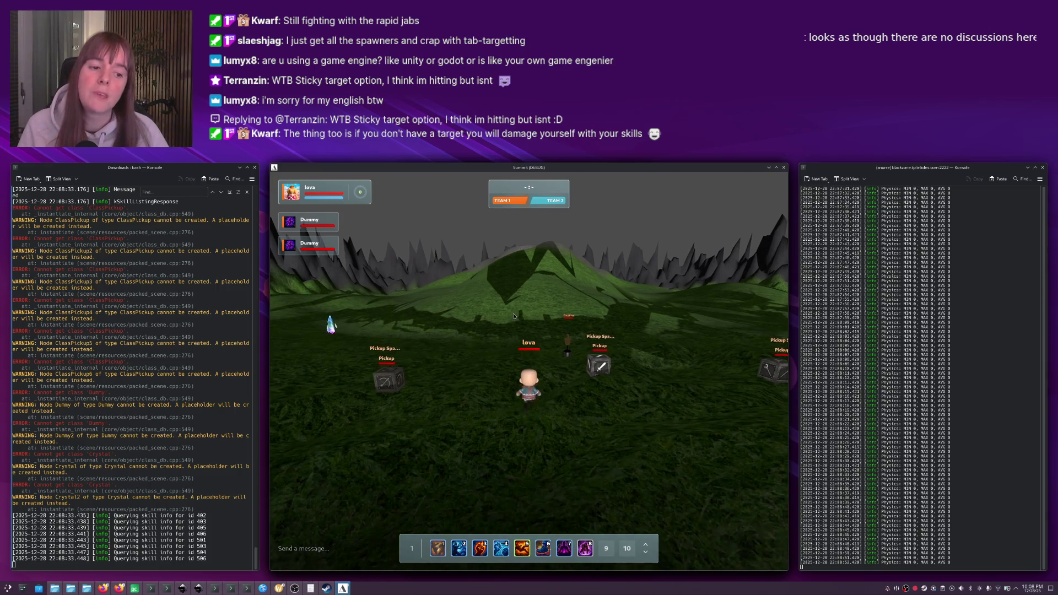
pyautogui.press('d')
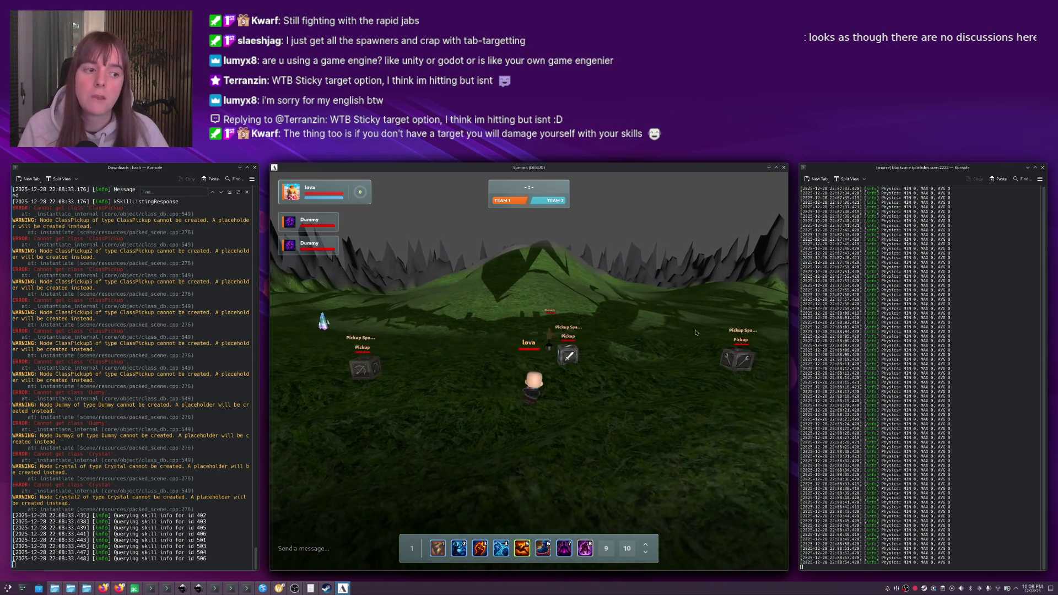
pyautogui.press('d')
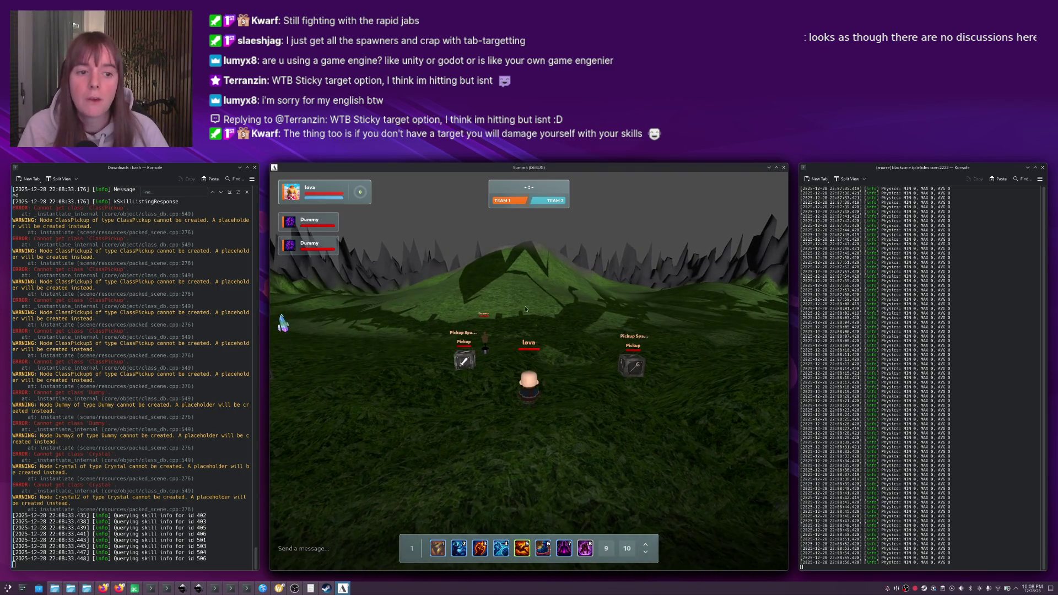
pyautogui.press('a')
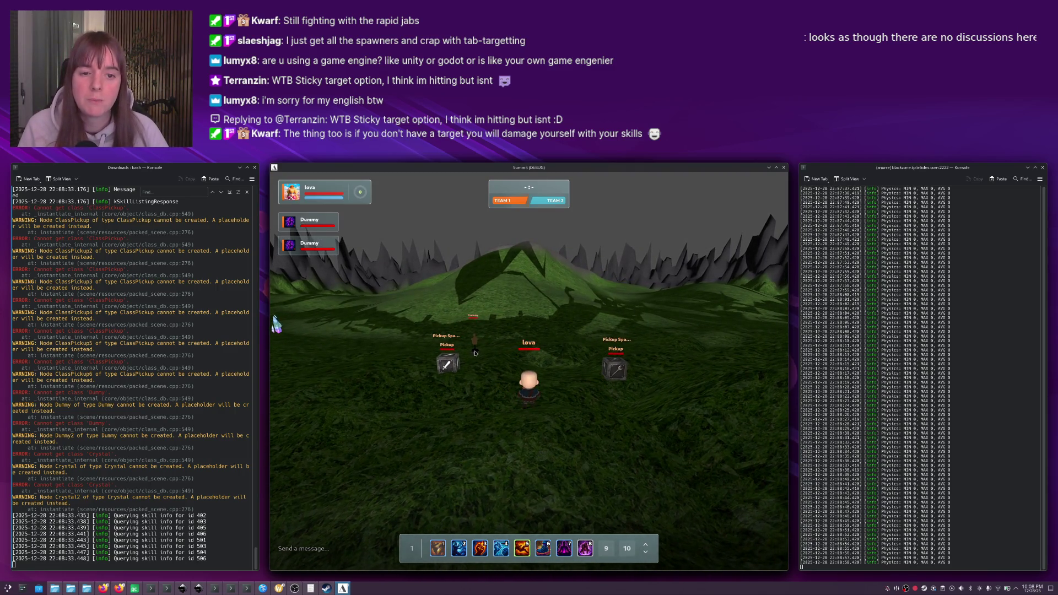
pyautogui.press('a')
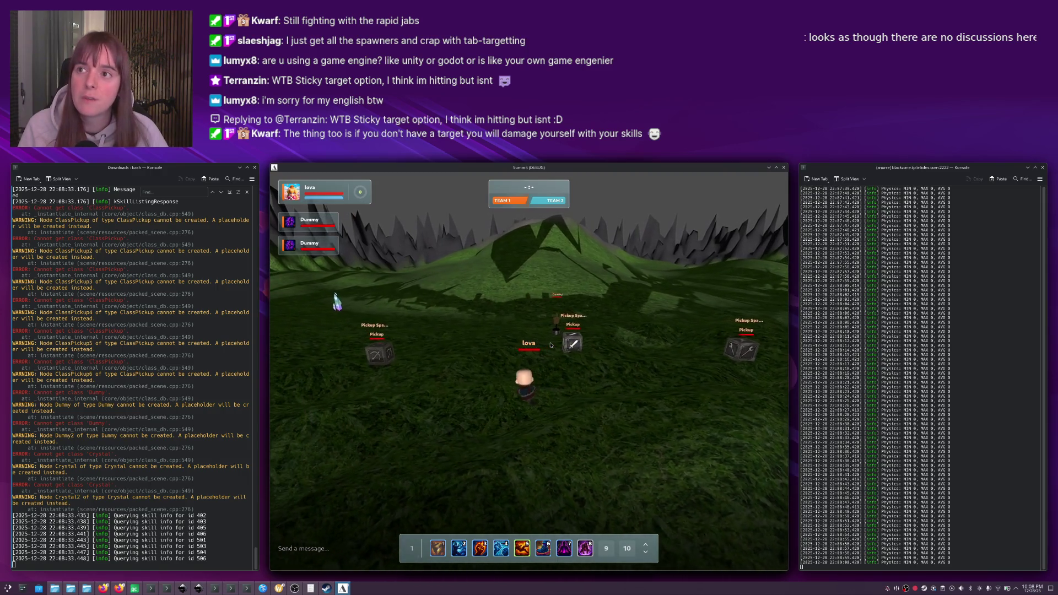
pyautogui.press('a')
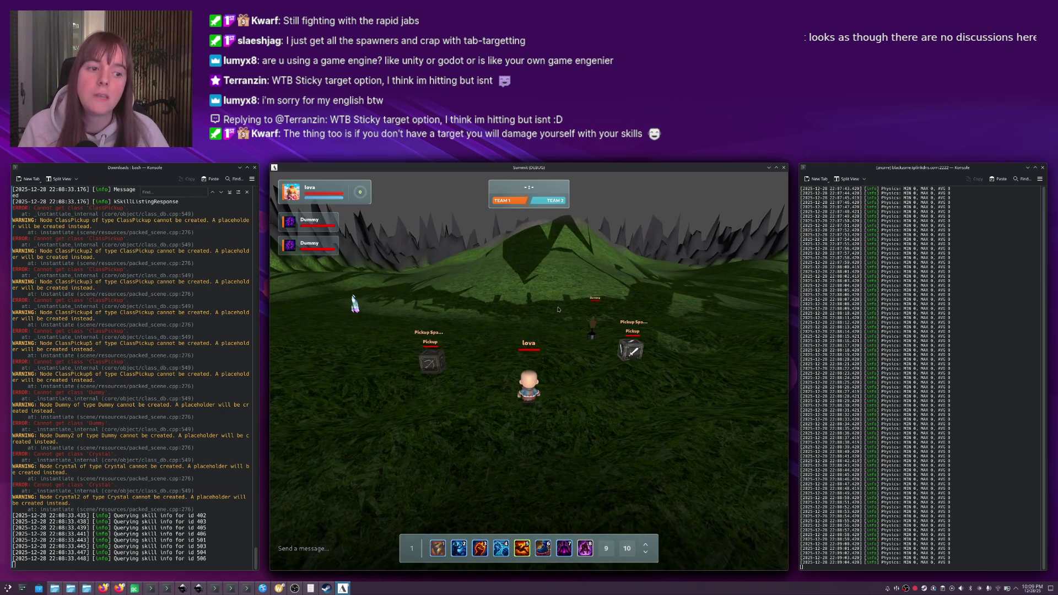
pyautogui.press('a')
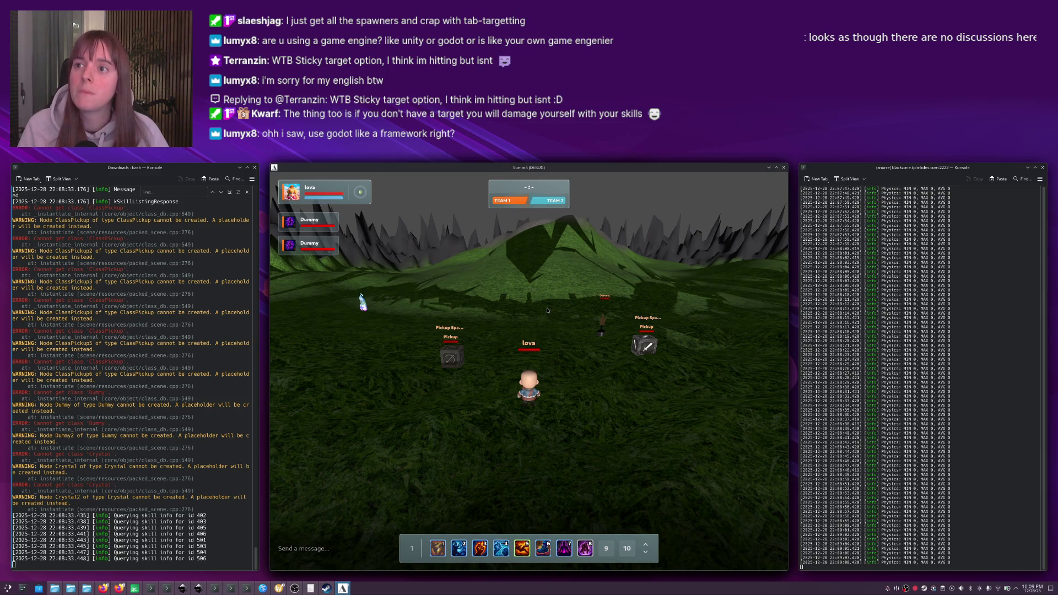
pyautogui.press('a')
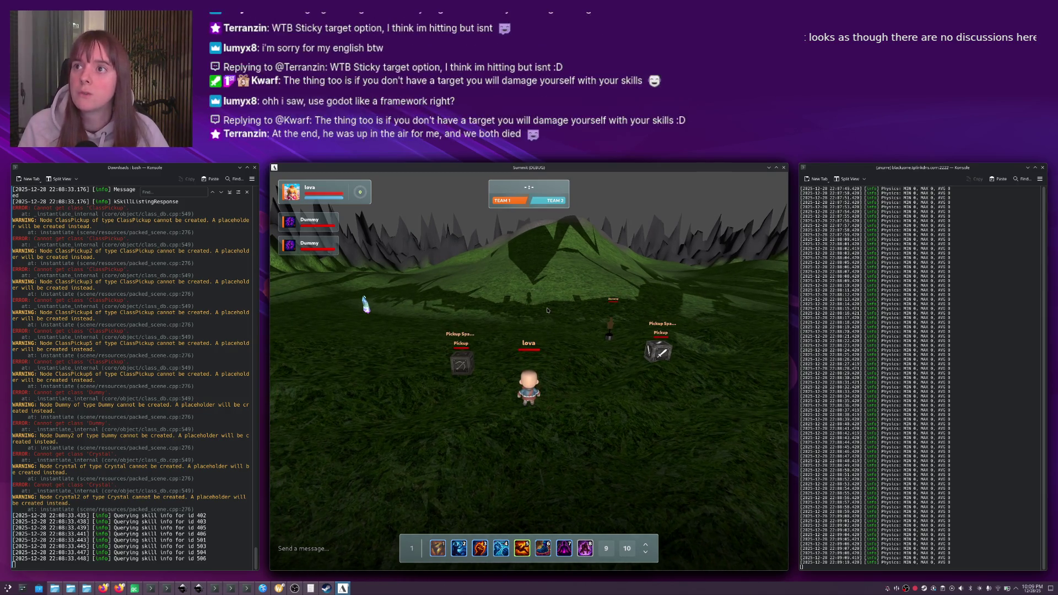
pyautogui.press('s')
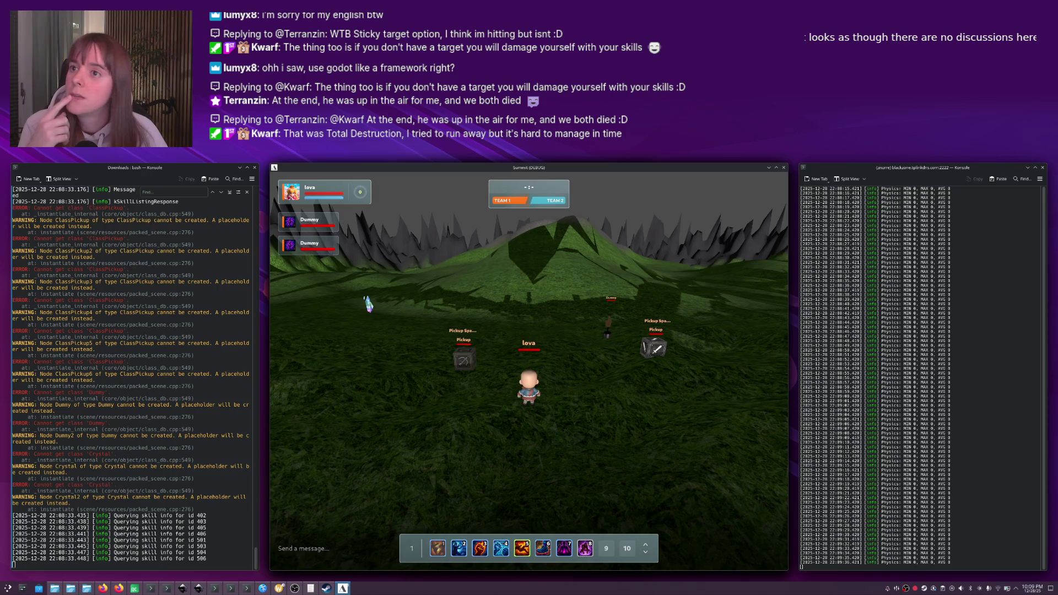
# Target the left pickup spawner, walk toward the pickups, and target the first Dummy.
pyautogui.click(478, 373)
pyautogui.click(435, 347)
pyautogui.press('w')
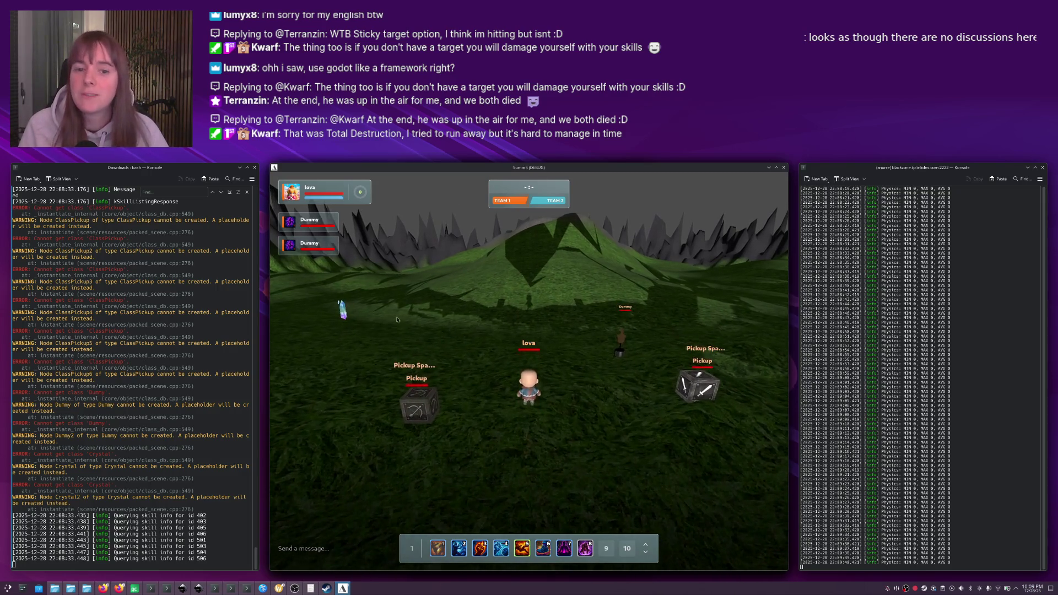
pyautogui.press('w')
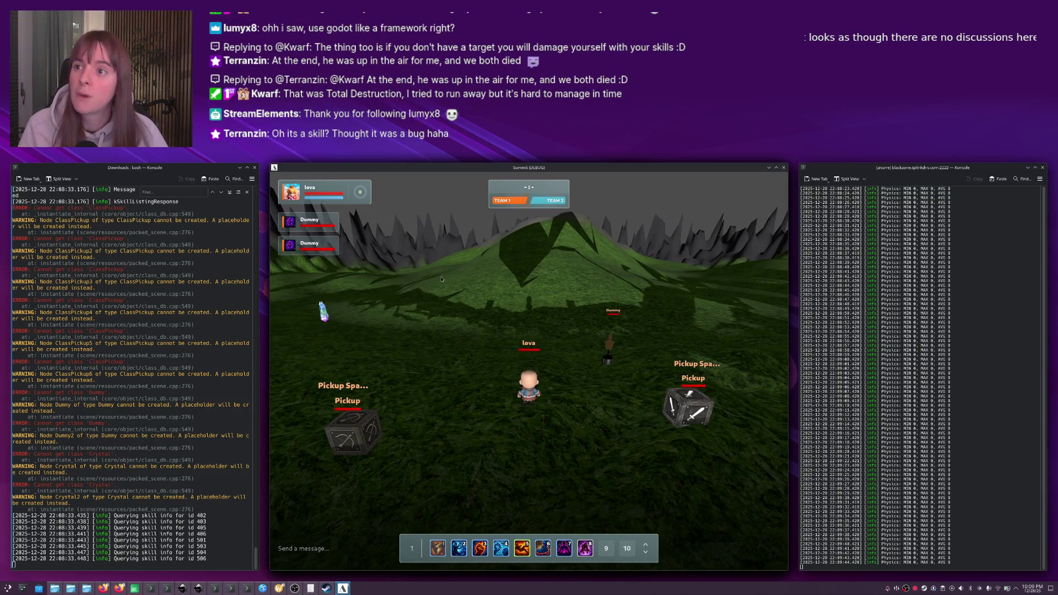
pyautogui.press('w')
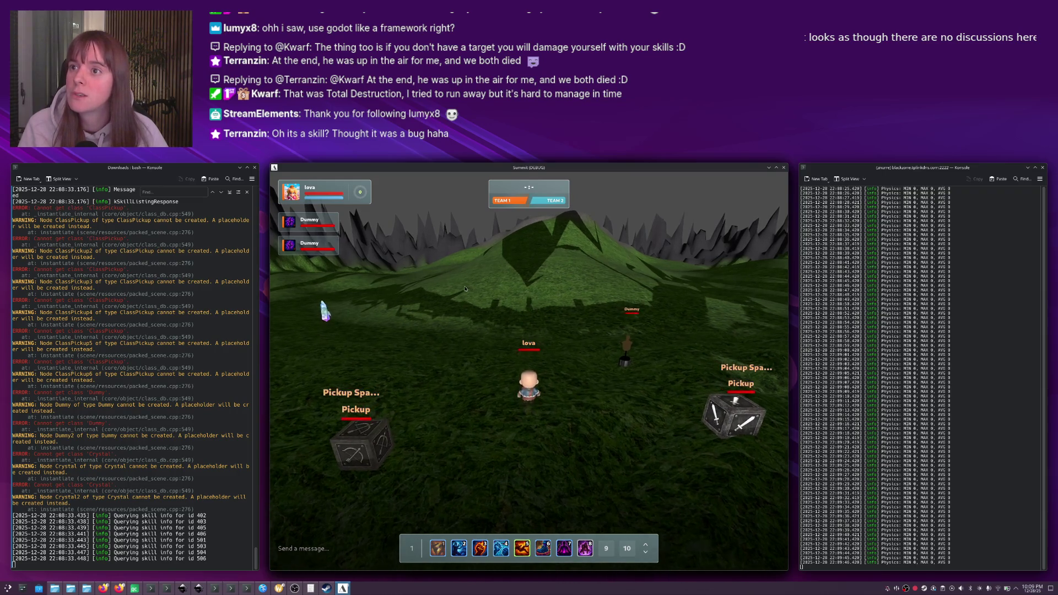
pyautogui.press('s')
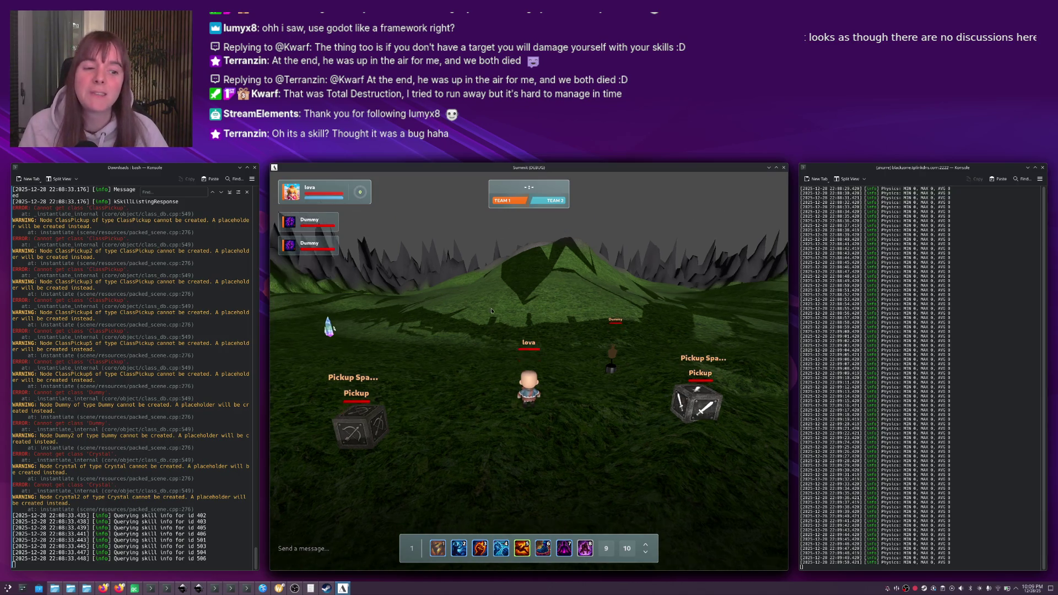
pyautogui.press('d')
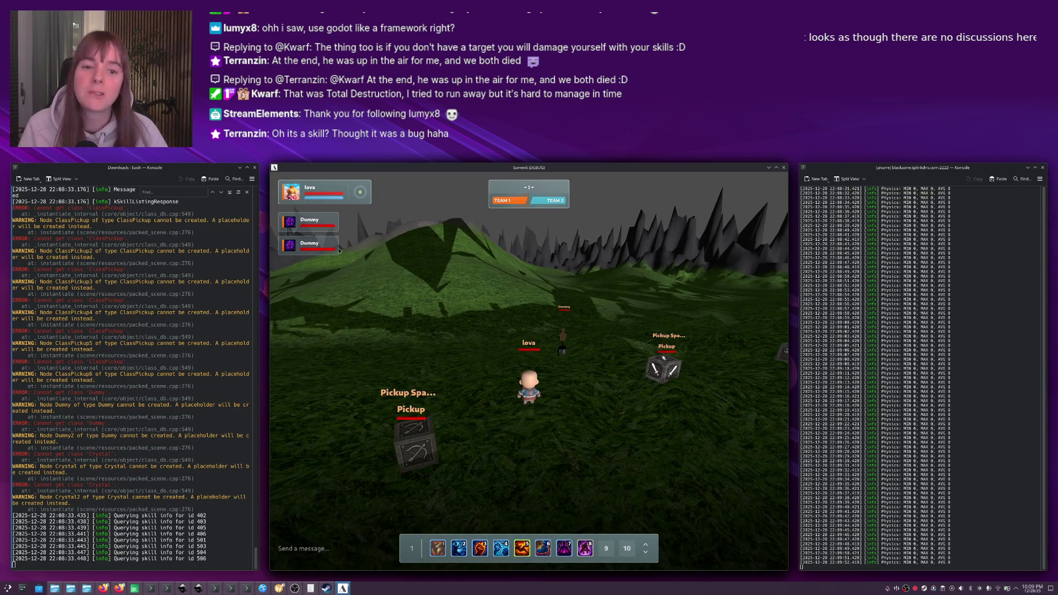
pyautogui.click(317, 223)
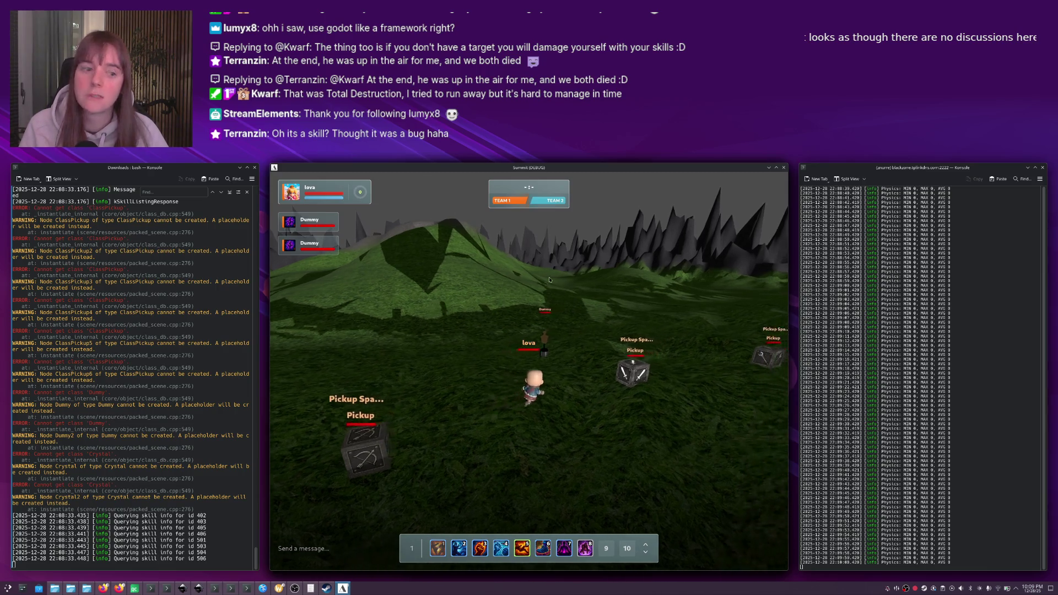
pyautogui.moveTo(474, 284)
pyautogui.mouseDown()
pyautogui.moveTo(588, 303)
pyautogui.moveTo(536, 313)
pyautogui.moveTo(463, 295)
pyautogui.mouseUp()
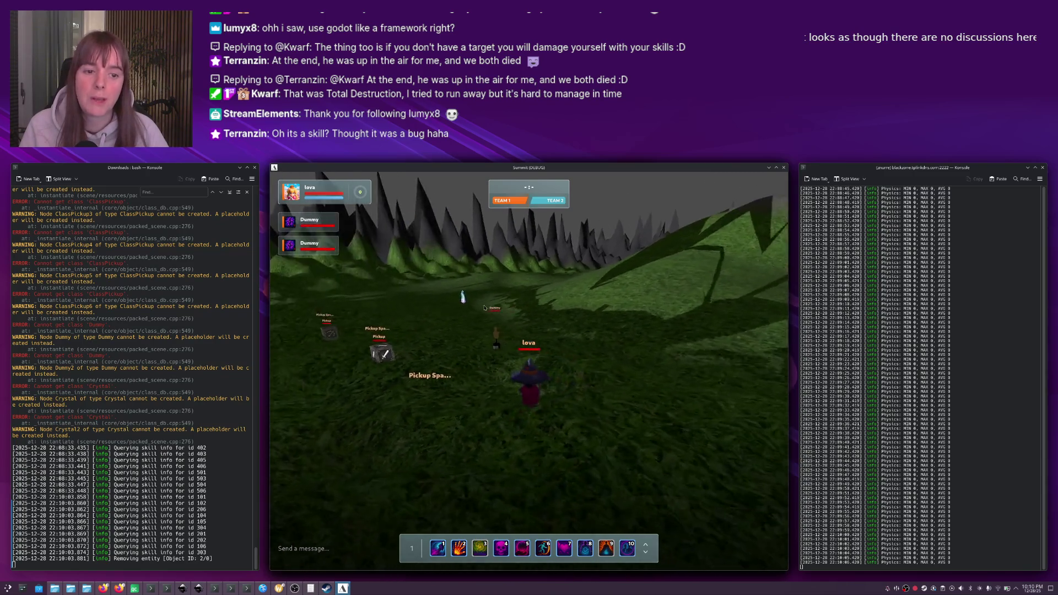
# Target the Dummy, cast Healing Touch and Total Destruction, then destroy the Crystal with Psychic Lance.
pyautogui.press('1')
pyautogui.moveTo(534, 285); pyautogui.dragTo(402, 285)
pyautogui.press('2')
pyautogui.moveTo(570, 319); pyautogui.dragTo(575, 321)
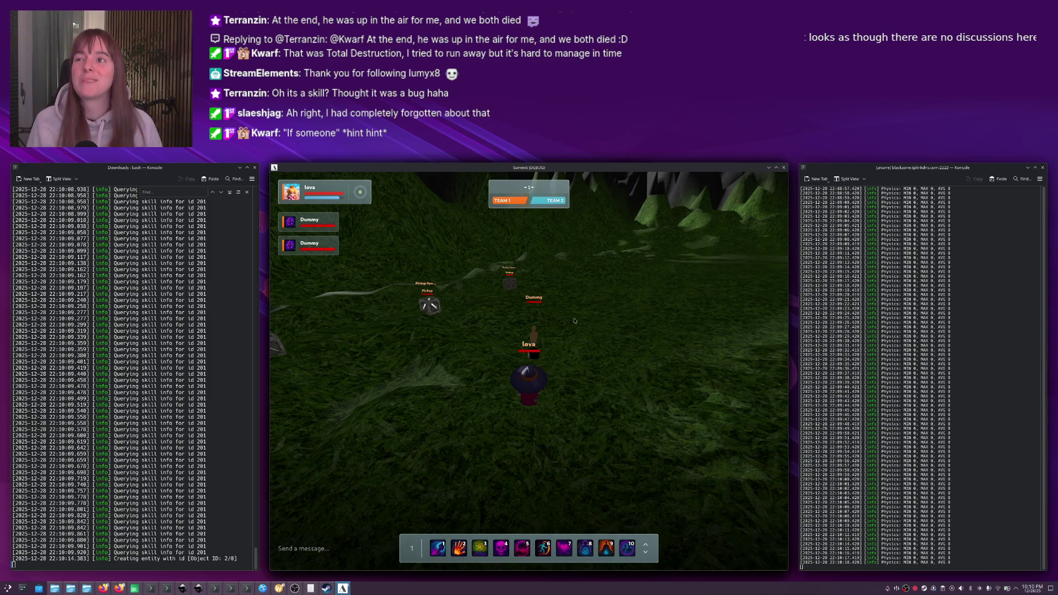
pyautogui.moveTo(574, 320)
pyautogui.mouseDown()
pyautogui.moveTo(579, 351)
pyautogui.moveTo(598, 347)
pyautogui.mouseUp()
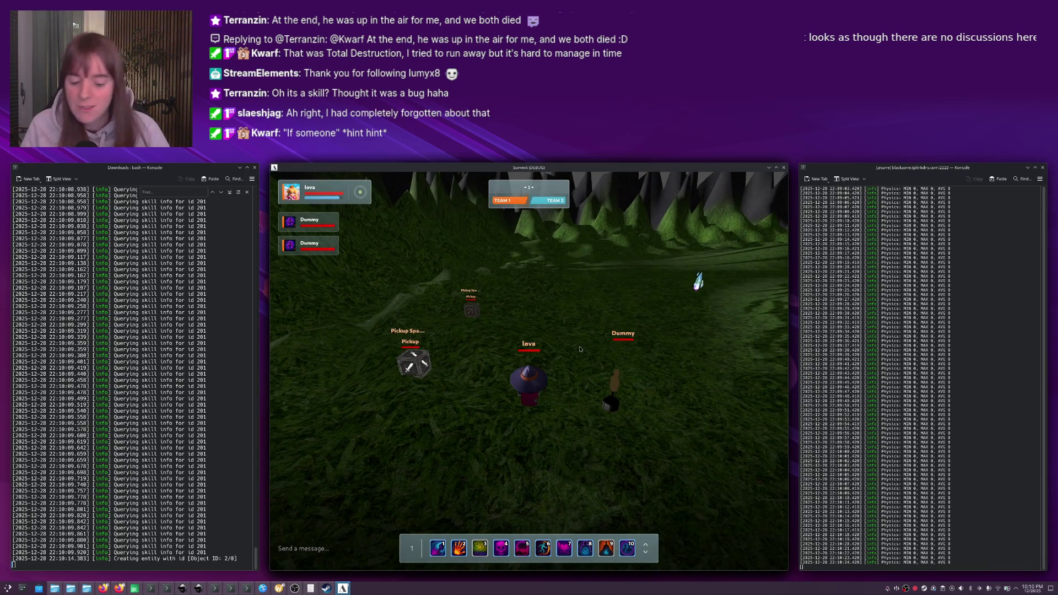
pyautogui.press('2')
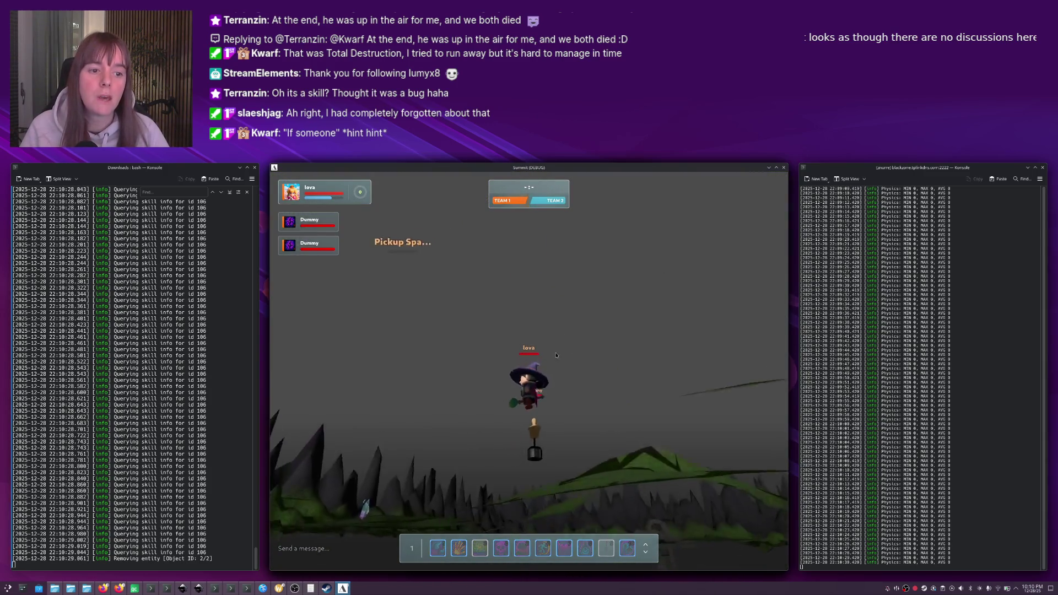
pyautogui.press('Left')
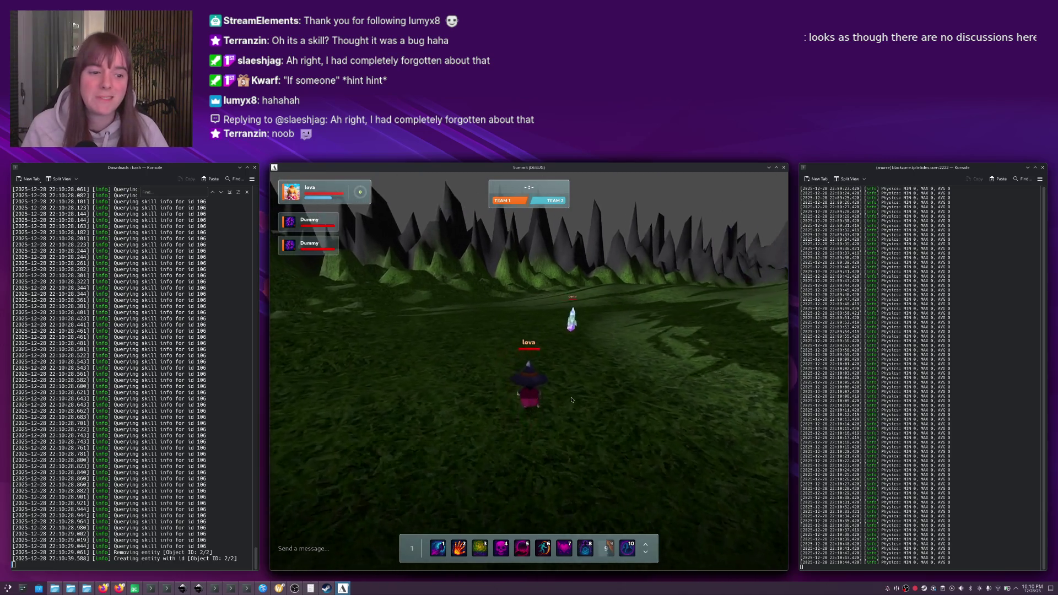
pyautogui.press('3')
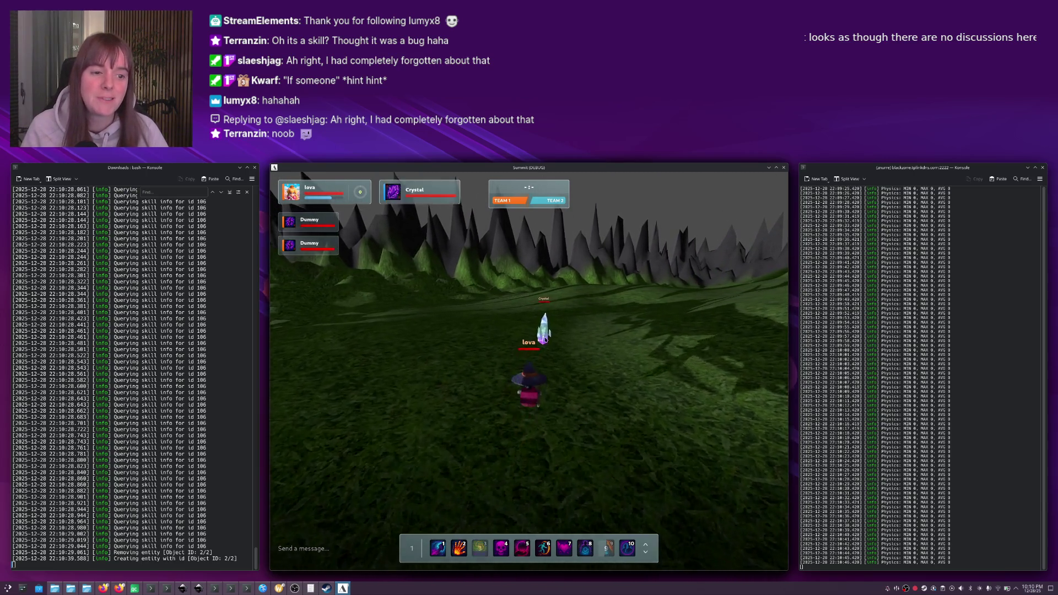
pyautogui.press('1')
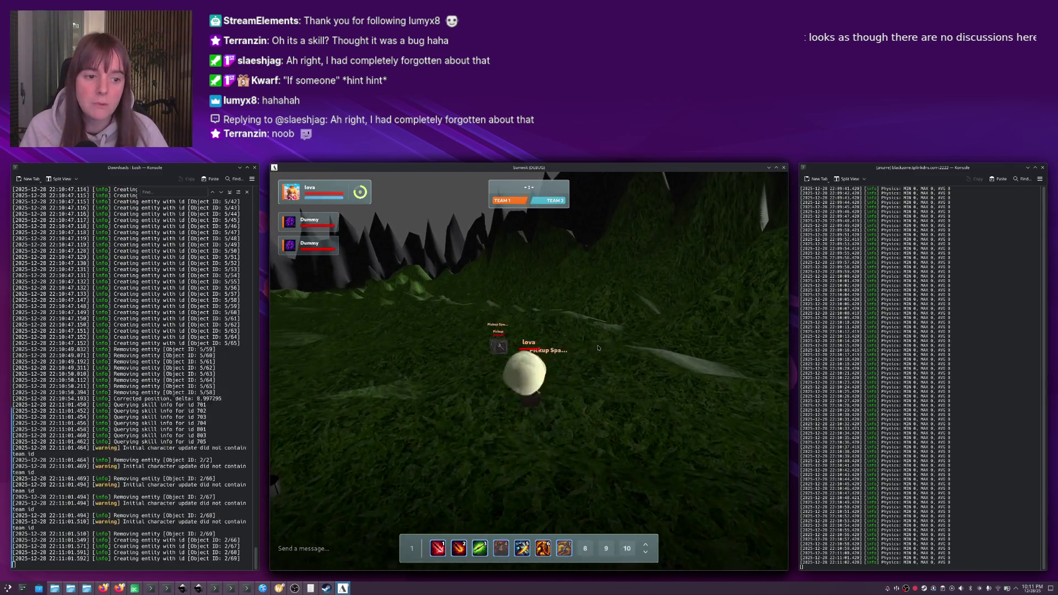
# Walk to the training Dummy, strike it twice, swing the camera around, then close the game window.
pyautogui.press('w')
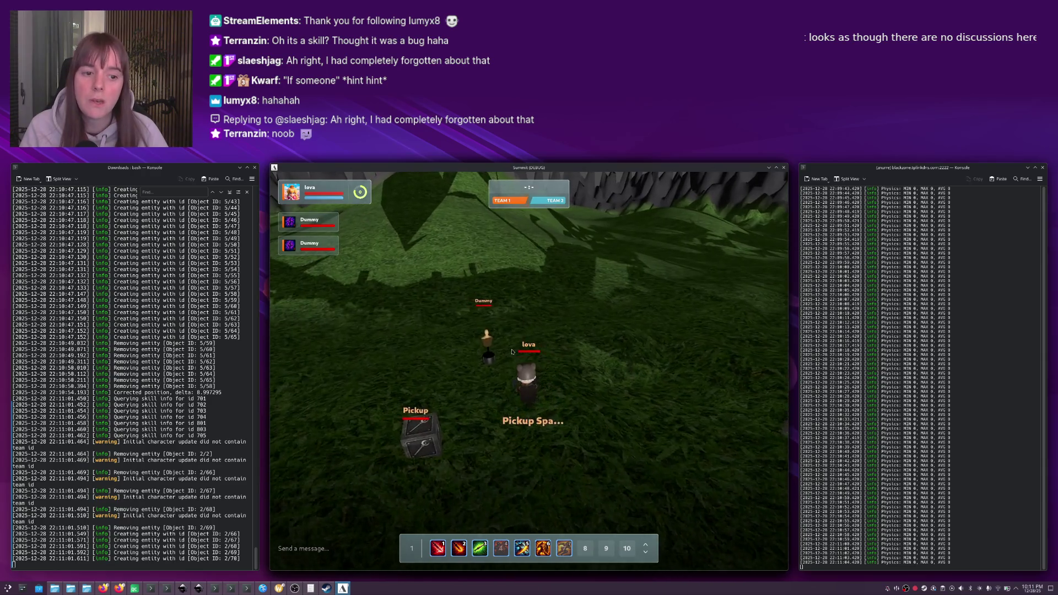
pyautogui.click(532, 357)
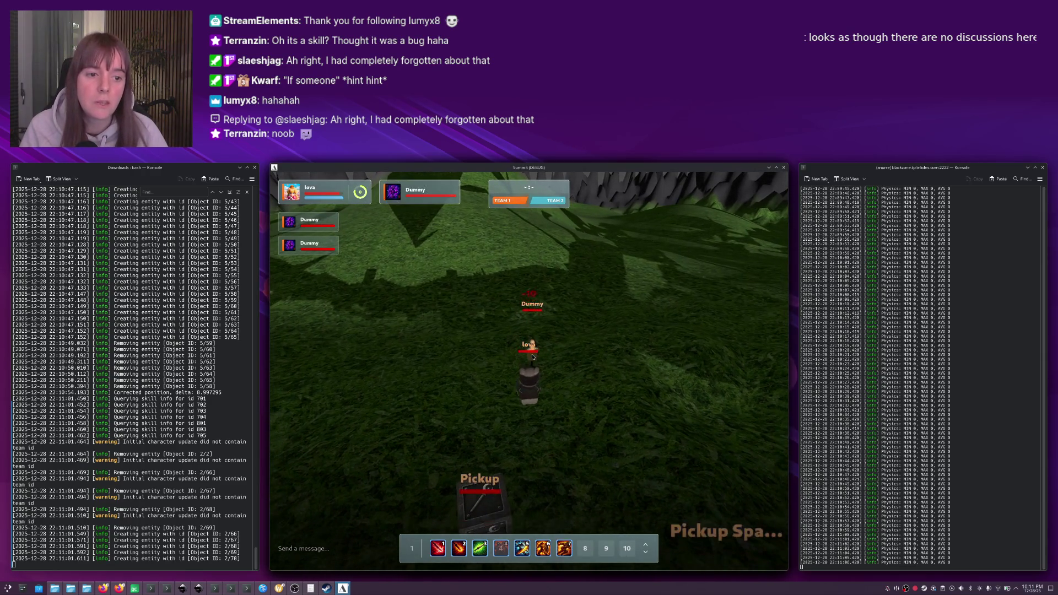
pyautogui.click(498, 361)
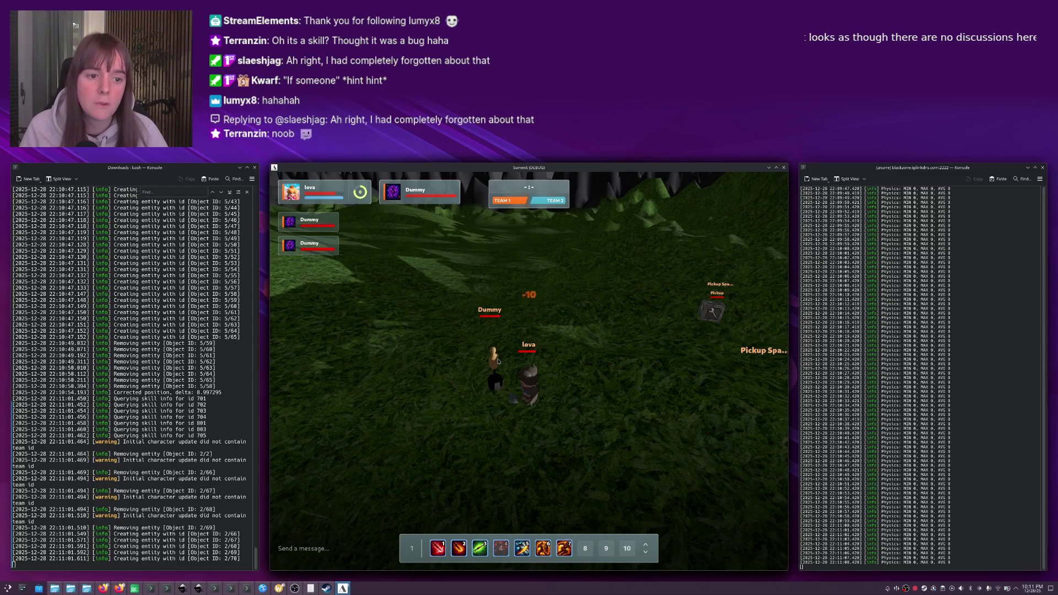
pyautogui.moveTo(504, 363); pyautogui.dragTo(547, 353)
pyautogui.press('a')
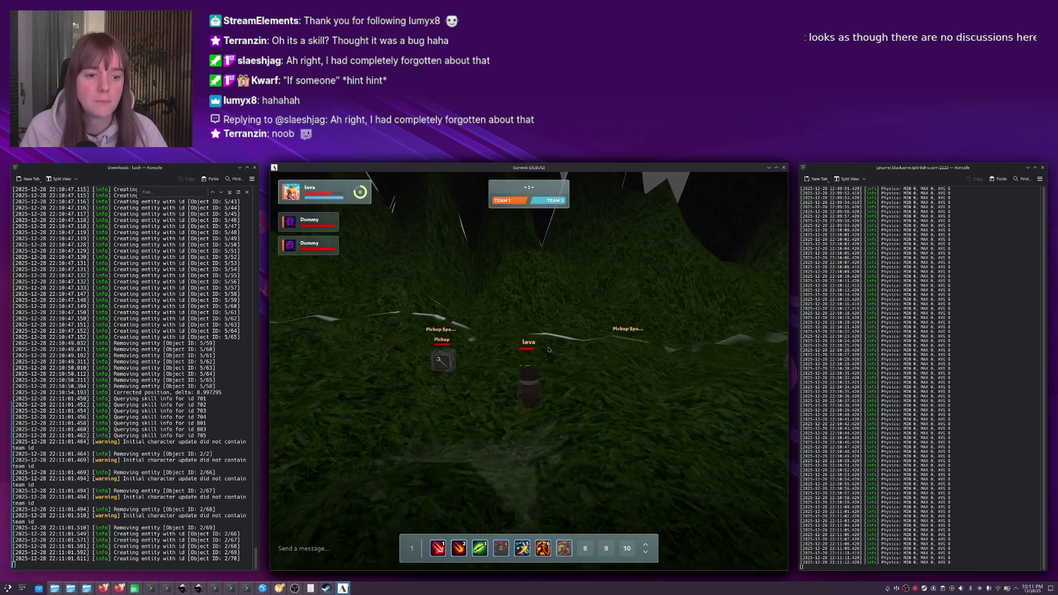
pyautogui.press('a')
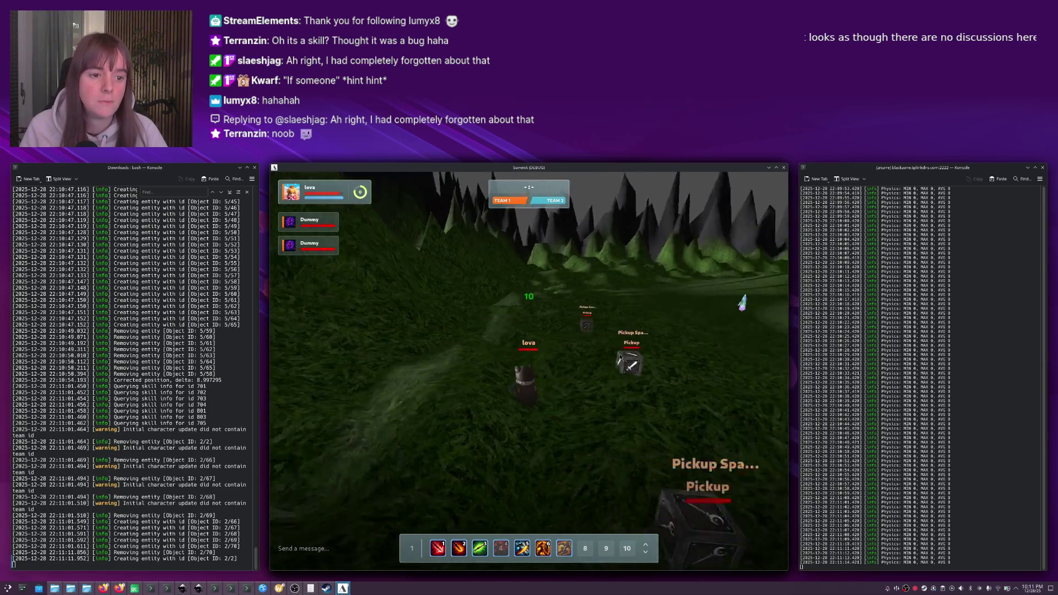
pyautogui.moveTo(540, 357); pyautogui.dragTo(590, 340)
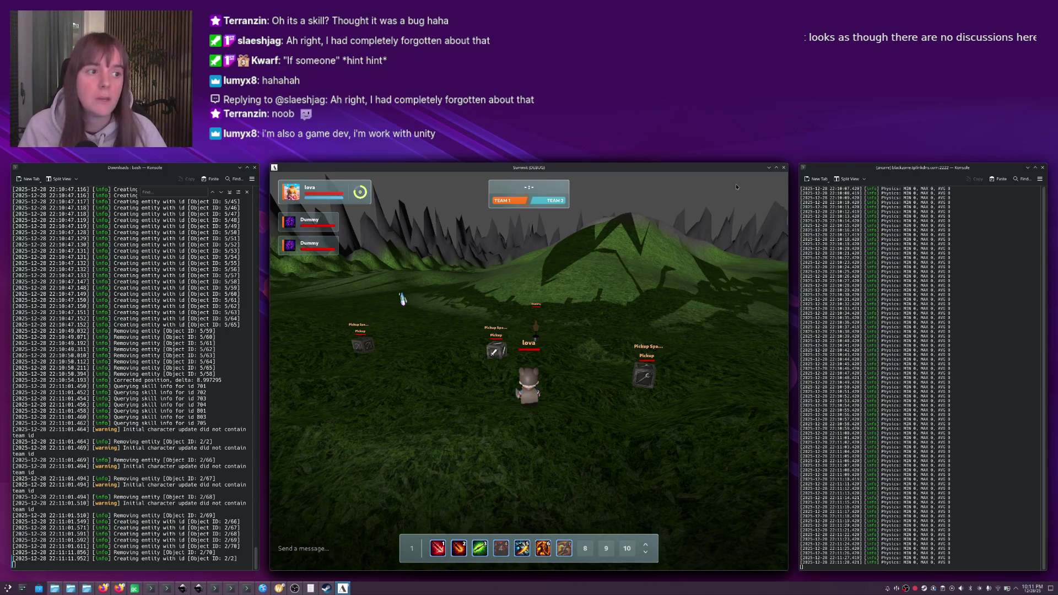
pyautogui.click(783, 168)
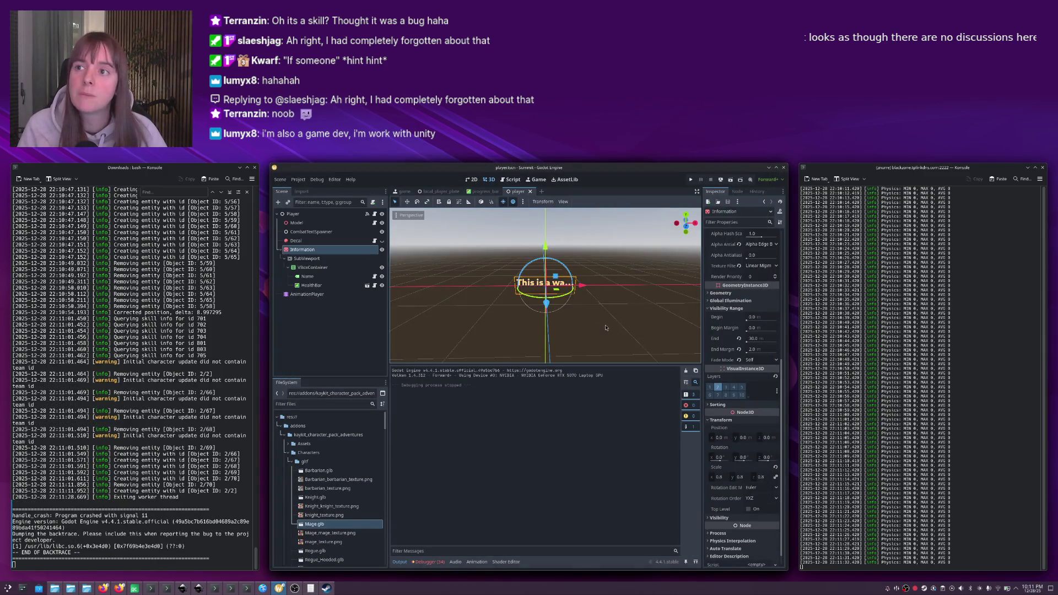
# Deselect the Information node and focus the Scene tree in Godot, then return to Qt Creator.
pyautogui.click(604, 327)
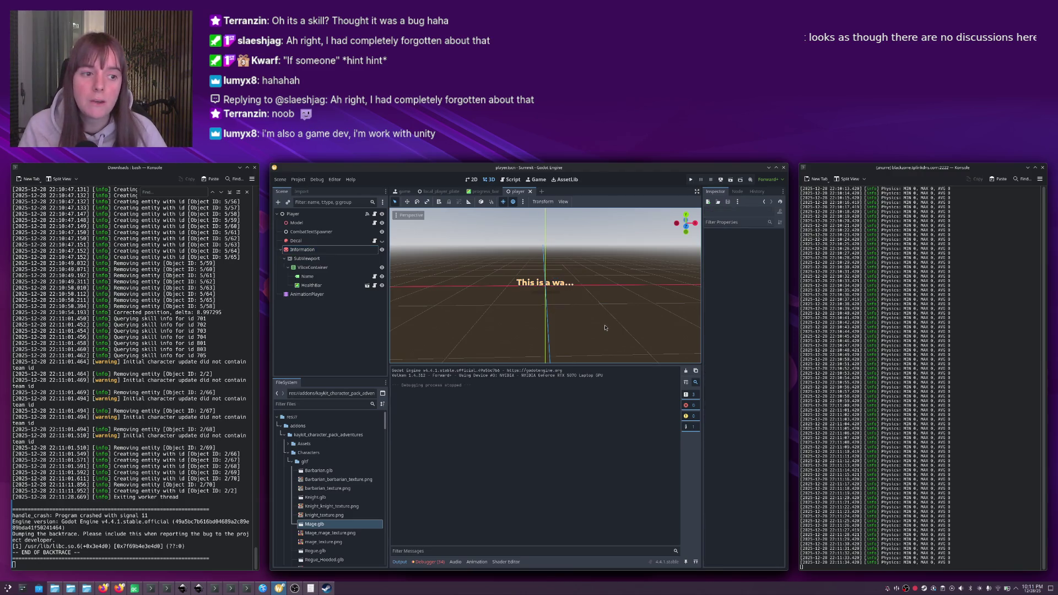
pyautogui.click(358, 326)
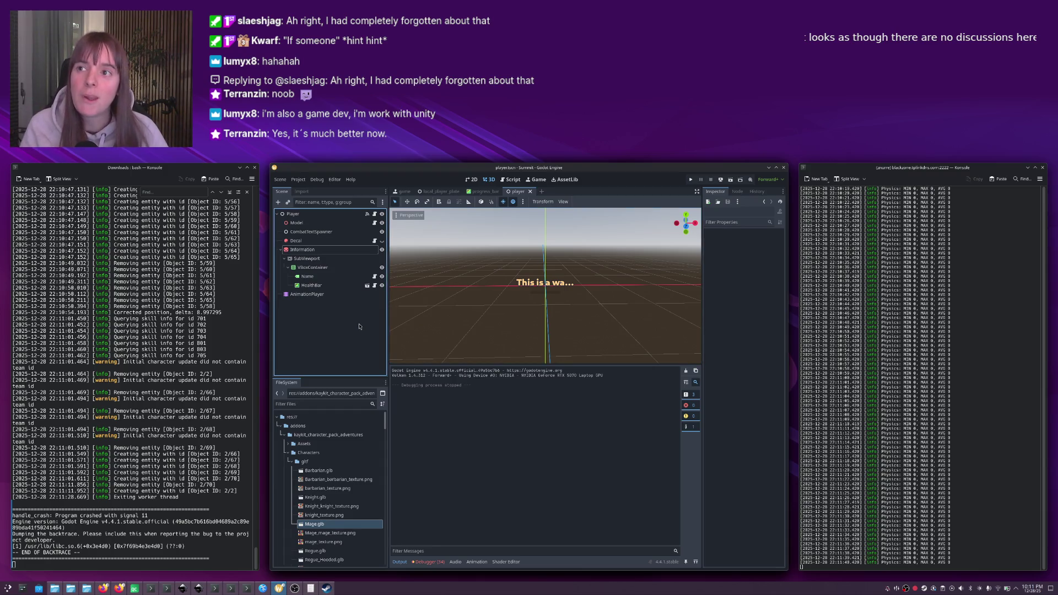
pyautogui.hotkey('alt', 'Tab')
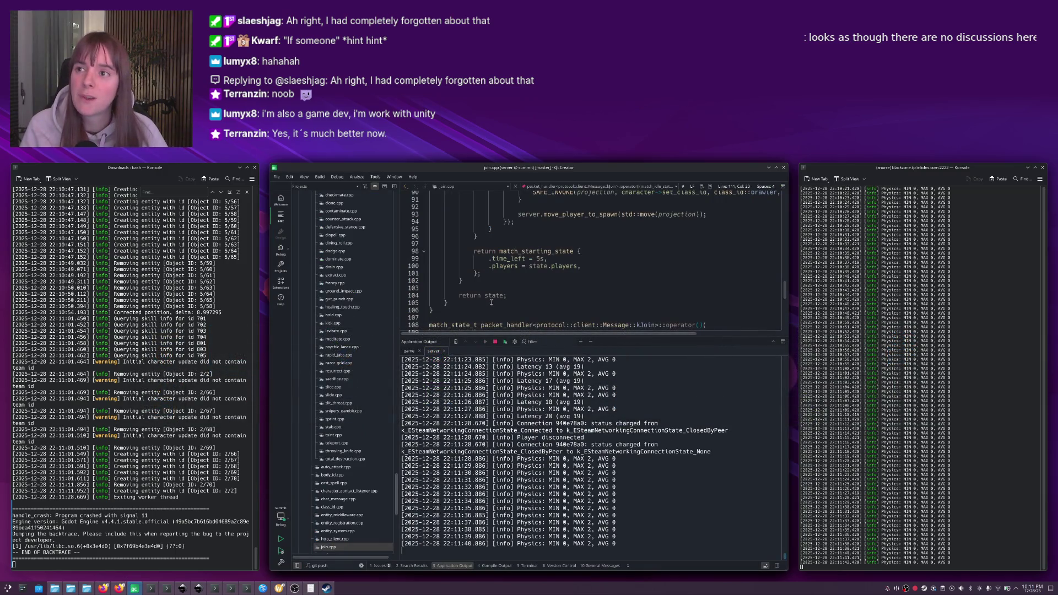
# Place the cursor at line 105 of join.cpp, then open a new Firefox tab.
pyautogui.click(491, 303)
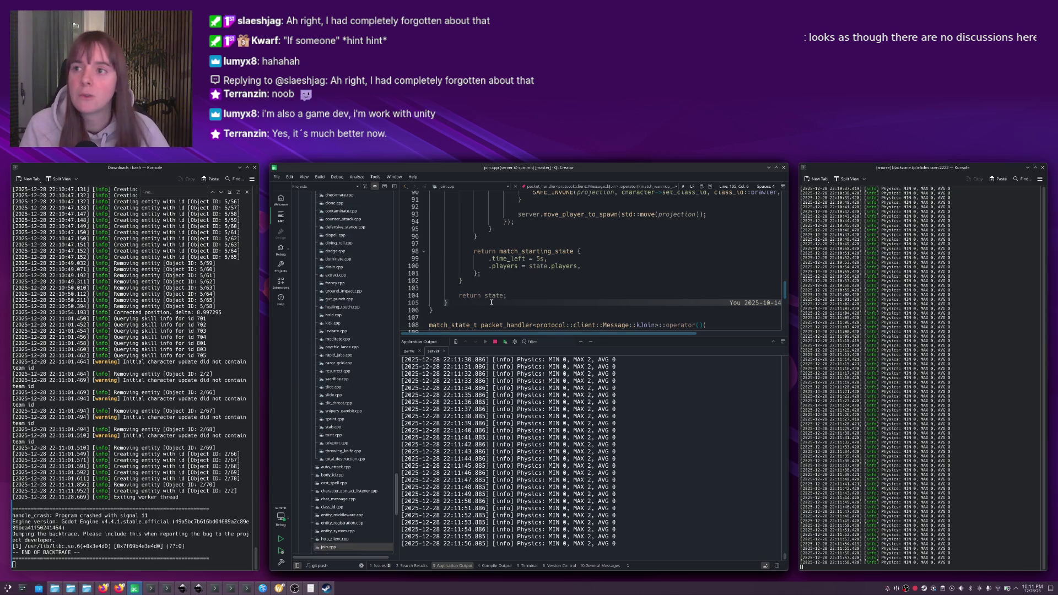
pyautogui.hotkey('alt', 'Tab')
pyautogui.hotkey('alt', 'Tab')
pyautogui.hotkey('alt', 'Tab')
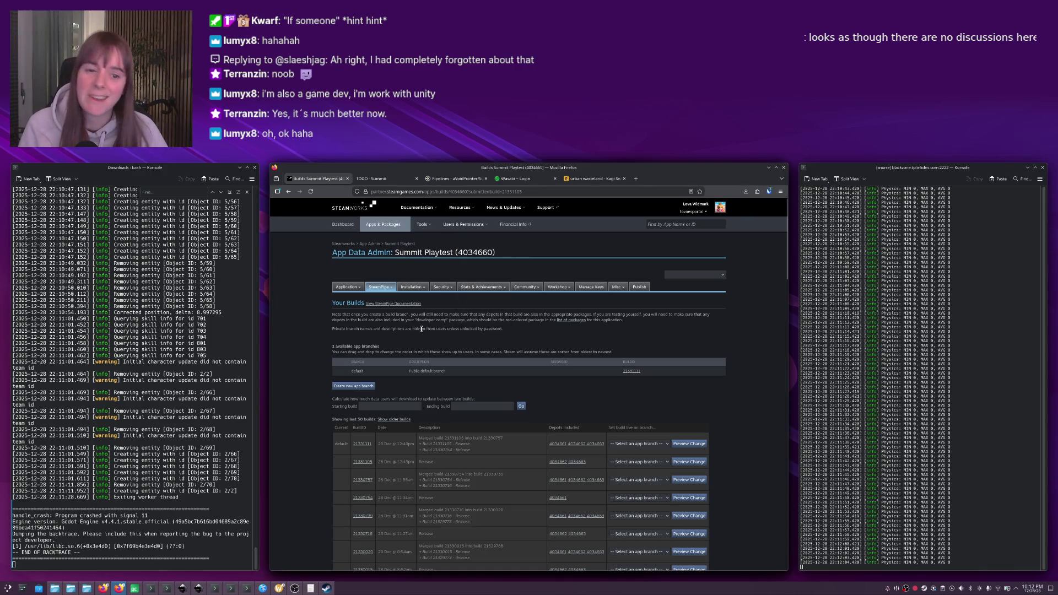
pyautogui.hotkey('ctrl', 't')
# Search for Godot mouse capture and read the Capturing the Mouse recipe page.
pyautogui.write('mous')
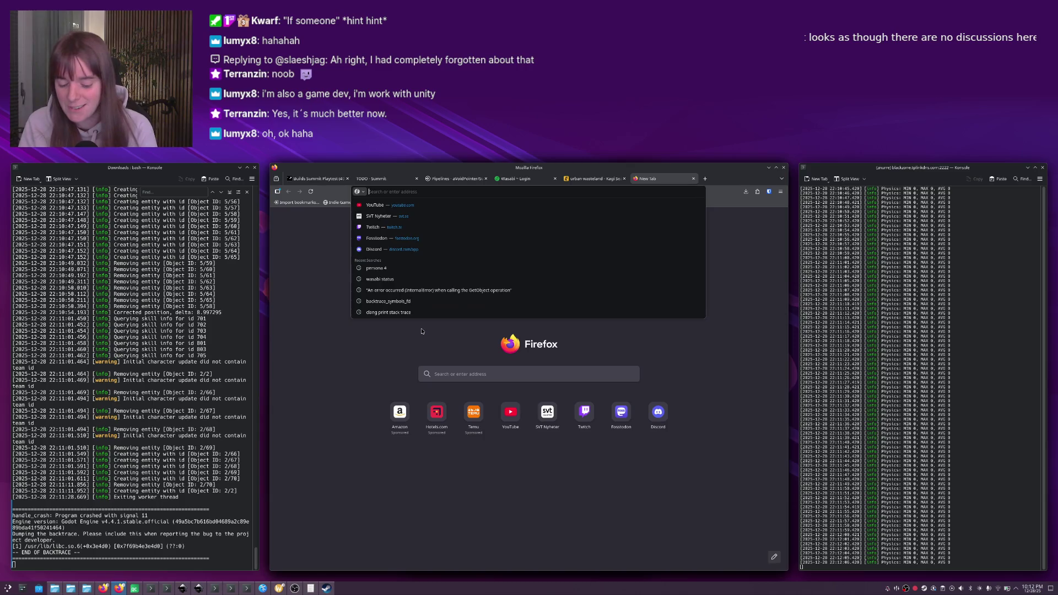
pyautogui.write('e grab god')
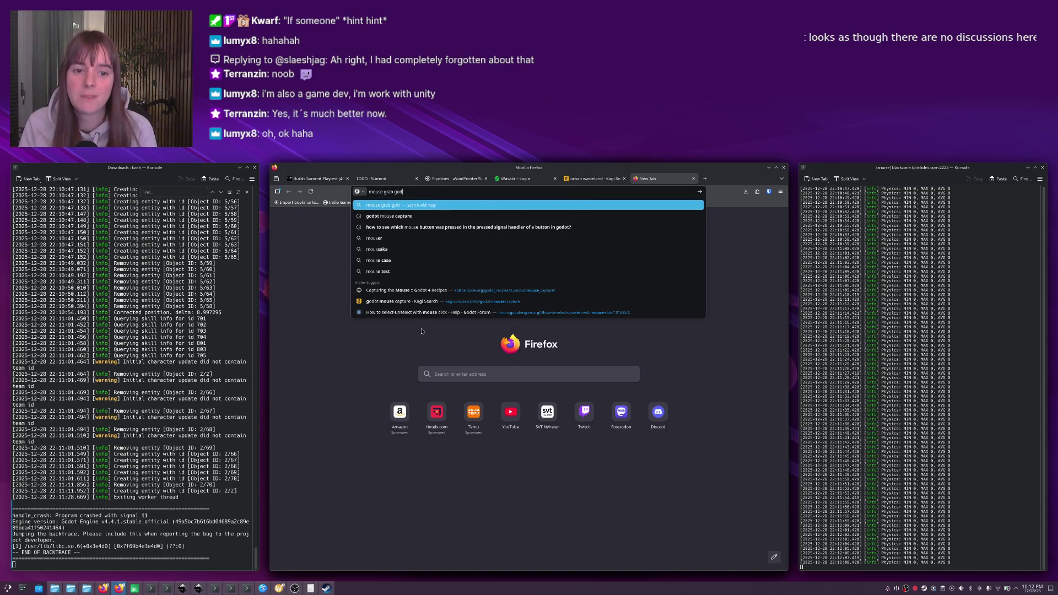
pyautogui.write('ot')
pyautogui.hotkey('ctrl', 'BackSpace')
pyautogui.hotkey('ctrl', 'BackSpace')
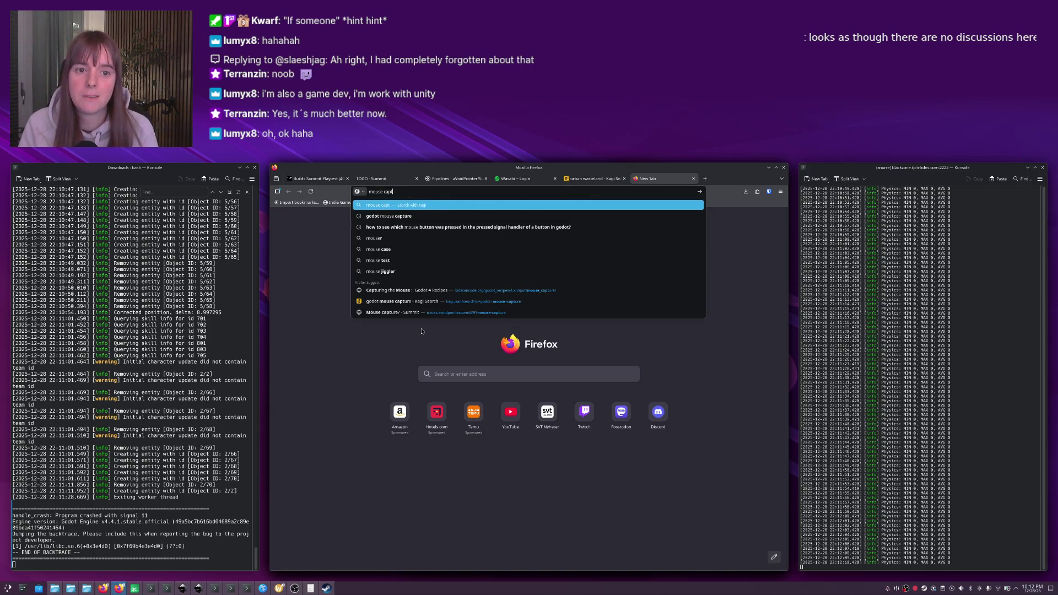
pyautogui.write('captur')
pyautogui.click(425, 301)
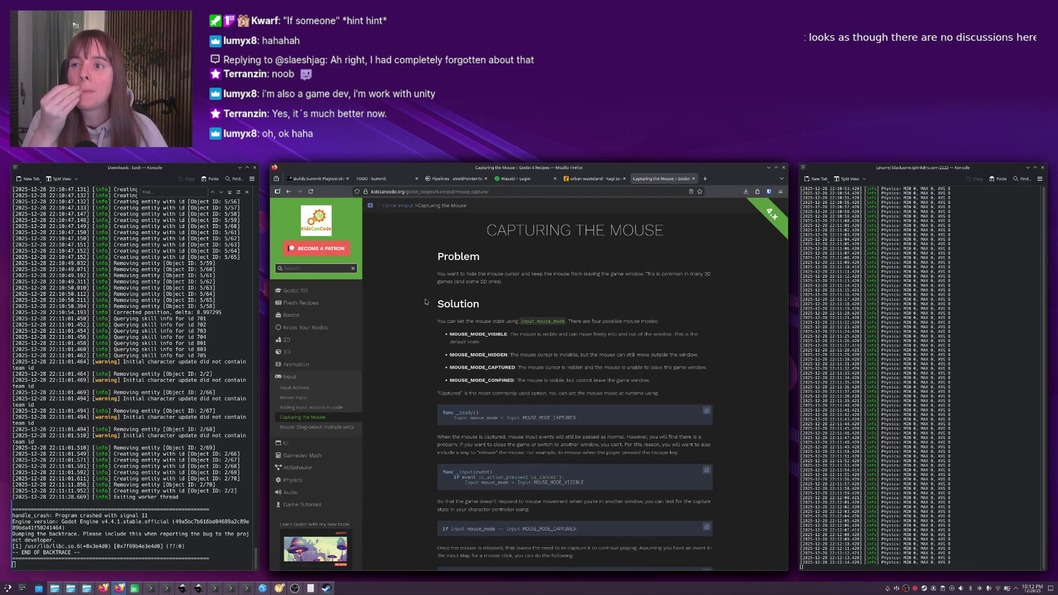
pyautogui.scroll(-3, 515, 379)
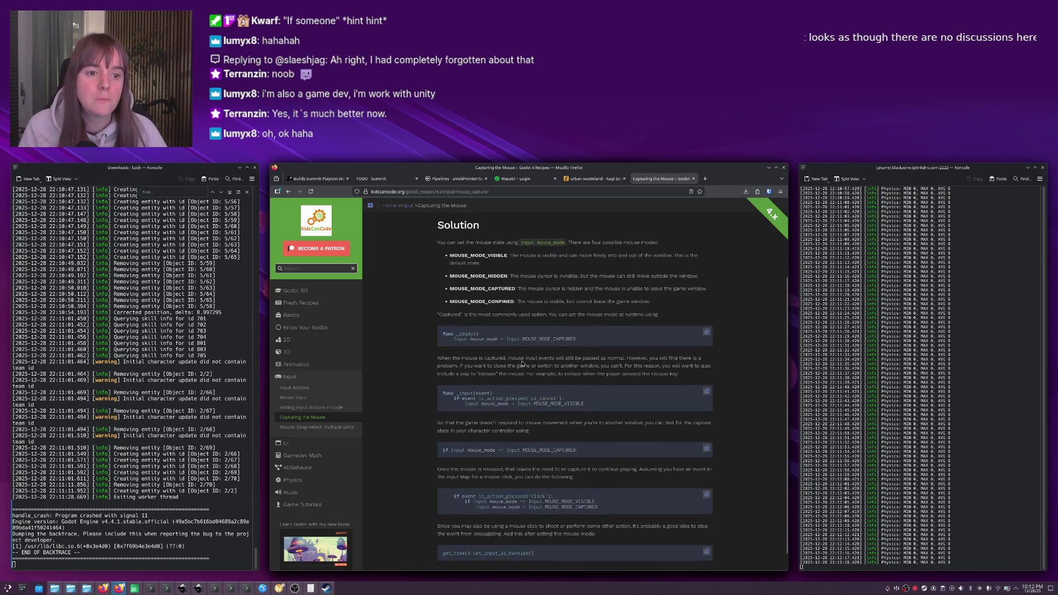
pyautogui.scroll(-1, 547, 396)
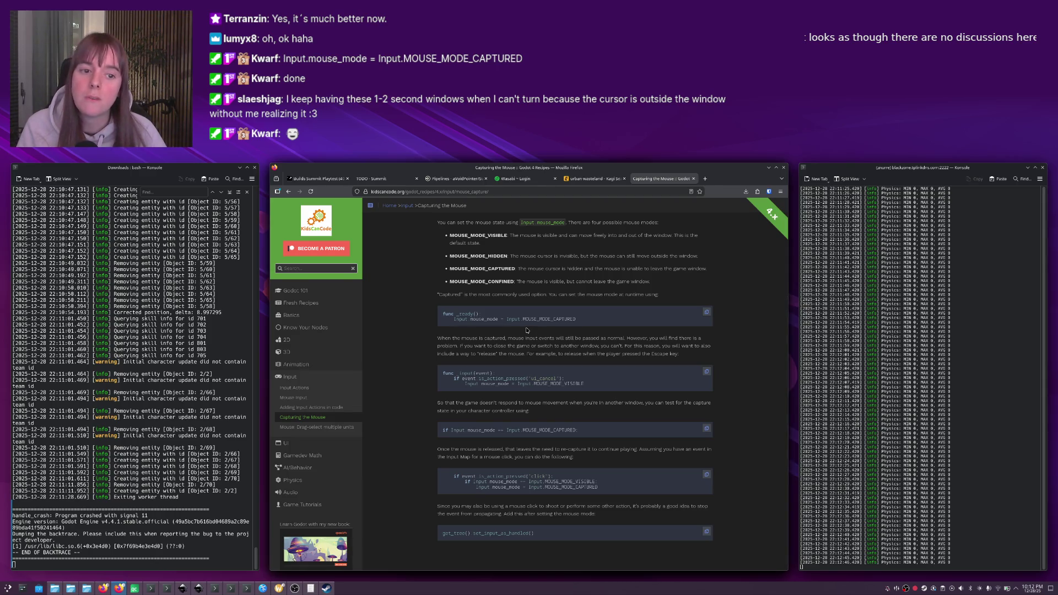
pyautogui.scroll(2, 523, 329)
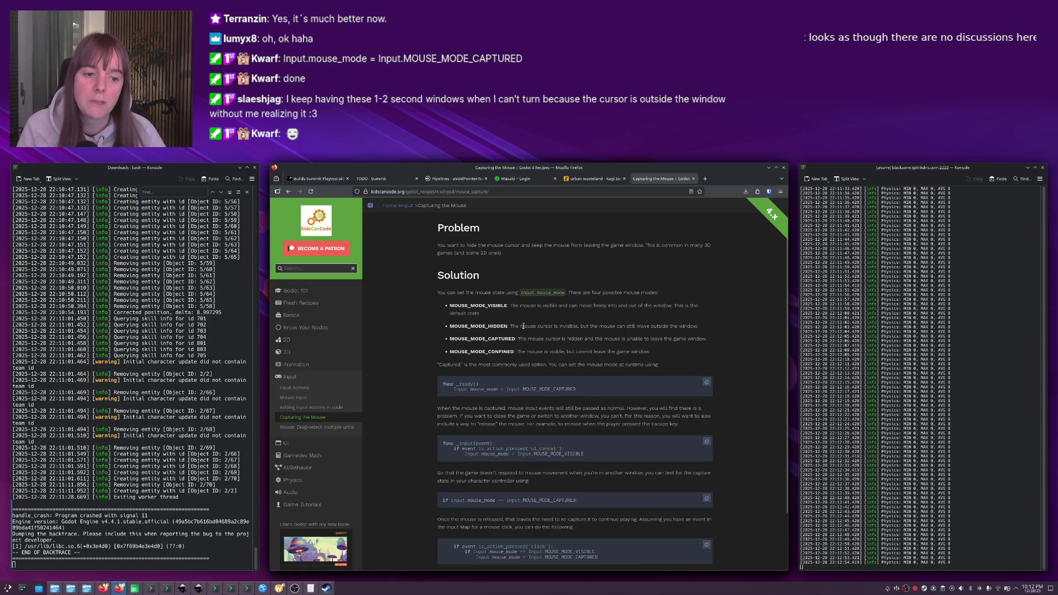
# Glance between Qt Creator and the recipe, then place the cursor in join.cpp.
pyautogui.hotkey('alt', 'Tab')
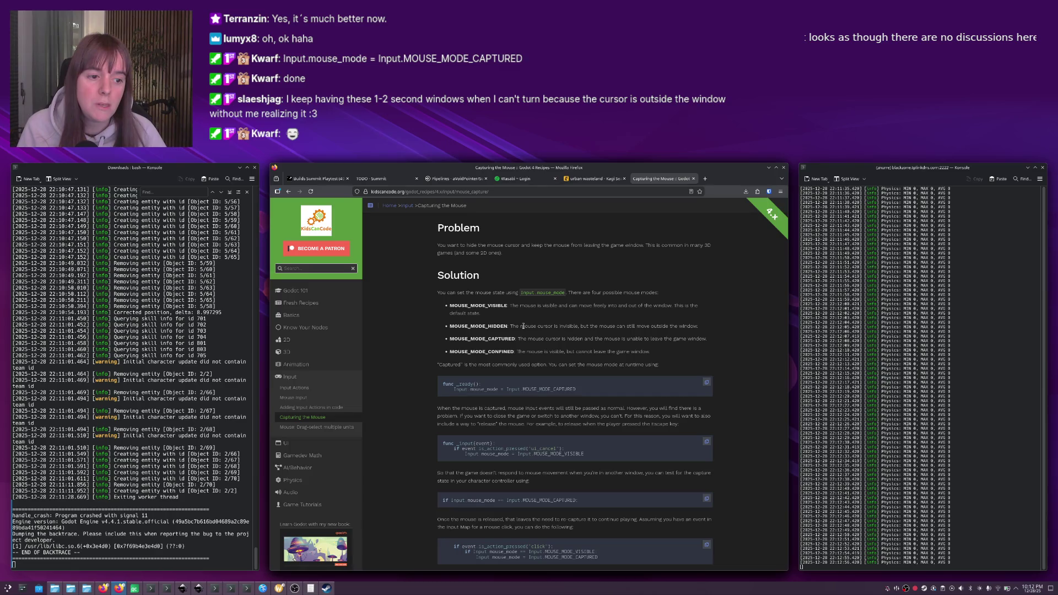
pyautogui.scroll(-2, 522, 326)
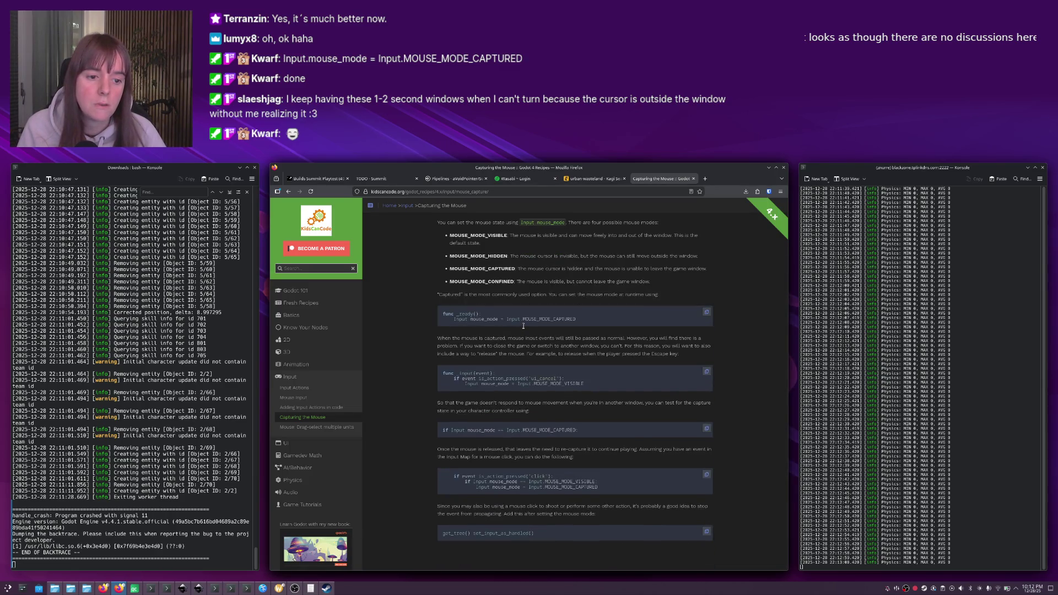
pyautogui.hotkey('alt', 'Tab')
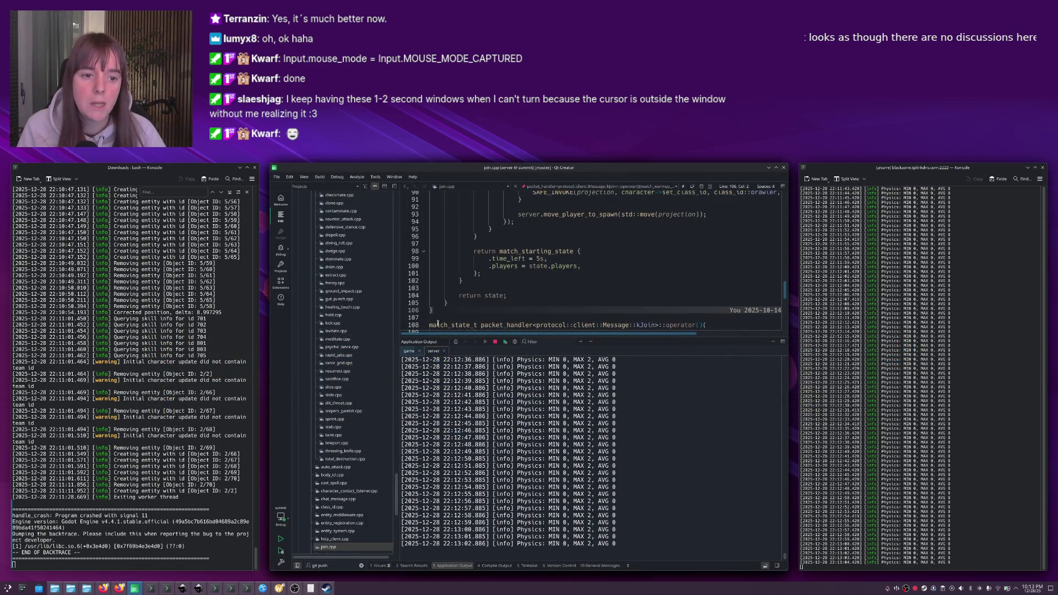
pyautogui.click(477, 296)
# Open game.cpp and locate the _ready() function.
pyautogui.hotkey('ctrl', 'k')
pyautogui.write('game')
pyautogui.press('Return')
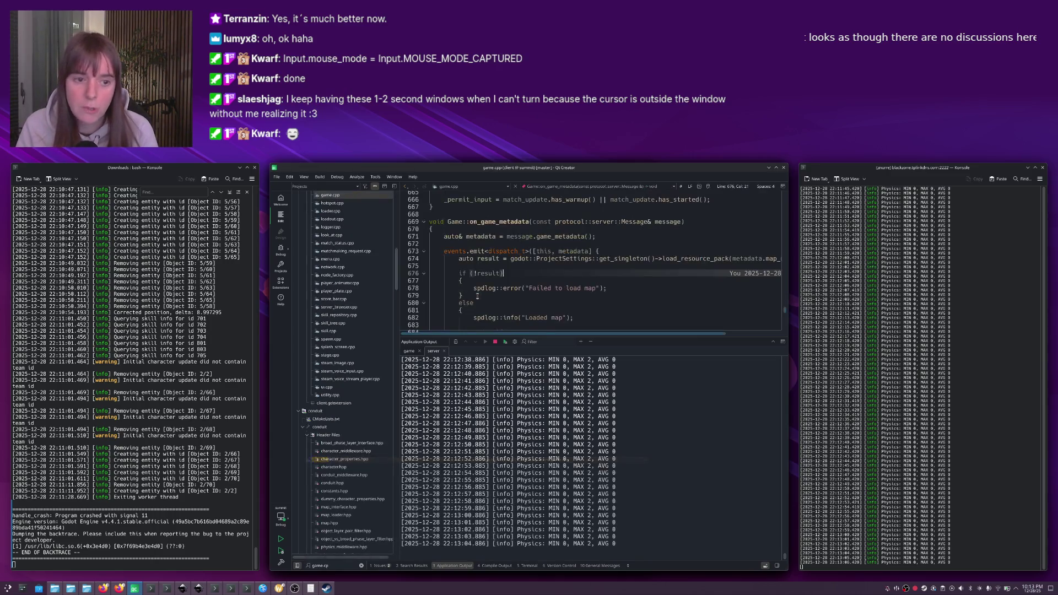
pyautogui.scroll(20, 477, 281)
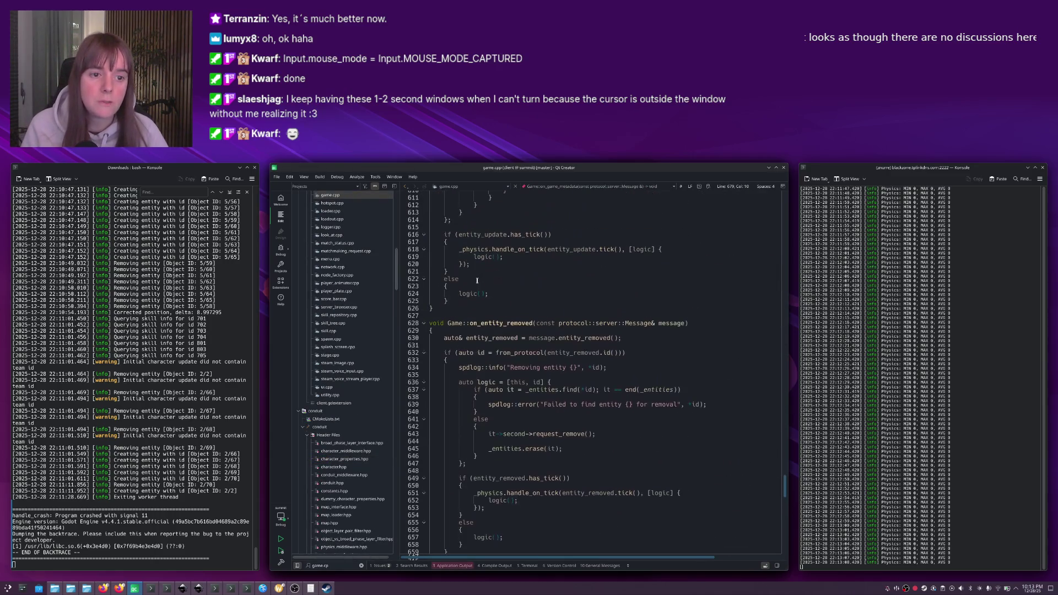
pyautogui.scroll(5, 477, 281)
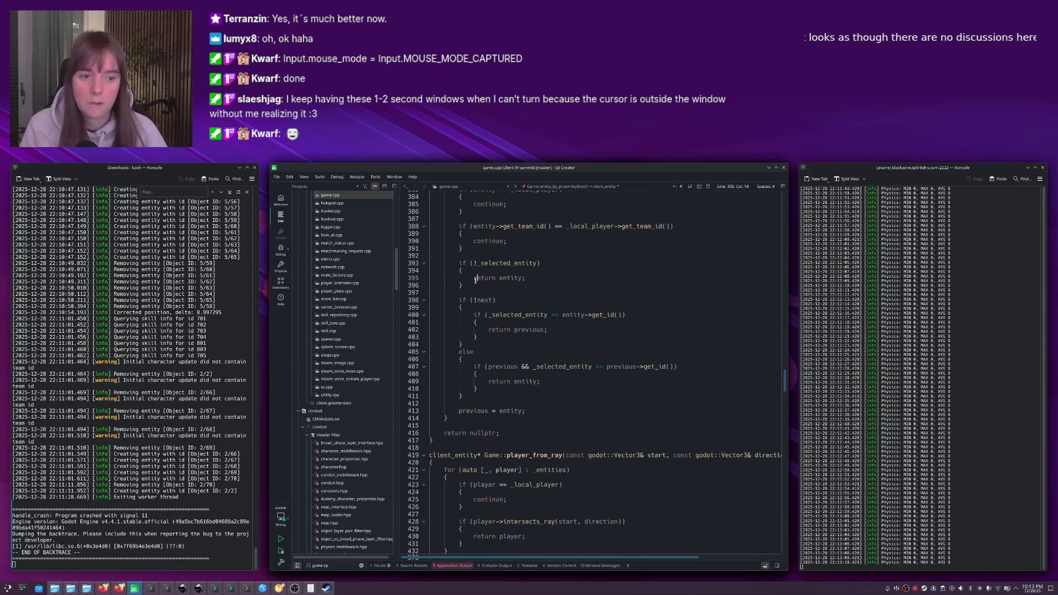
pyautogui.hotkey('ctrl', 'f')
pyautogui.write('_read')
pyautogui.scroll(3, 475, 281)
pyautogui.click(475, 270)
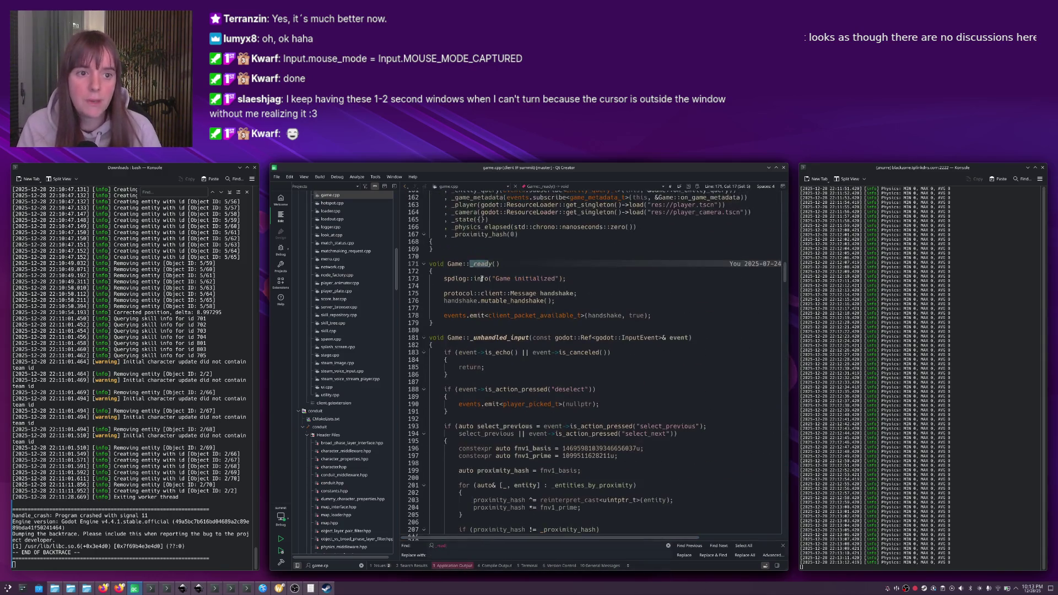
# Add a set_mouse_mode(godot::Input::MOUSE_MODE_CAPTURED) call below the init log line.
pyautogui.press('Down')
pyautogui.press('End')
pyautogui.press('Return')
pyautogui.press('Return')
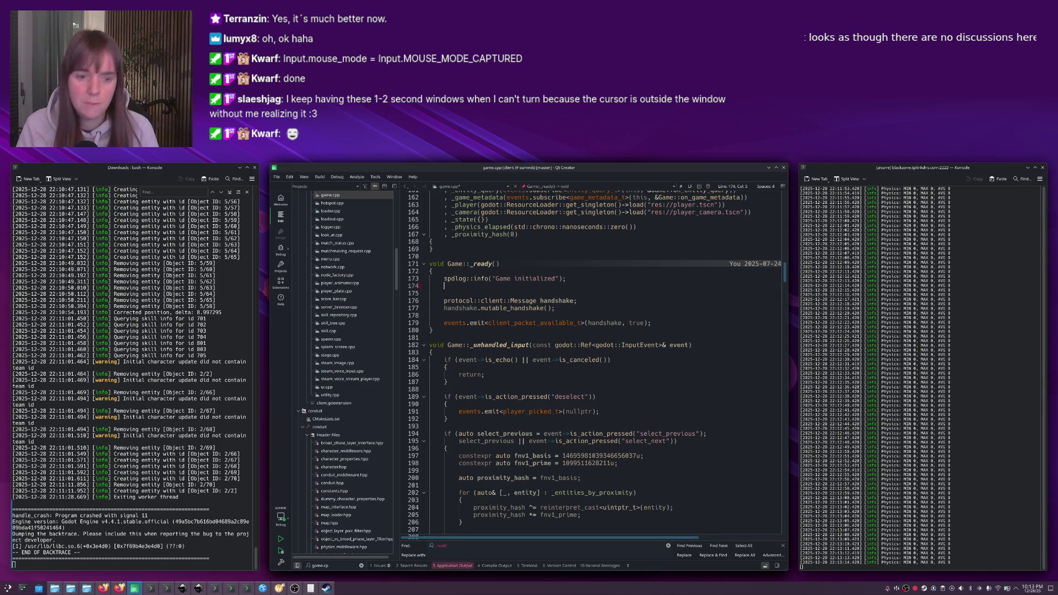
pyautogui.write('godot::In')
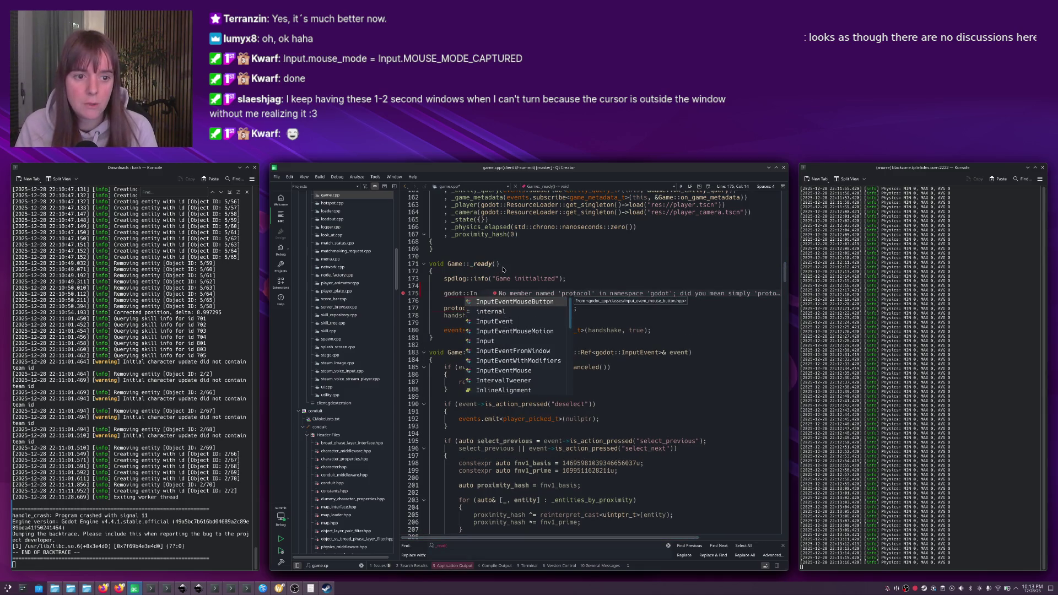
pyautogui.write('put::get_singleton().')
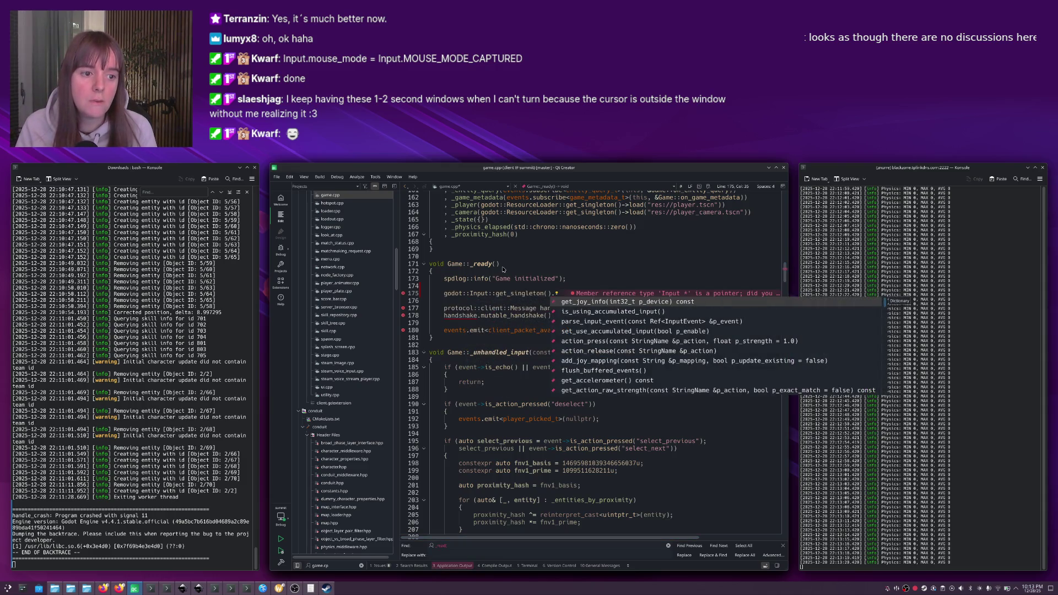
pyautogui.write('set_m')
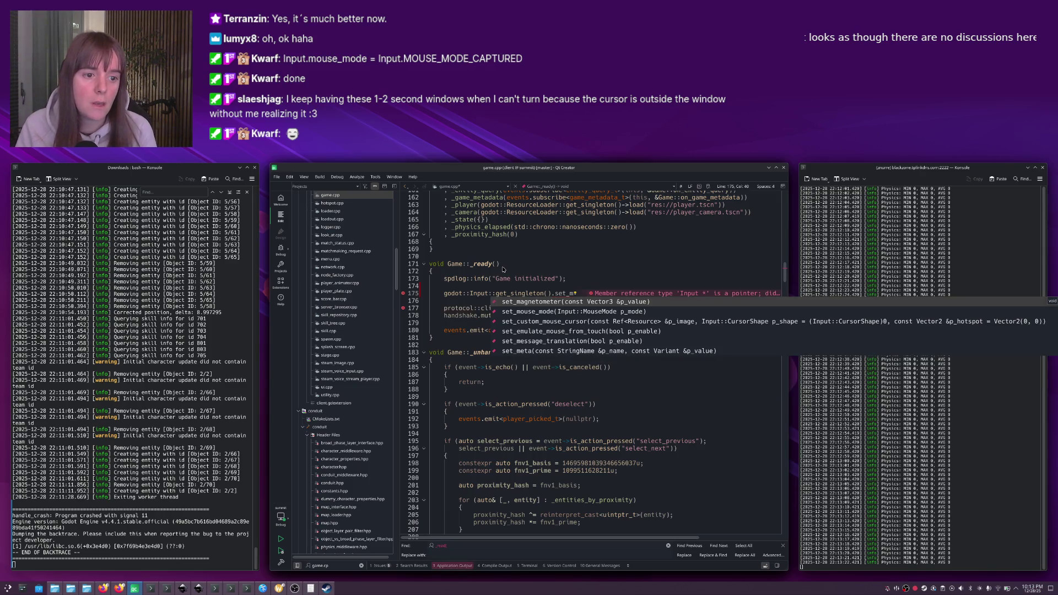
pyautogui.press('Down')
pyautogui.press('Return')
pyautogui.write('Input')
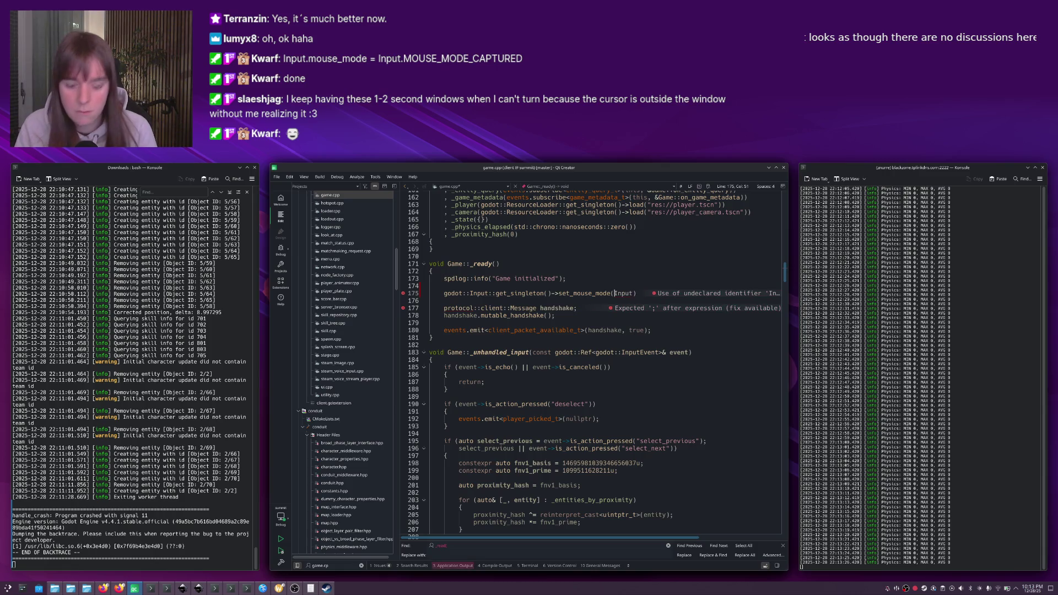
pyautogui.press('BackSpace')
pyautogui.press('BackSpace')
pyautogui.press('BackSpace')
pyautogui.write('godot::Input::MOUSE_MODE_CAPTURED)')
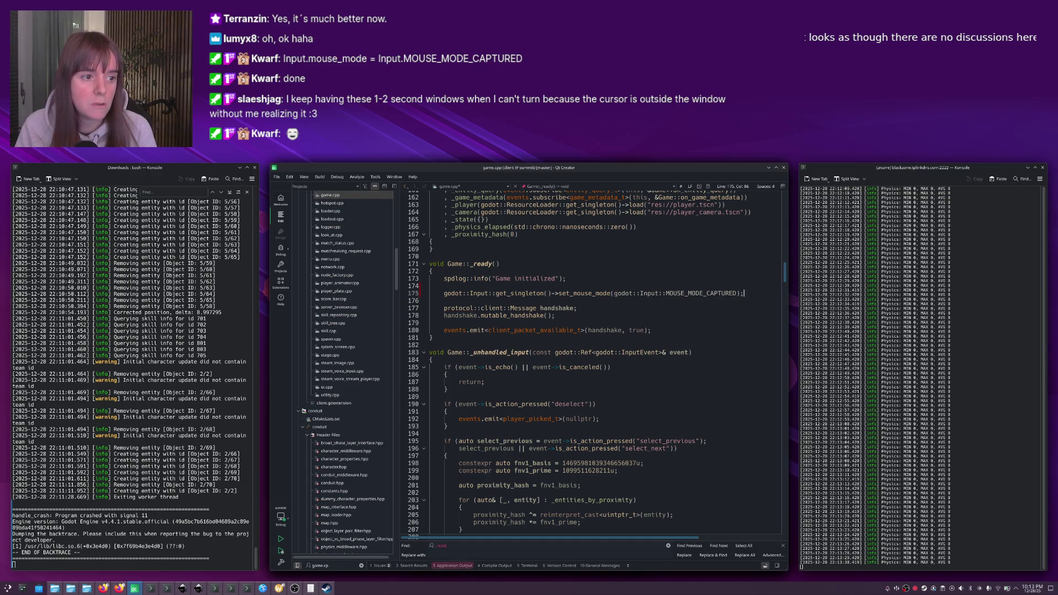
pyautogui.hotkey('alt', 'Tab')
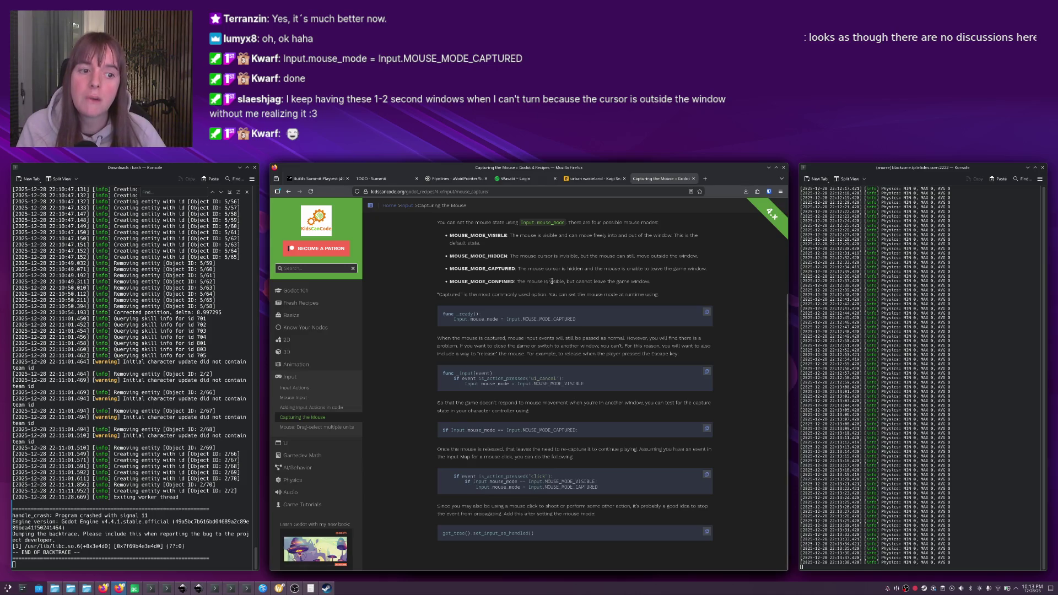
# Copy MOUSE_MODE_CONFINED from the Firefox page and paste it over MOUSE_MODE_CAPTURED on line 175.
pyautogui.doubleClick(497, 283)
pyautogui.hotkey('ctrl', 'c')
pyautogui.hotkey('alt', 'Tab')
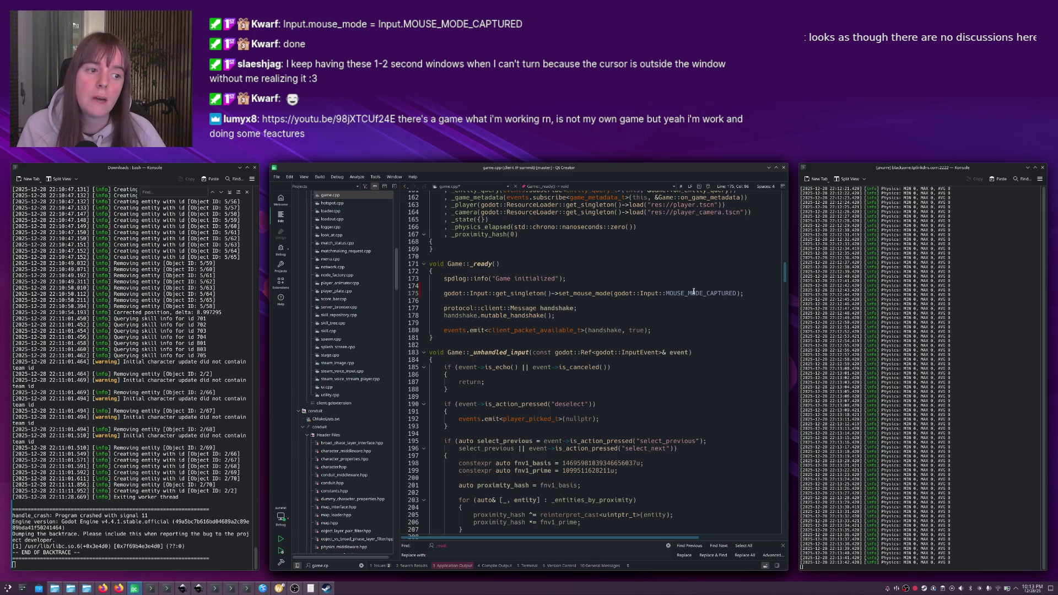
pyautogui.doubleClick(700, 293)
pyautogui.hotkey('ctrl', 'v')
# Save game.cpp, start a build, and move the YouTube video window to the screen centre.
pyautogui.press('Down')
pyautogui.hotkey('ctrl', 'r')
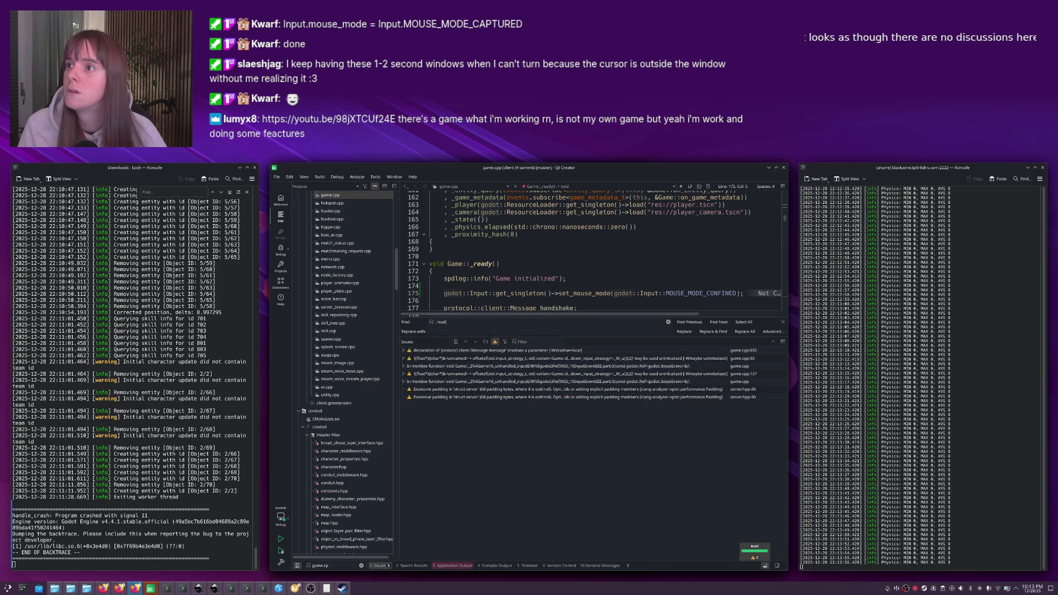
pyautogui.moveTo(134, 213)
pyautogui.mouseDown()
pyautogui.moveTo(508, 214)
pyautogui.moveTo(363, 292)
pyautogui.mouseUp()
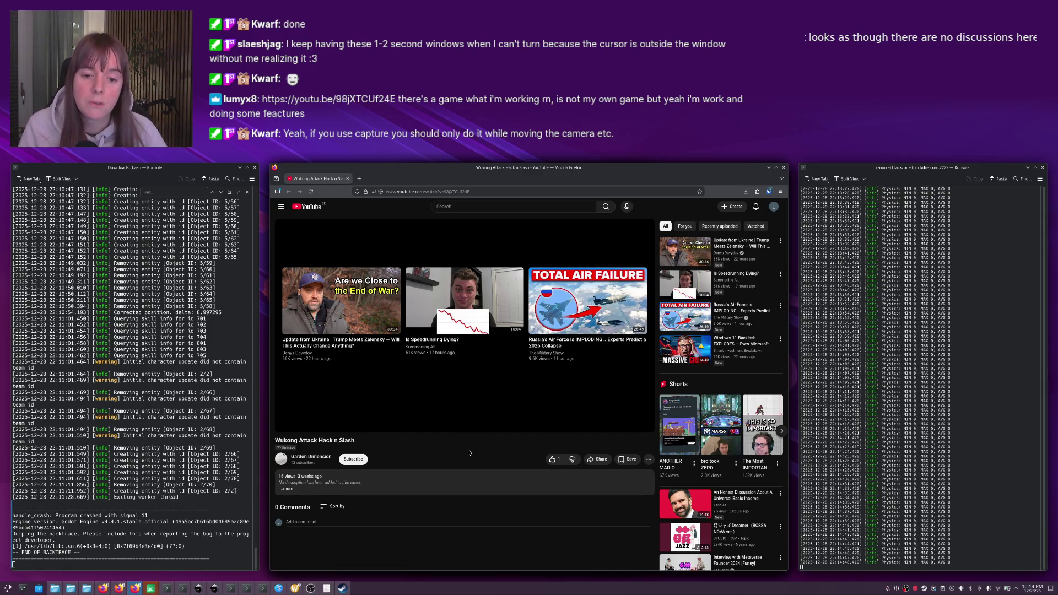
# Switch from the YouTube window back to Qt Creator, then on to the summit-ng terminal.
pyautogui.hotkey('alt', 'Tab')
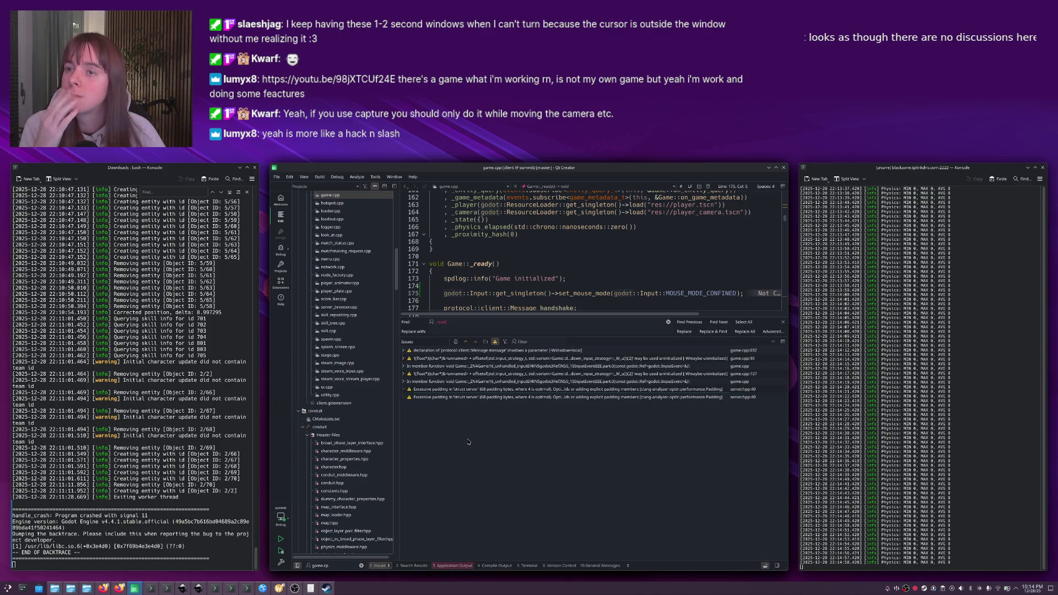
pyautogui.hotkey('alt', 'Tab')
pyautogui.hotkey('alt', 'Tab')
pyautogui.hotkey('alt', 'Tab')
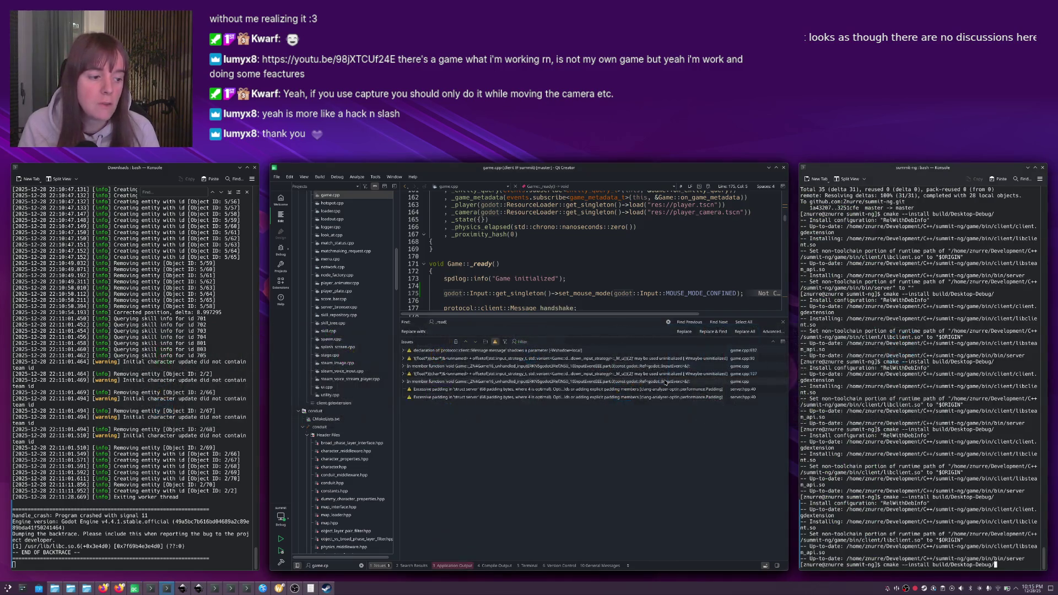
# Refocus the game.cpp editor, check the kit selector, and build and run the Summit client.
pyautogui.click(543, 280)
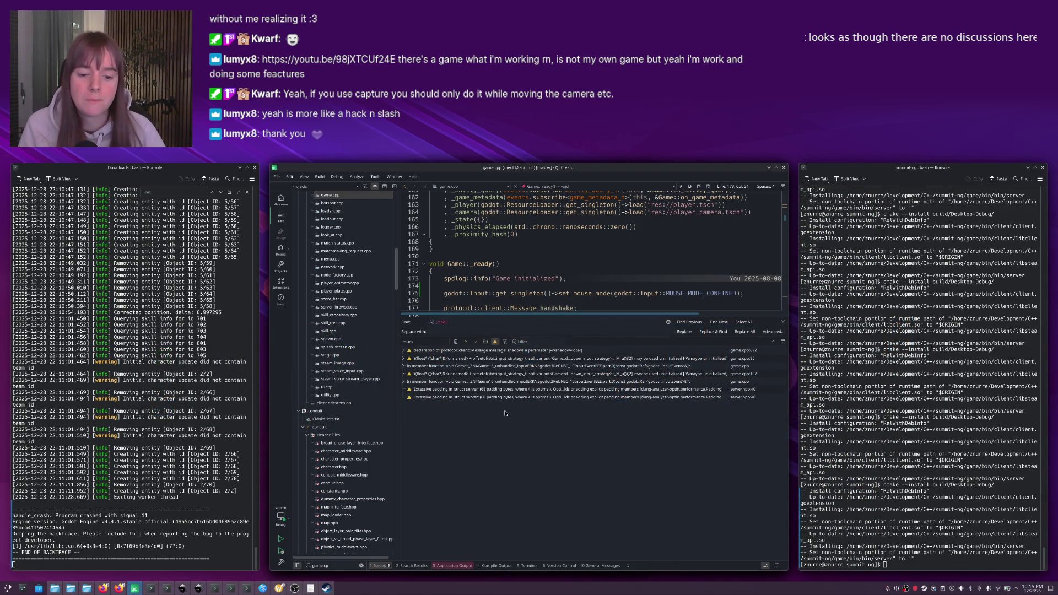
pyautogui.click(505, 256)
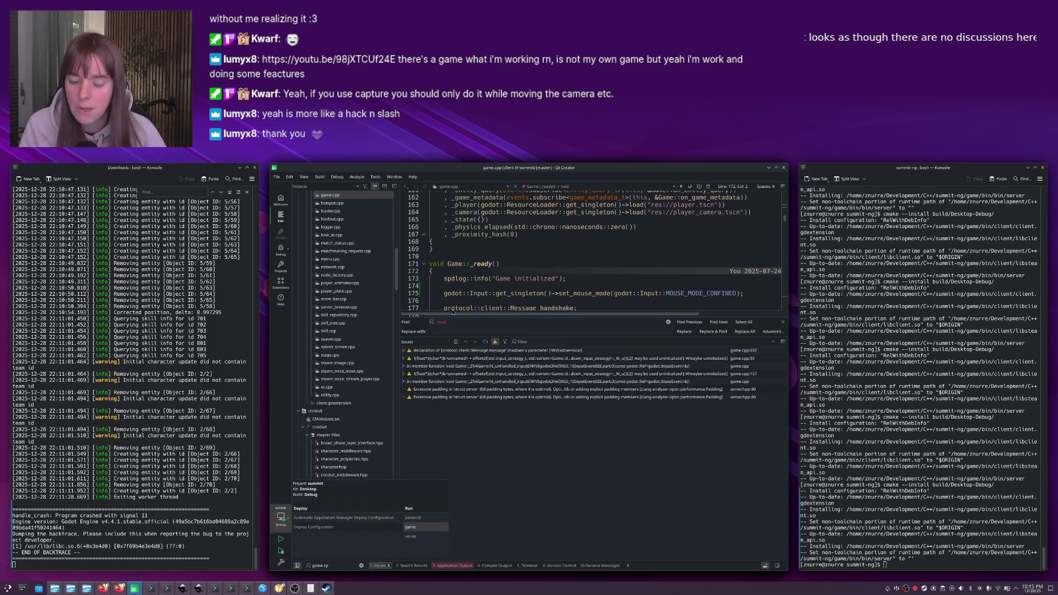
pyautogui.hotkey('ctrl', 't')
pyautogui.hotkey('ctrl', 'r')
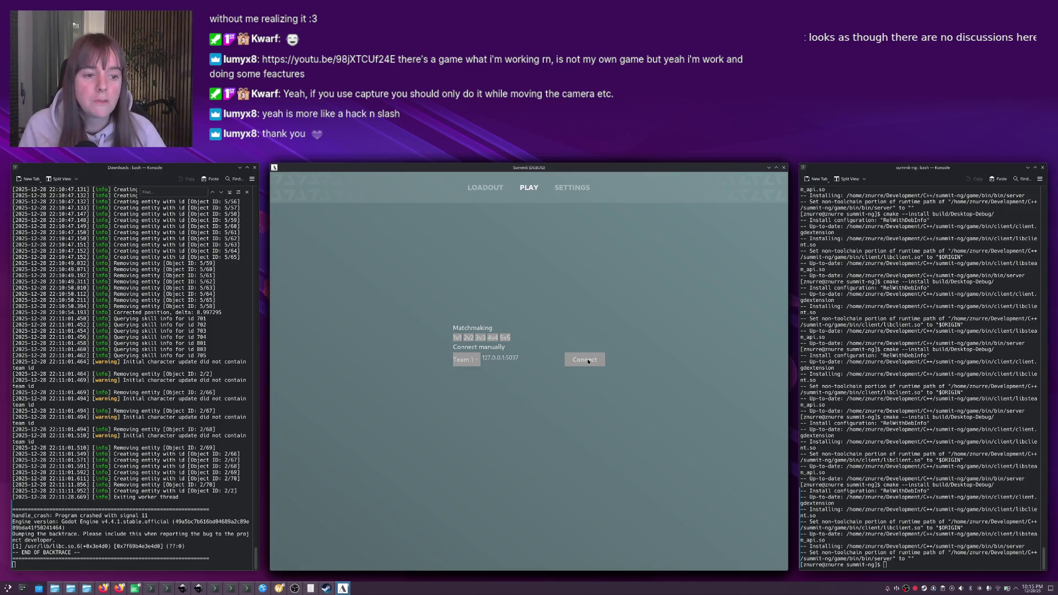
# Connect to the saved server and run the character across the arena toward the cyan-lit wall.
pyautogui.click(496, 358)
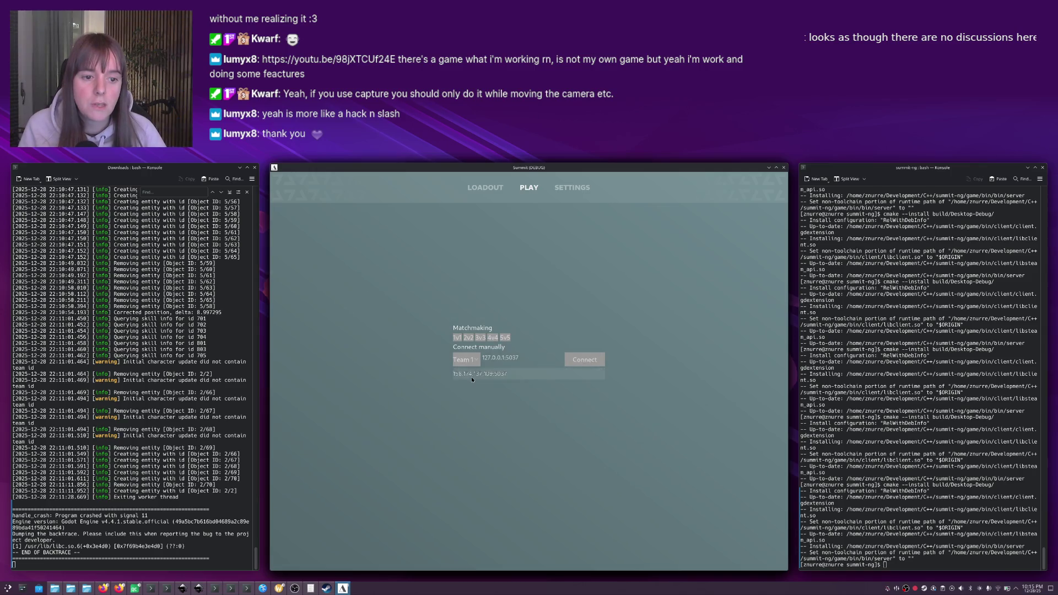
pyautogui.click(578, 361)
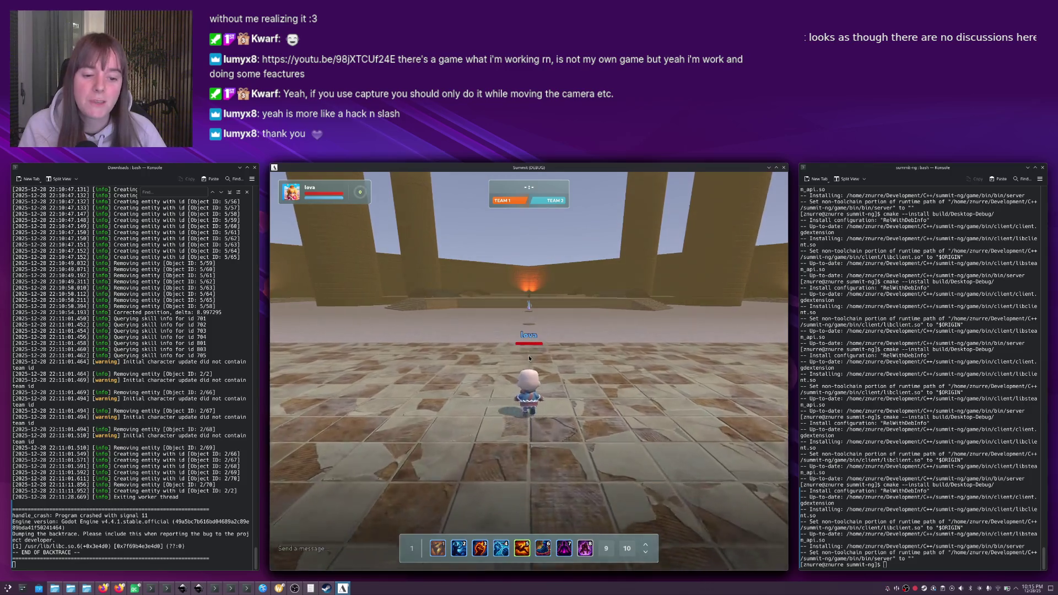
pyautogui.press('w')
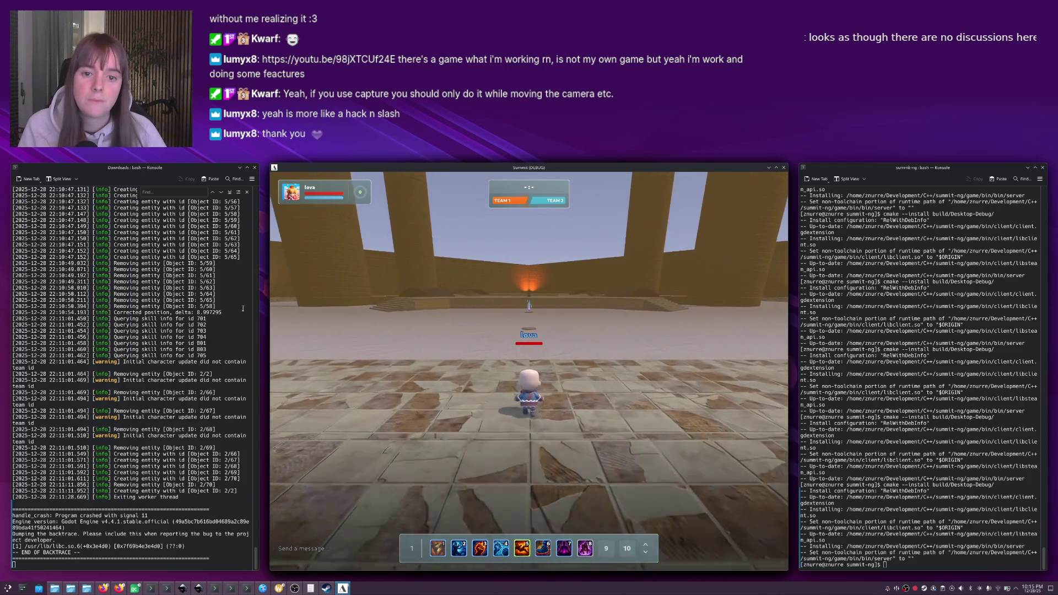
pyautogui.press('w')
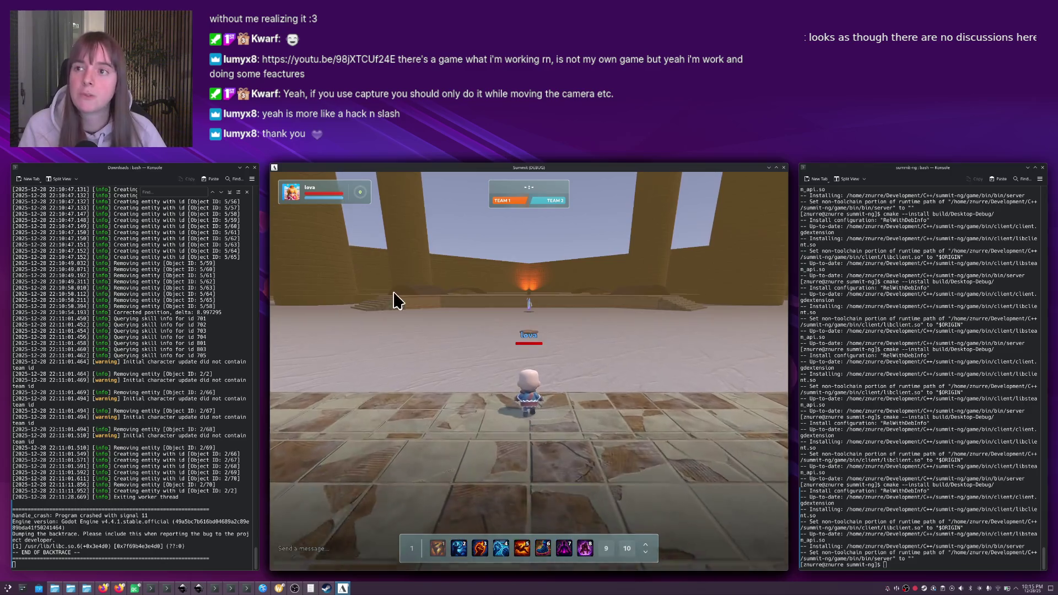
pyautogui.press('w')
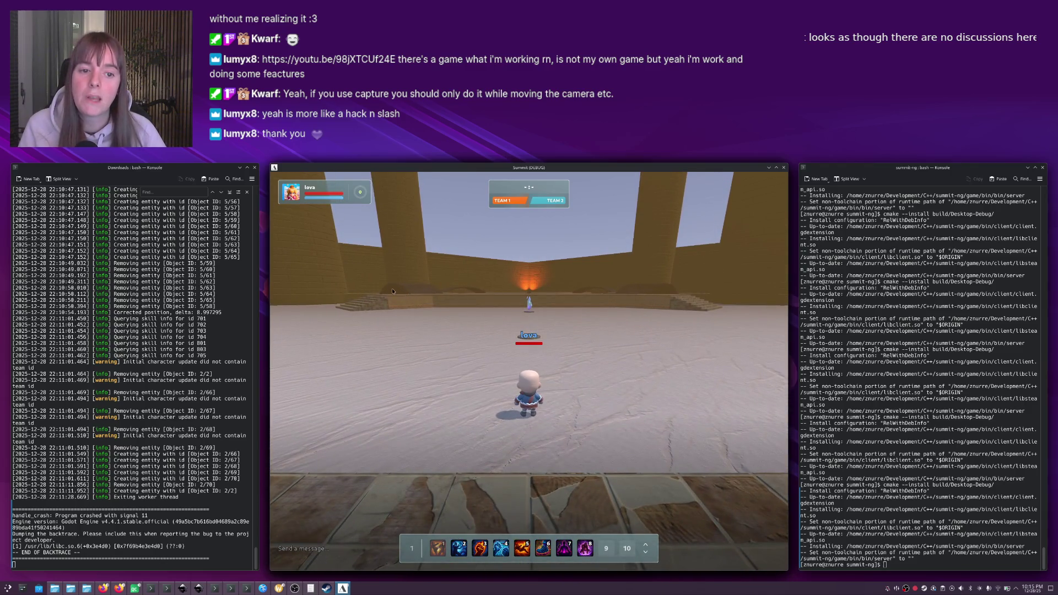
pyautogui.press('w')
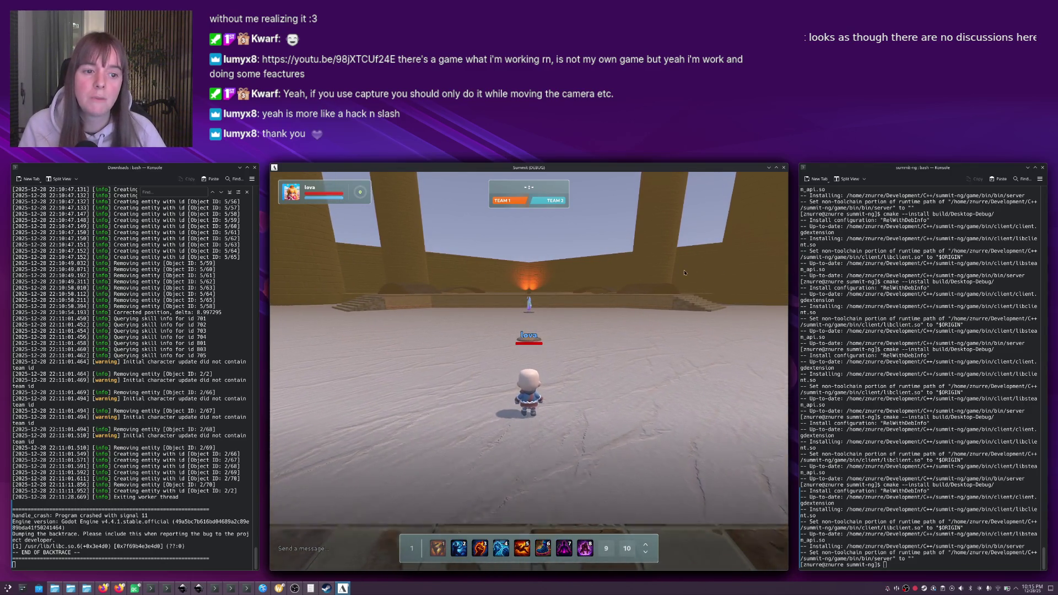
pyautogui.press('a')
pyautogui.press('w')
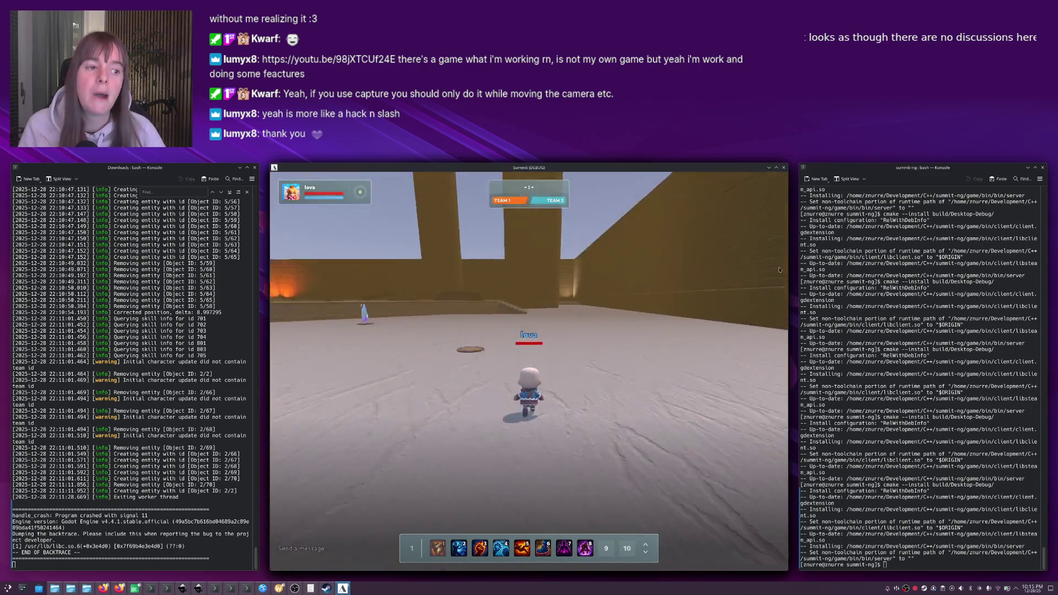
# Turn the camera to the crystal, run up to it, target it and cast skill 2.
pyautogui.moveTo(397, 274); pyautogui.dragTo(624, 263)
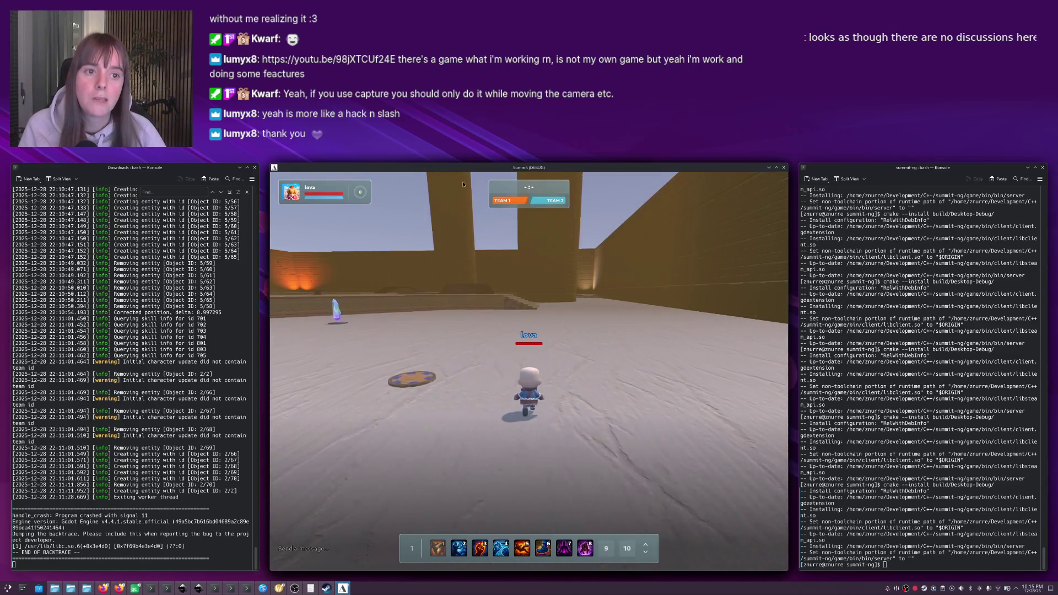
pyautogui.moveTo(477, 268)
pyautogui.mouseDown()
pyautogui.moveTo(424, 286)
pyautogui.moveTo(610, 290)
pyautogui.mouseUp()
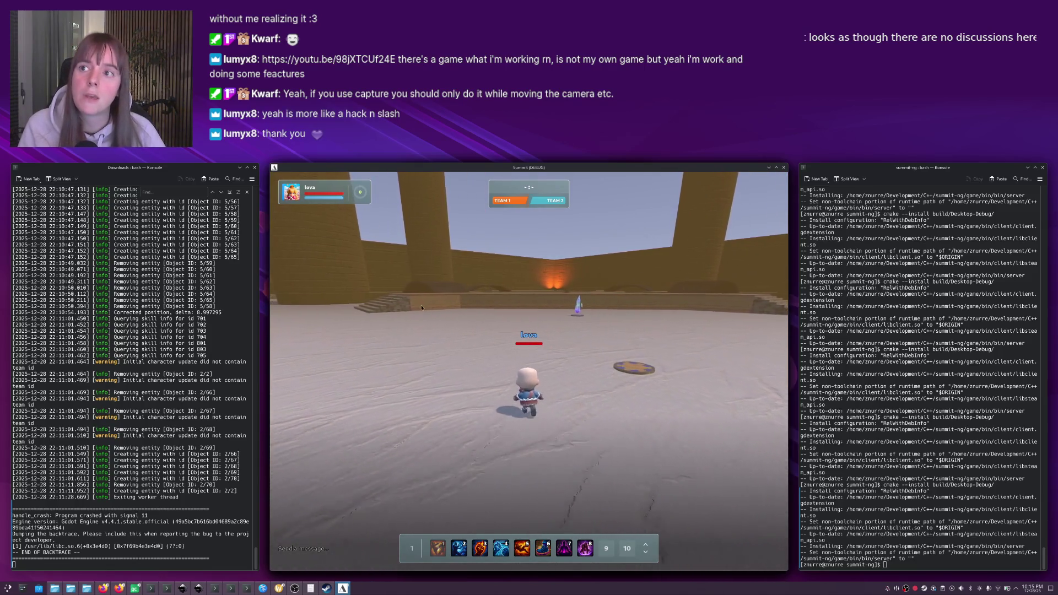
pyautogui.moveTo(610, 290)
pyautogui.mouseDown()
pyautogui.moveTo(508, 291)
pyautogui.moveTo(450, 328)
pyautogui.moveTo(501, 310)
pyautogui.mouseUp()
pyautogui.press('w')
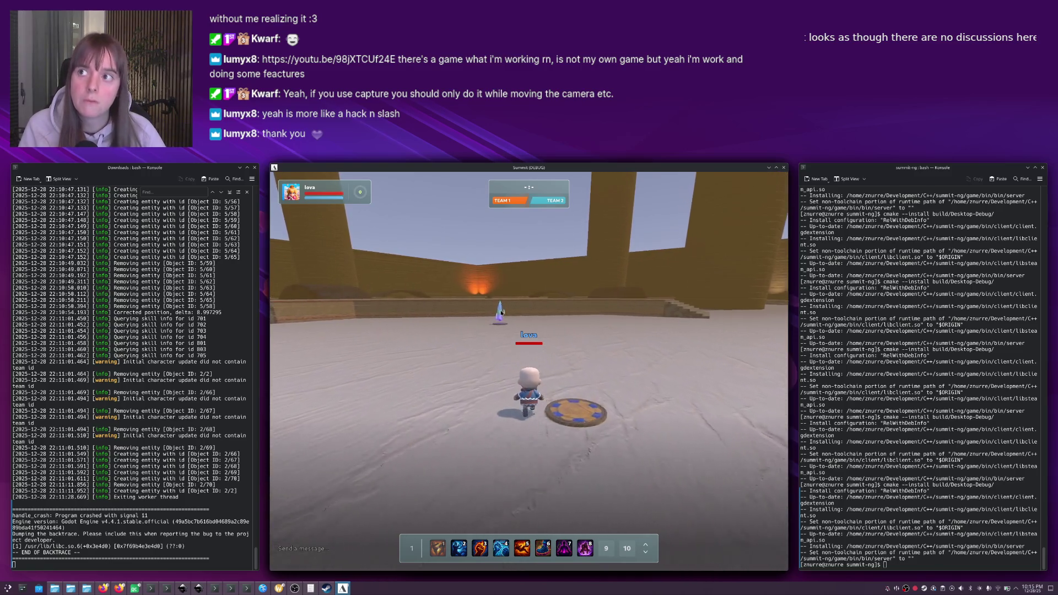
pyautogui.press('w')
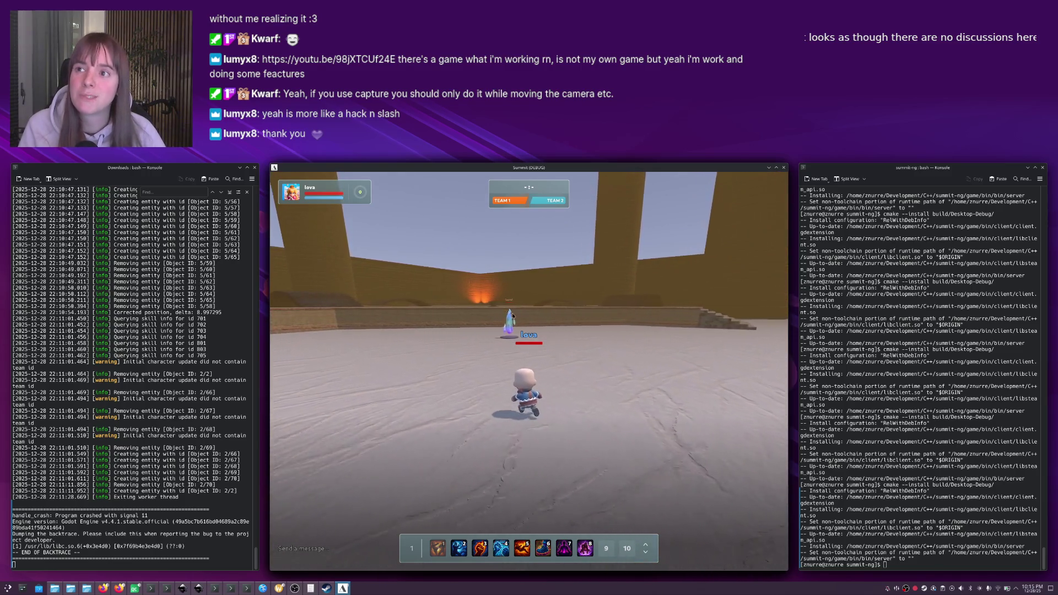
pyautogui.press('w')
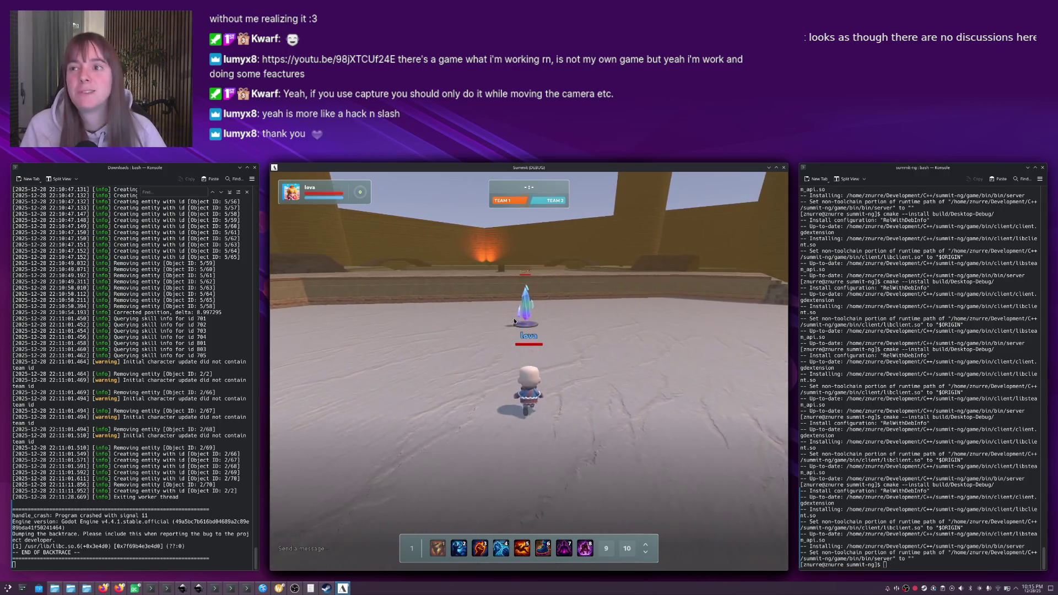
pyautogui.press('w')
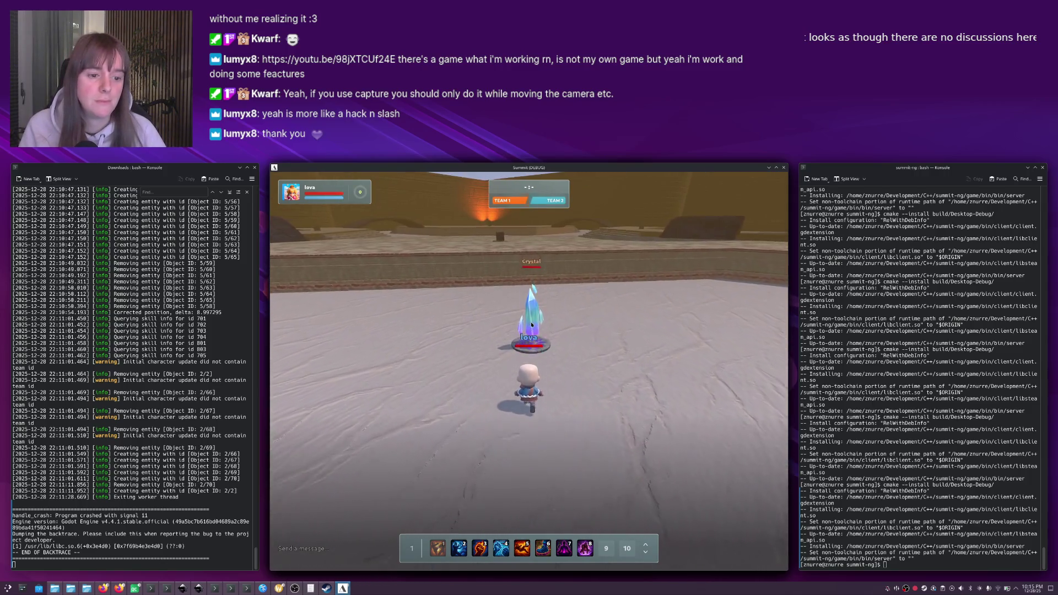
pyautogui.click(532, 320)
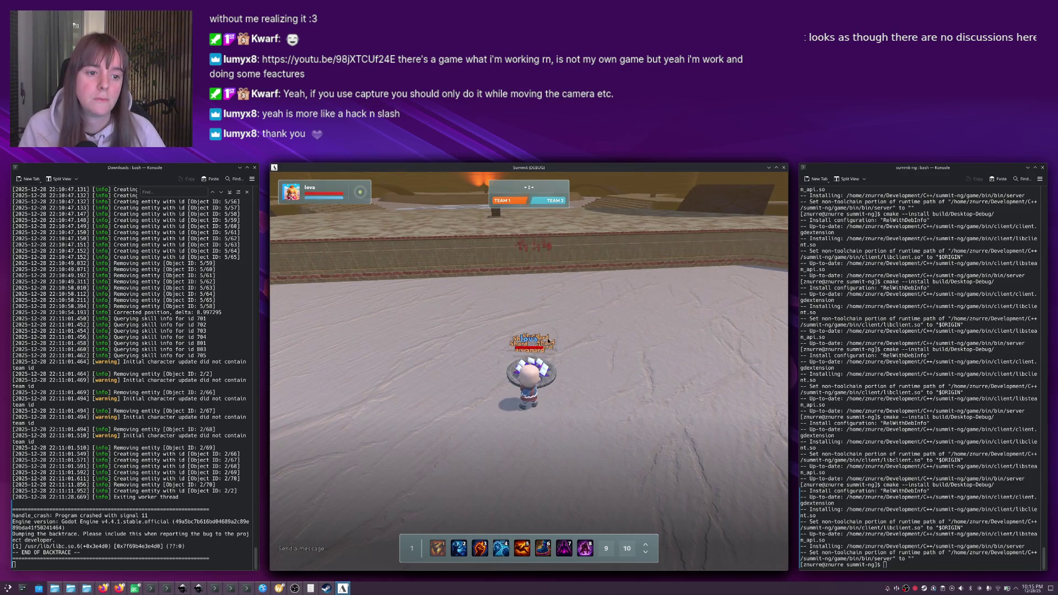
pyautogui.press('2')
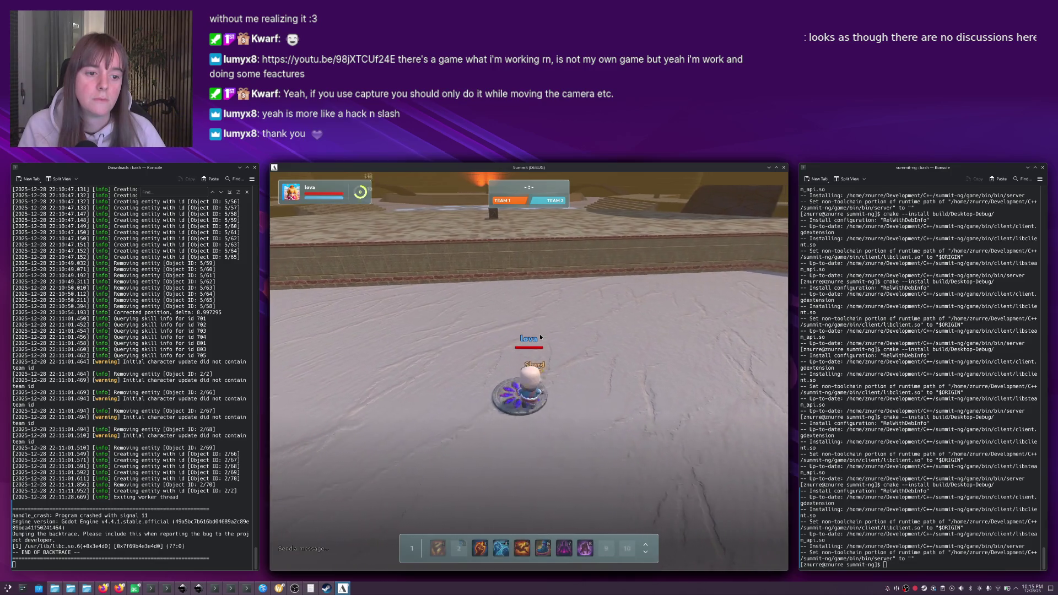
# Walk toward the far wall, swing the camera, then pull the game window out of tiling.
pyautogui.press('w')
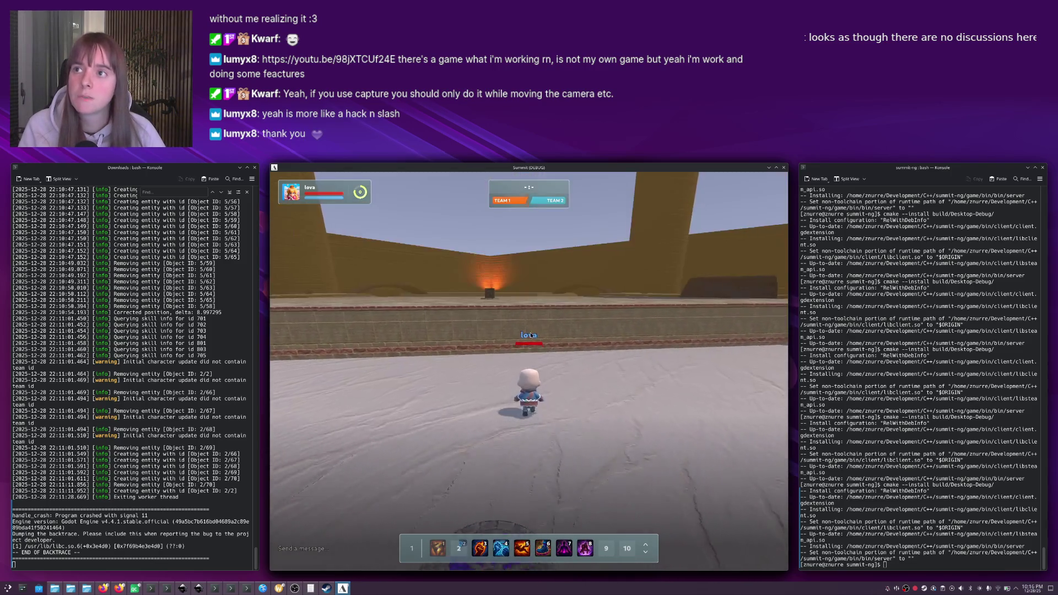
pyautogui.moveTo(530, 334); pyautogui.dragTo(570, 330)
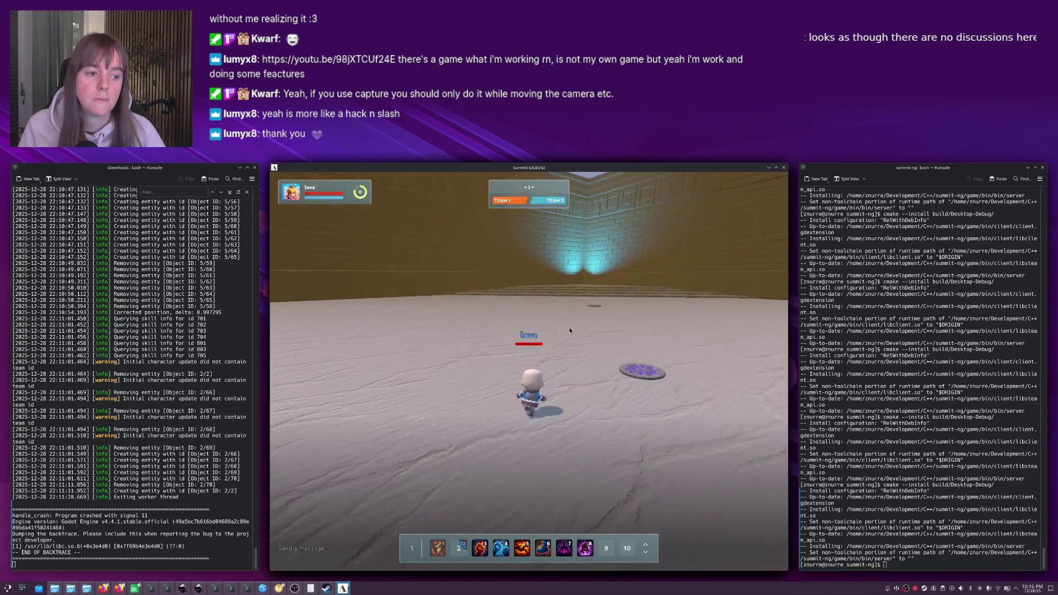
pyautogui.press('s')
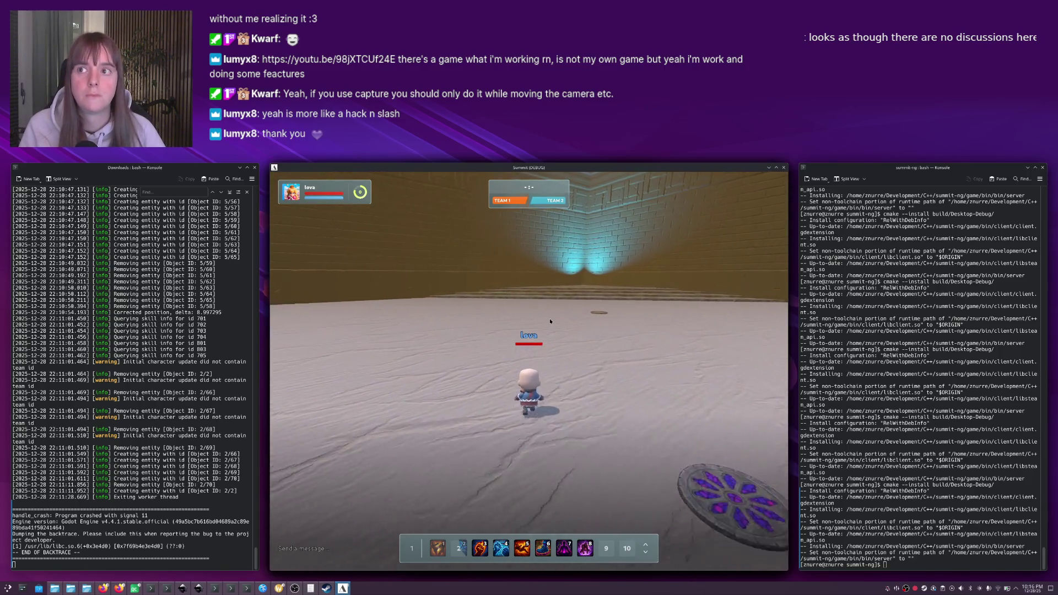
pyautogui.moveTo(544, 167)
pyautogui.mouseDown()
pyautogui.moveTo(429, 204)
pyautogui.moveTo(797, 231)
pyautogui.mouseUp()
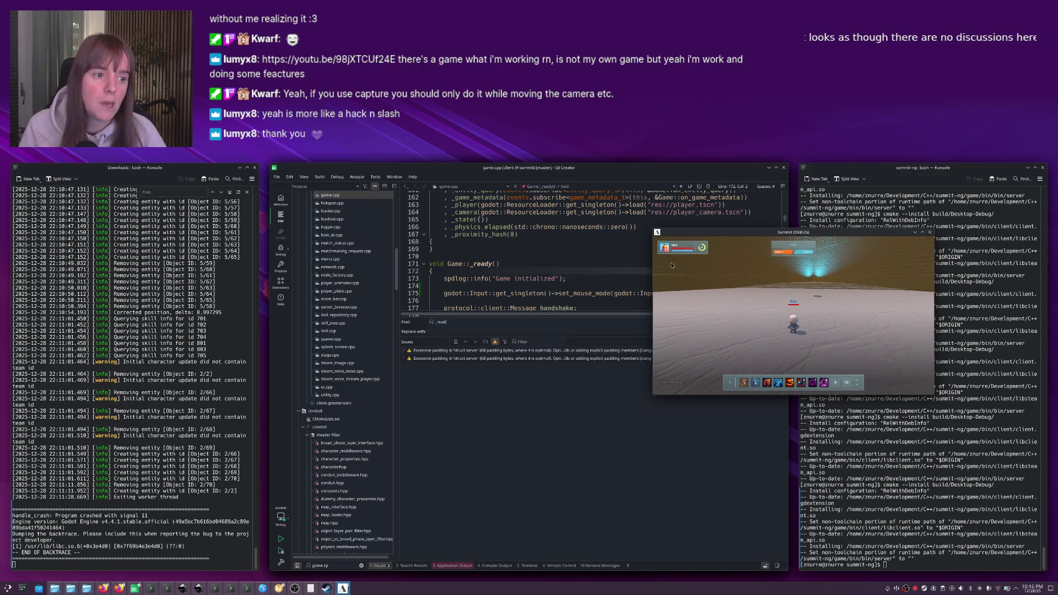
# Move the Summit debug window left over the editor, then close the running game.
pyautogui.moveTo(705, 242); pyautogui.dragTo(517, 242)
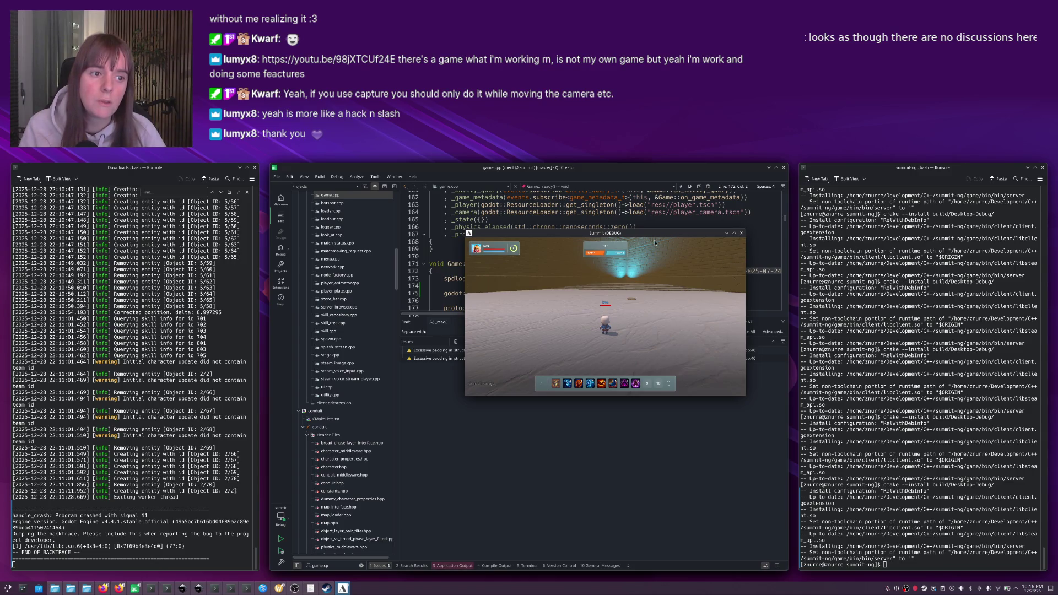
pyautogui.moveTo(636, 233); pyautogui.dragTo(595, 229)
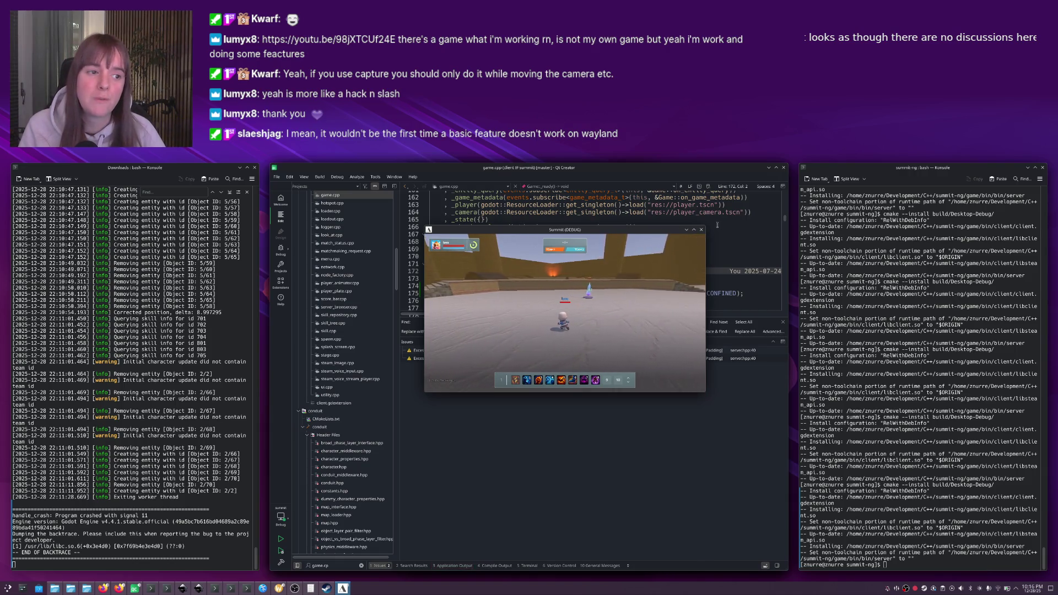
pyautogui.click(700, 229)
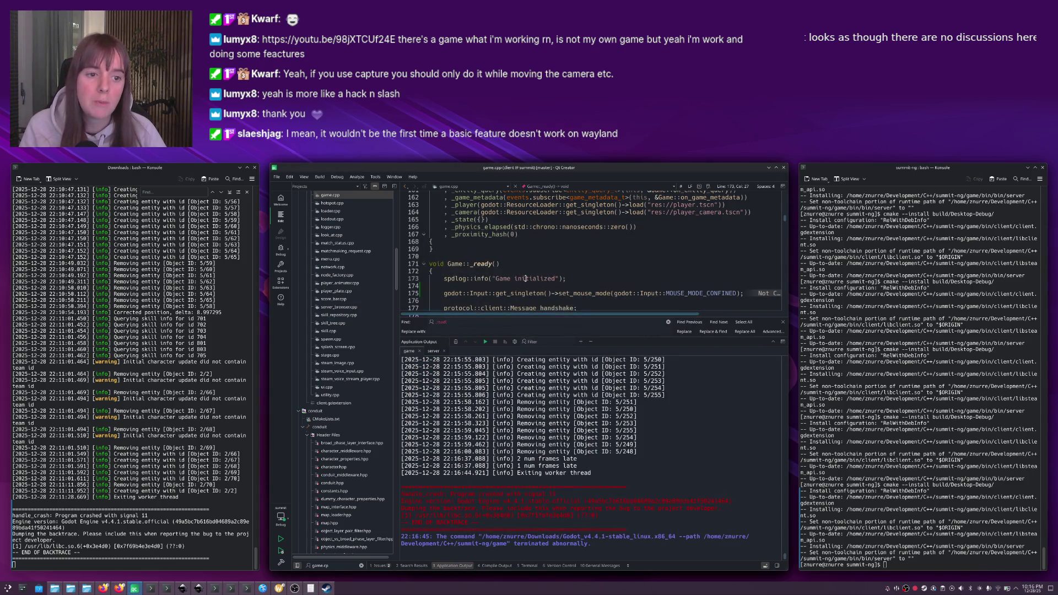
# Change line 175 back to MOUSE_MODE_CAPTURED and build the project.
pyautogui.press('Escape')
pyautogui.doubleClick(709, 294)
pyautogui.write('CAPTUR')
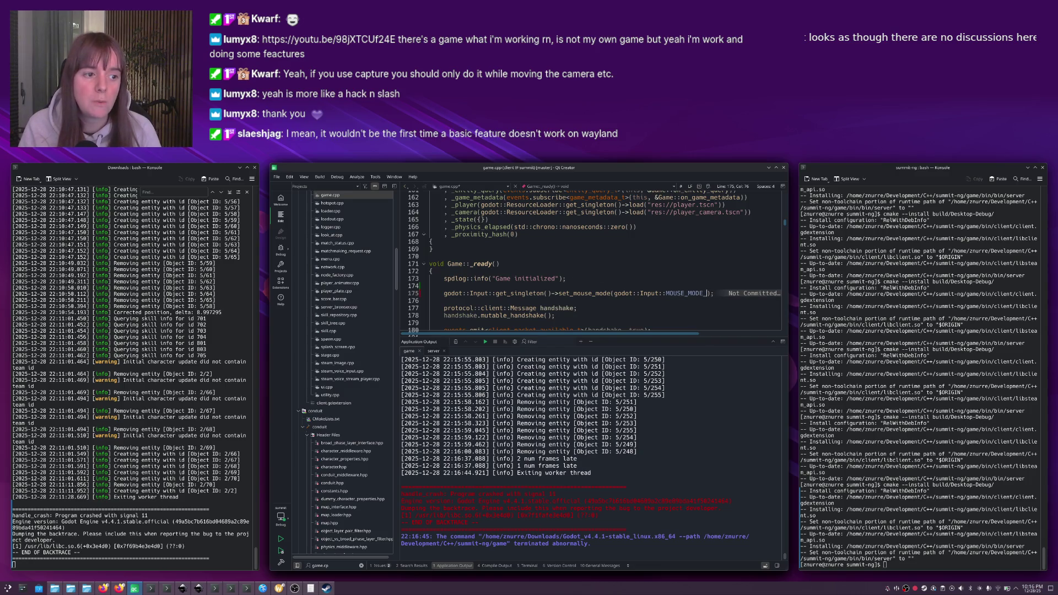
pyautogui.write('ED')
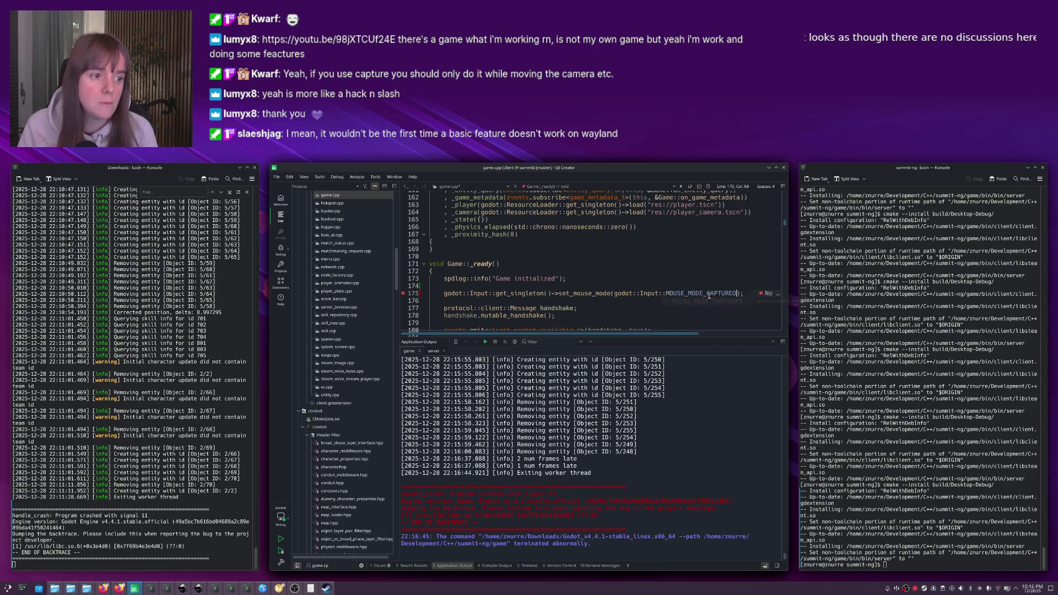
pyautogui.hotkey('ctrl', 'r')
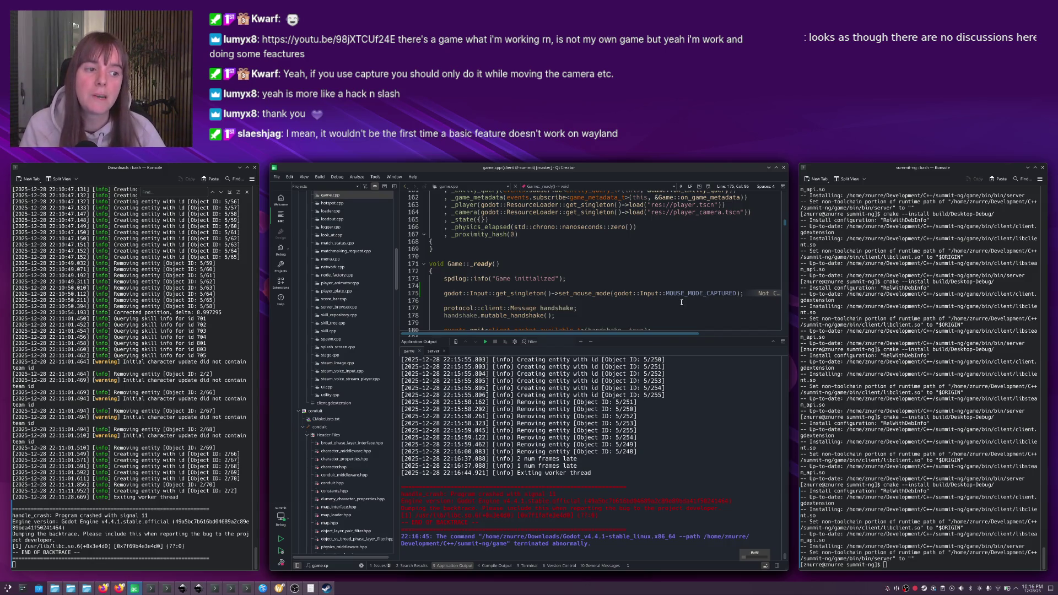
# Rerun cmake --install build/Desktop-Debug in the terminal, then run the client from Qt Creator.
pyautogui.moveTo(909, 386); pyautogui.dragTo(910, 392)
pyautogui.press('Up')
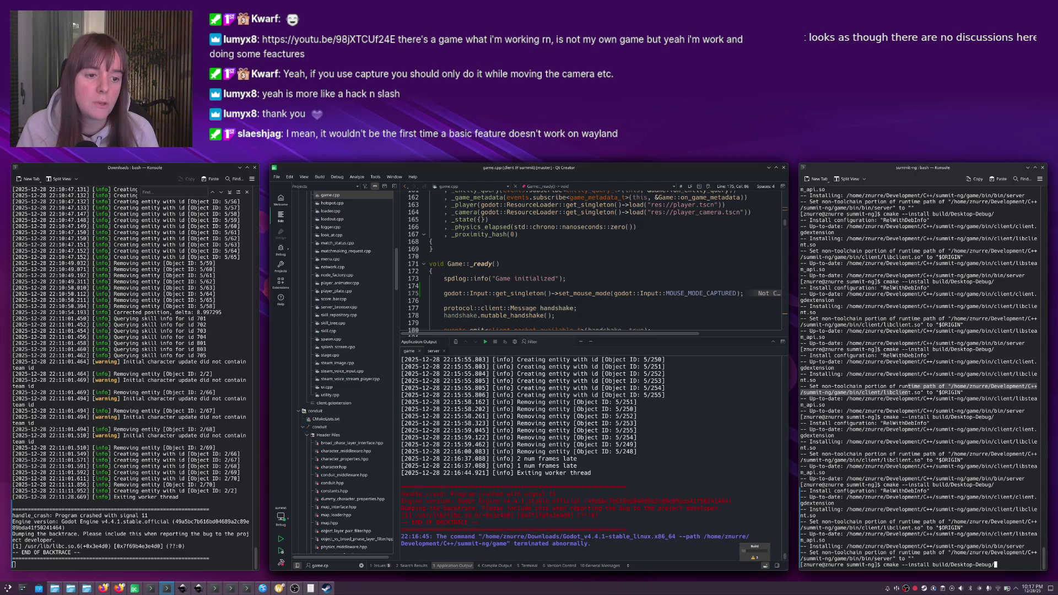
pyautogui.press('Return')
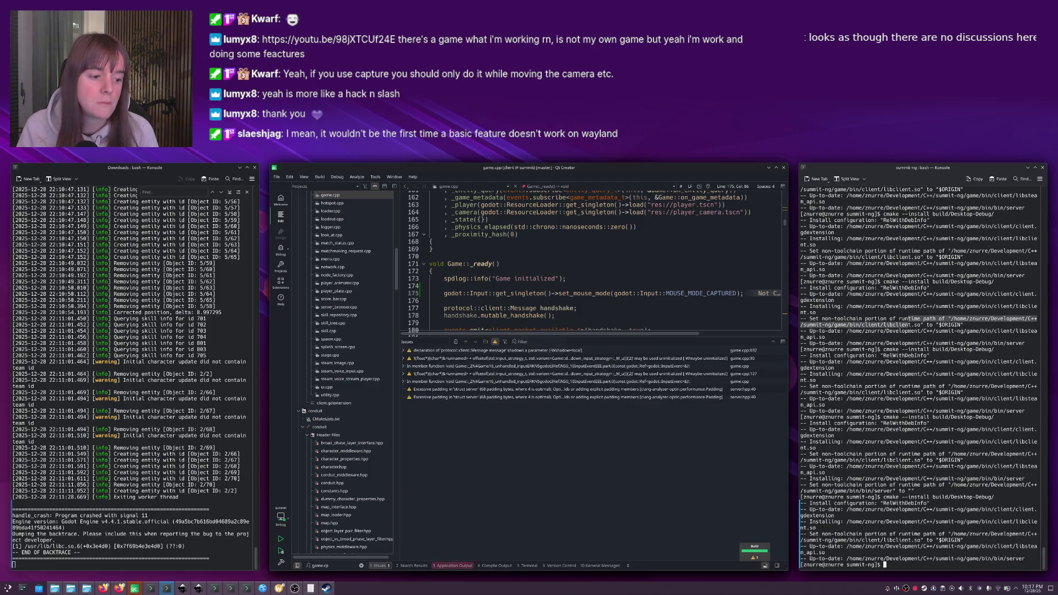
pyautogui.click(559, 288)
pyautogui.hotkey('alt', 'Tab')
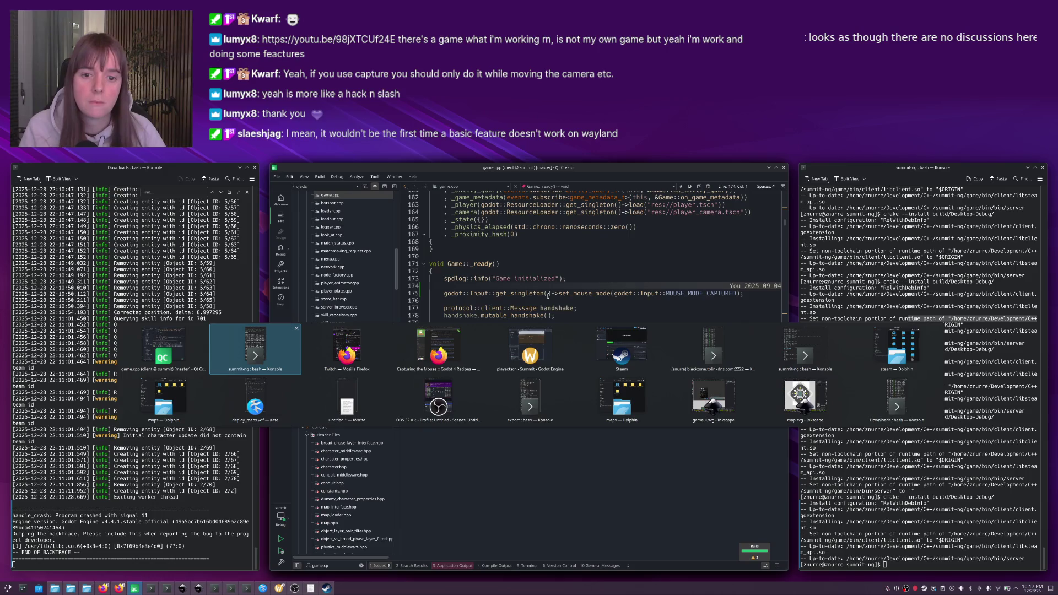
pyautogui.click(549, 294)
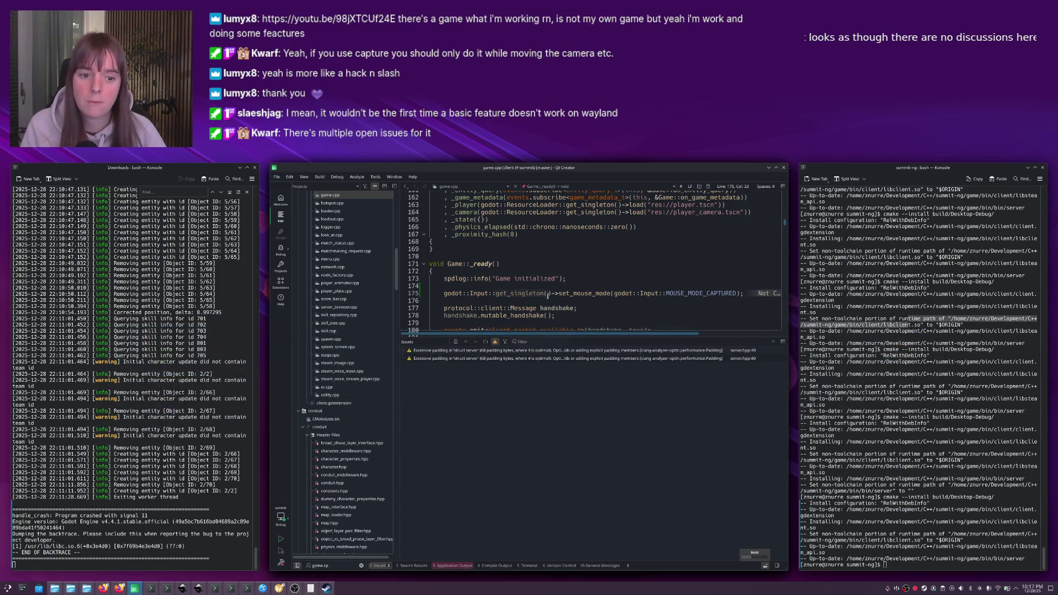
pyautogui.hotkey('ctrl', 'r')
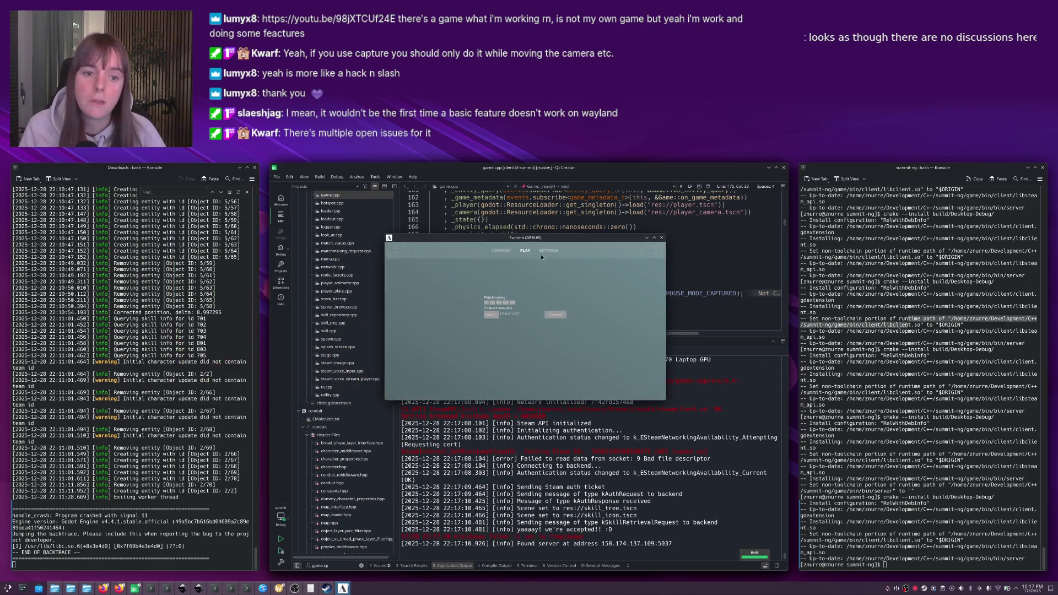
# Join the arena server, walk the character around with W and S, then close the game.
pyautogui.click(529, 318)
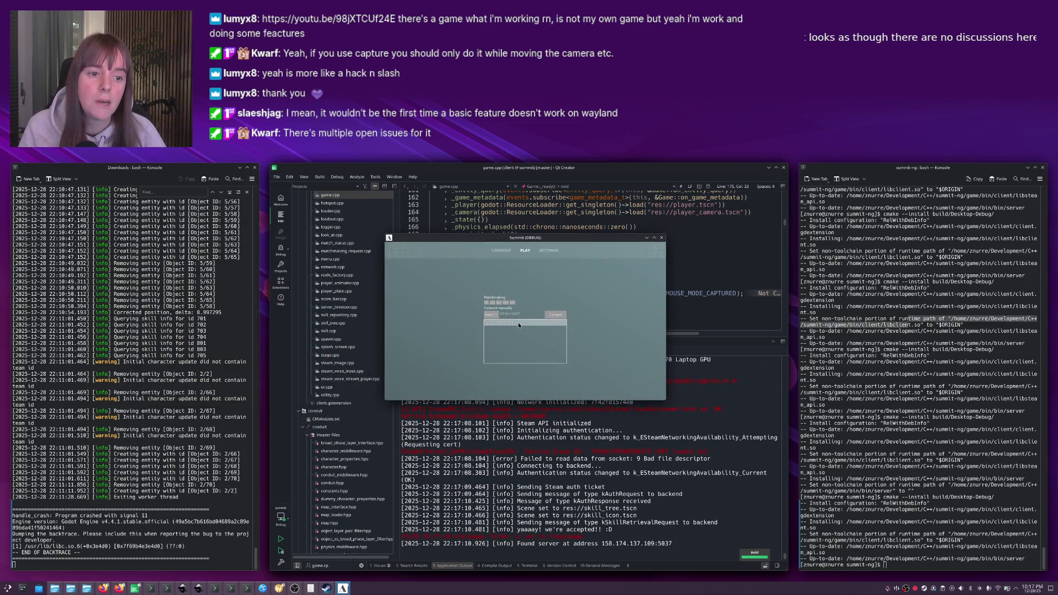
pyautogui.click(558, 318)
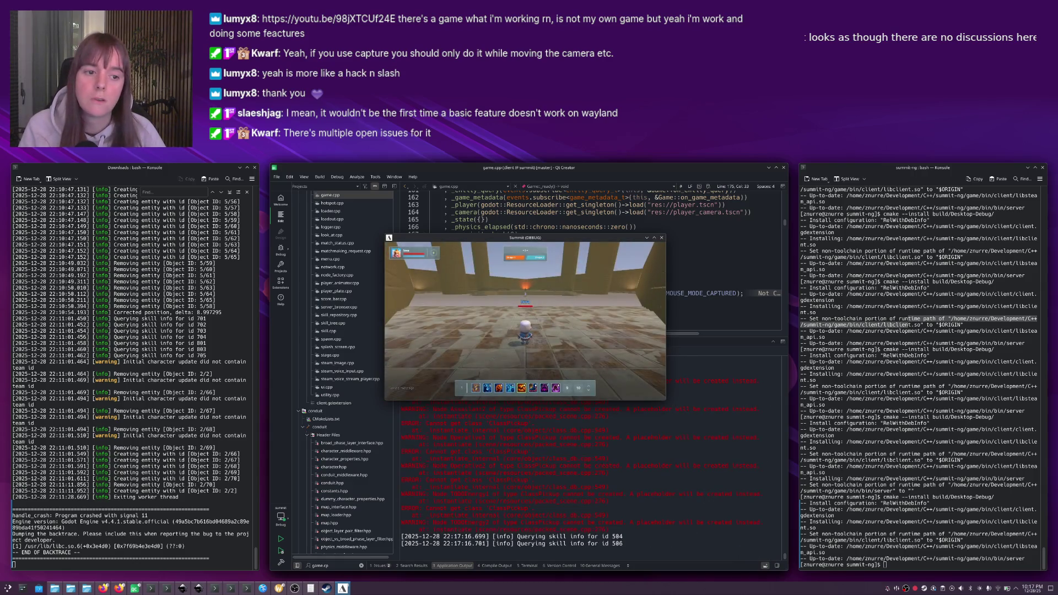
pyautogui.press('w')
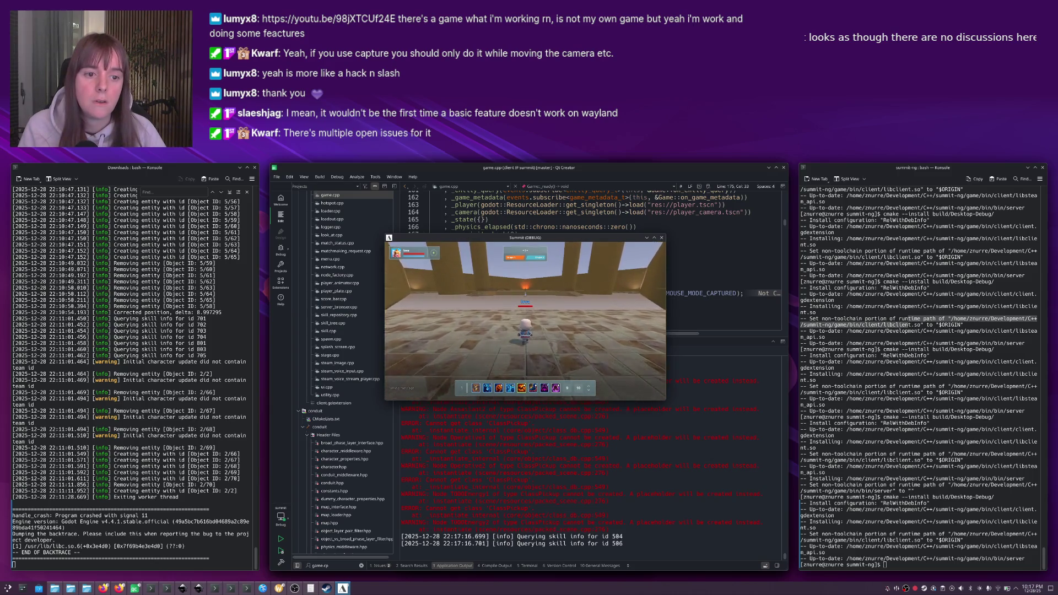
pyautogui.press('s')
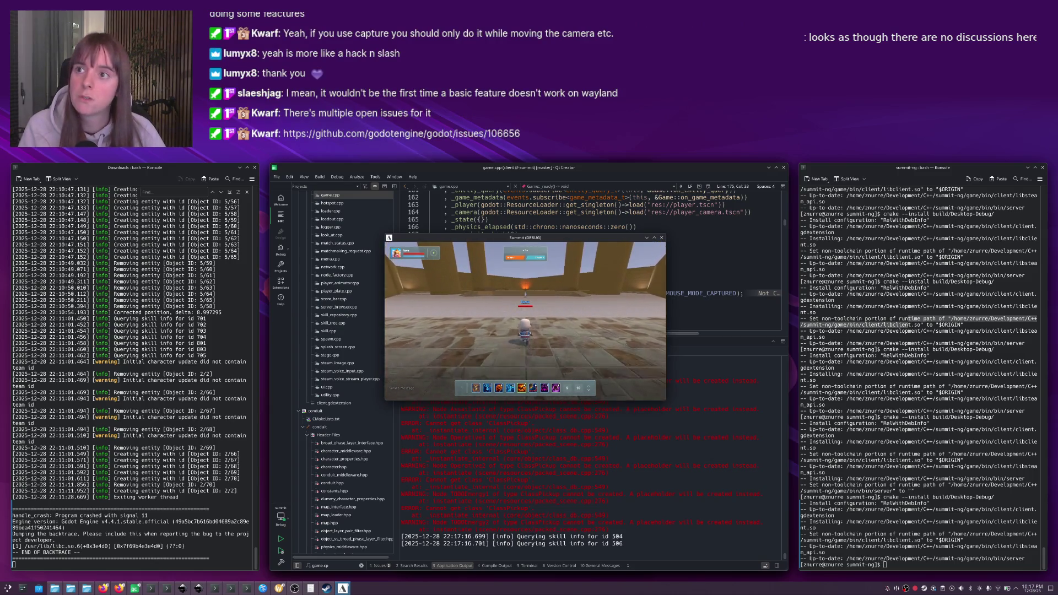
pyautogui.press('w')
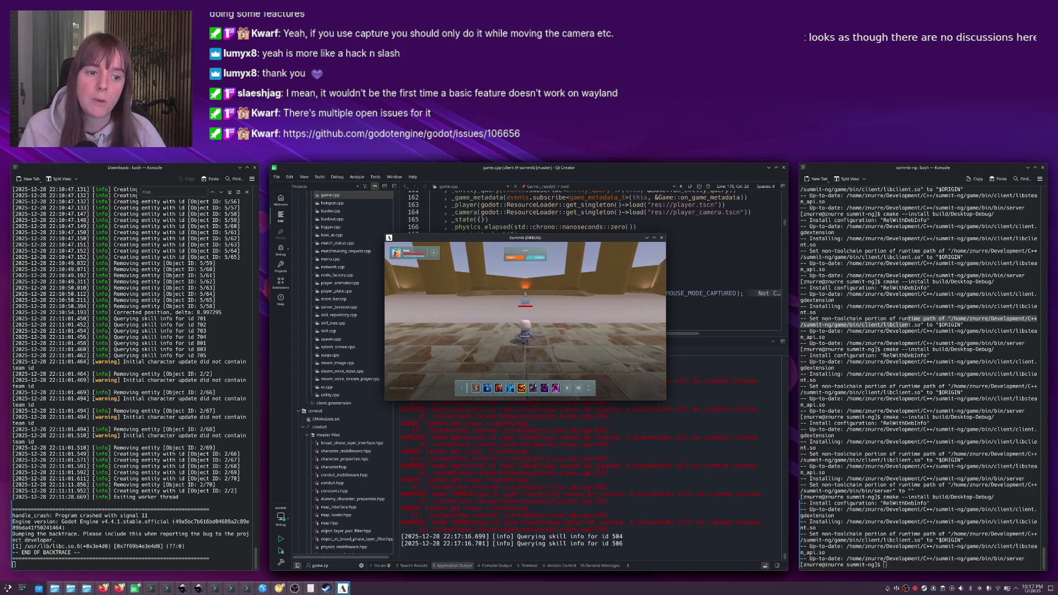
pyautogui.press('w')
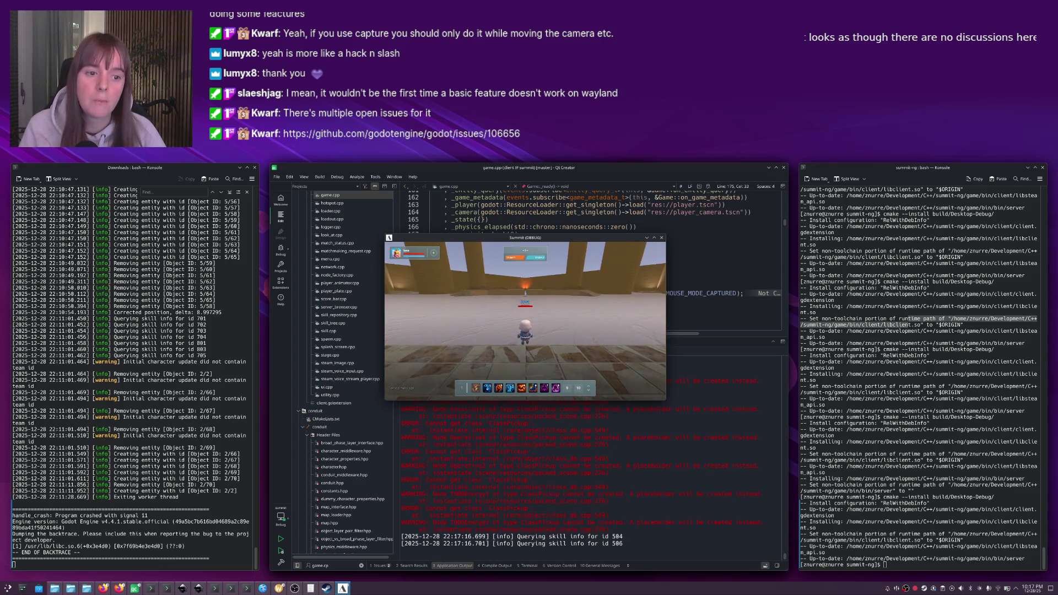
pyautogui.press('w')
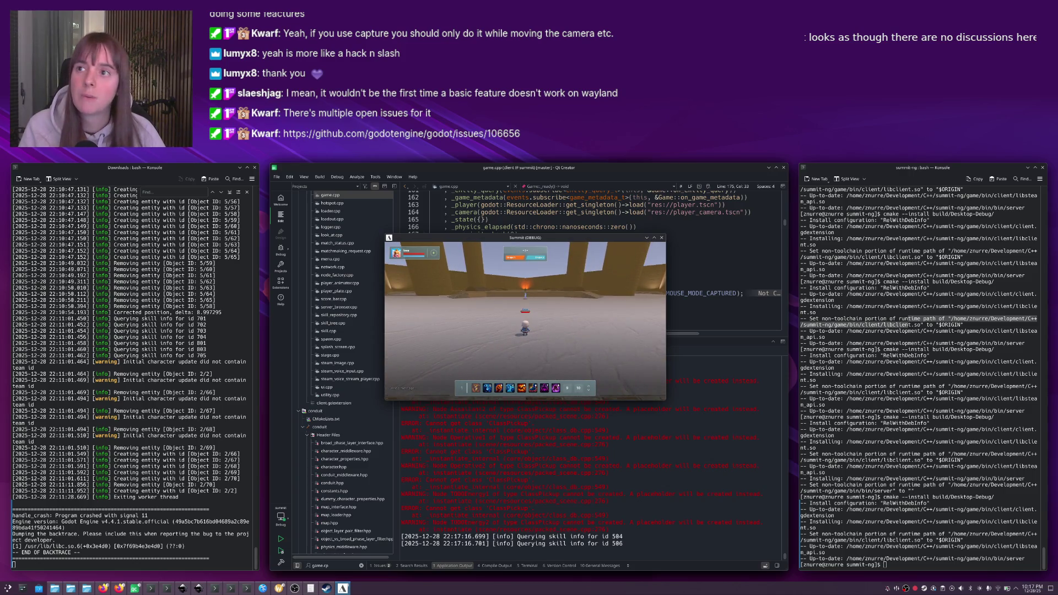
pyautogui.click(661, 237)
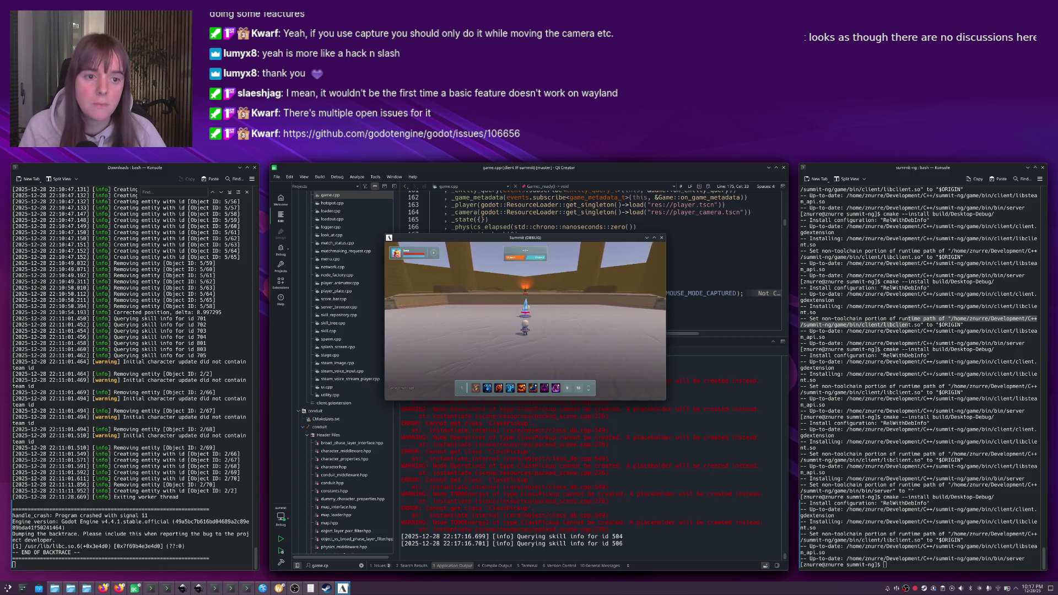
pyautogui.hotkey('alt', 'Tab')
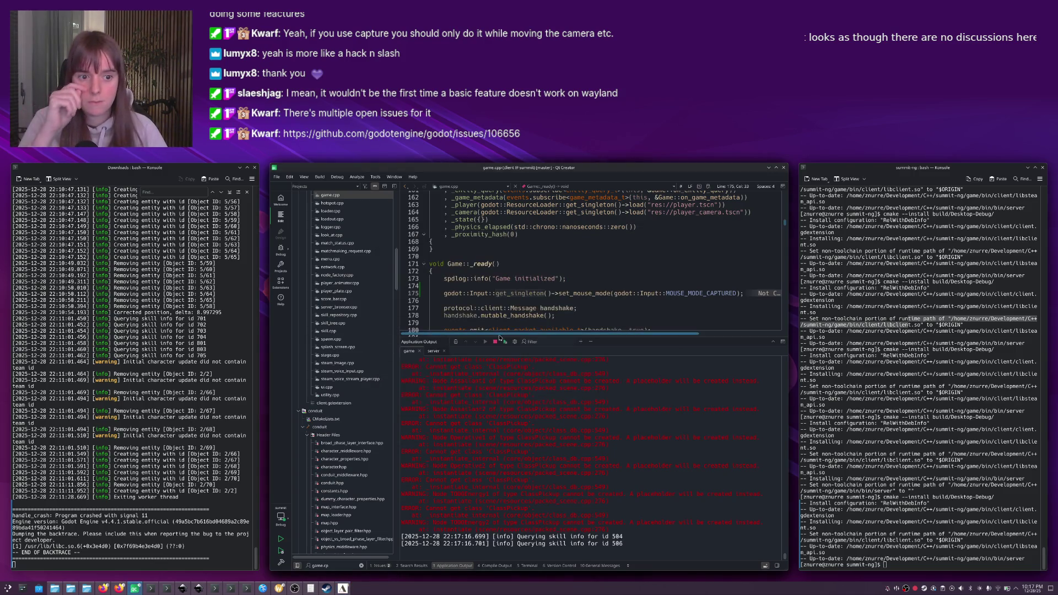
# Stop the running game and read the Godot issue #106656 description about InputEventMouseMotion.
pyautogui.click(495, 341)
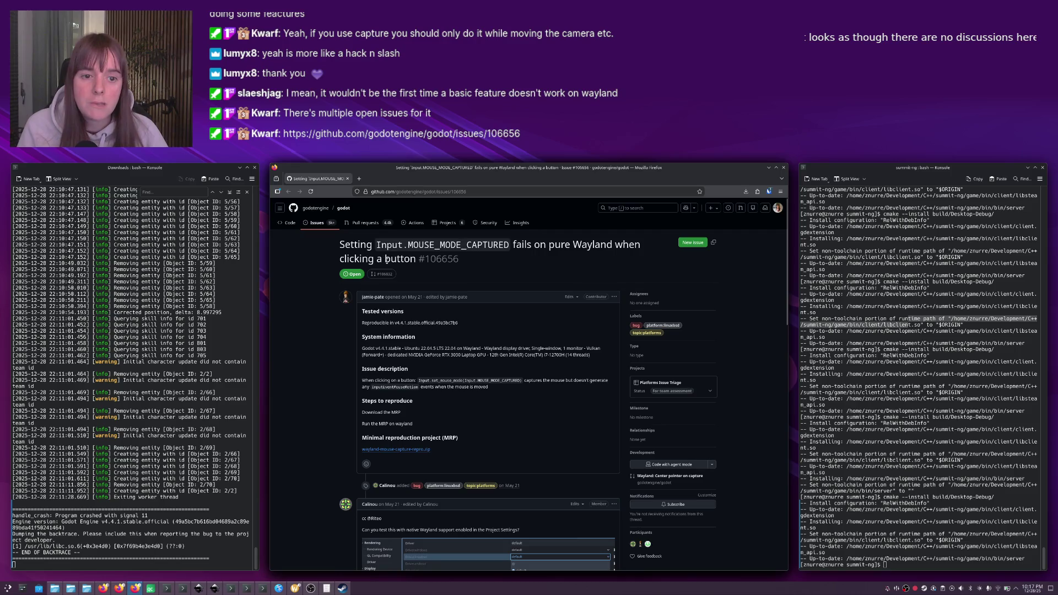
pyautogui.scroll(-3, 448, 352)
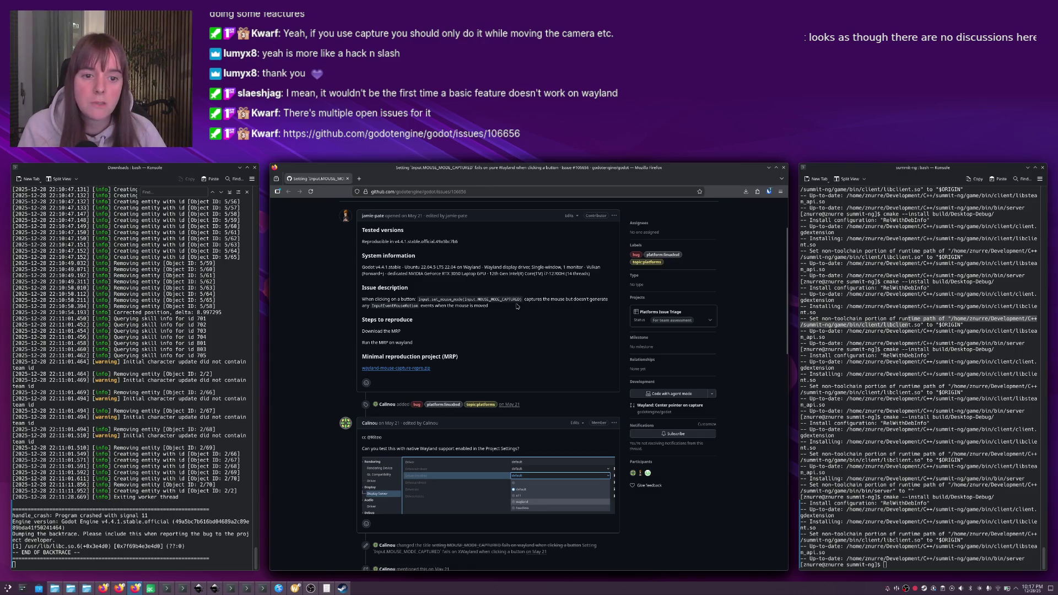
pyautogui.doubleClick(394, 305)
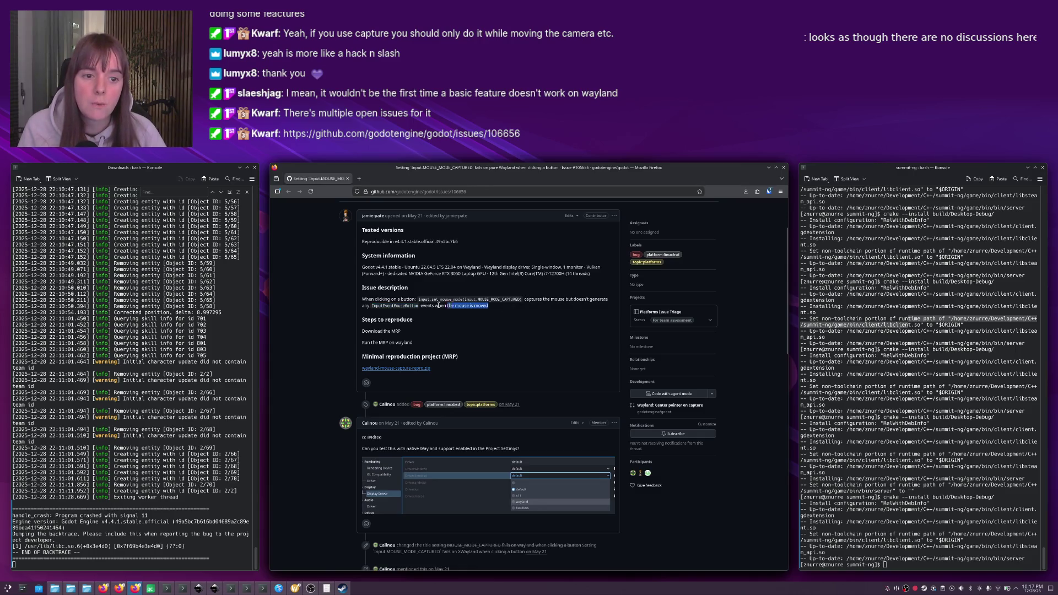
pyautogui.tripleClick(451, 307)
pyautogui.click(420, 311)
# Scroll through the rest of the issue's comments, then switch back to Qt Creator.
pyautogui.scroll(-2, 420, 311)
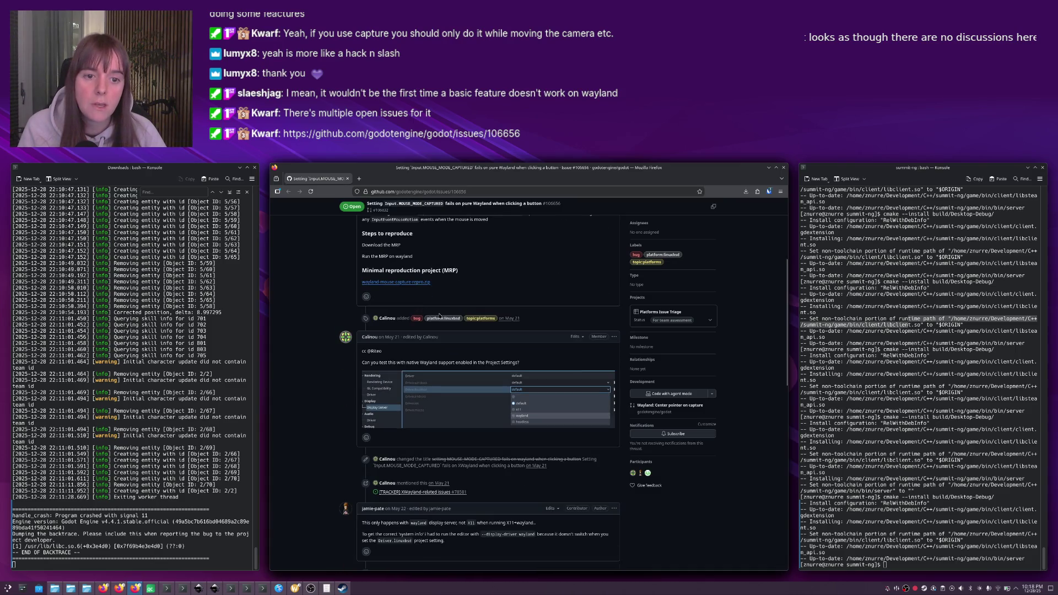
pyautogui.scroll(2, 393, 299)
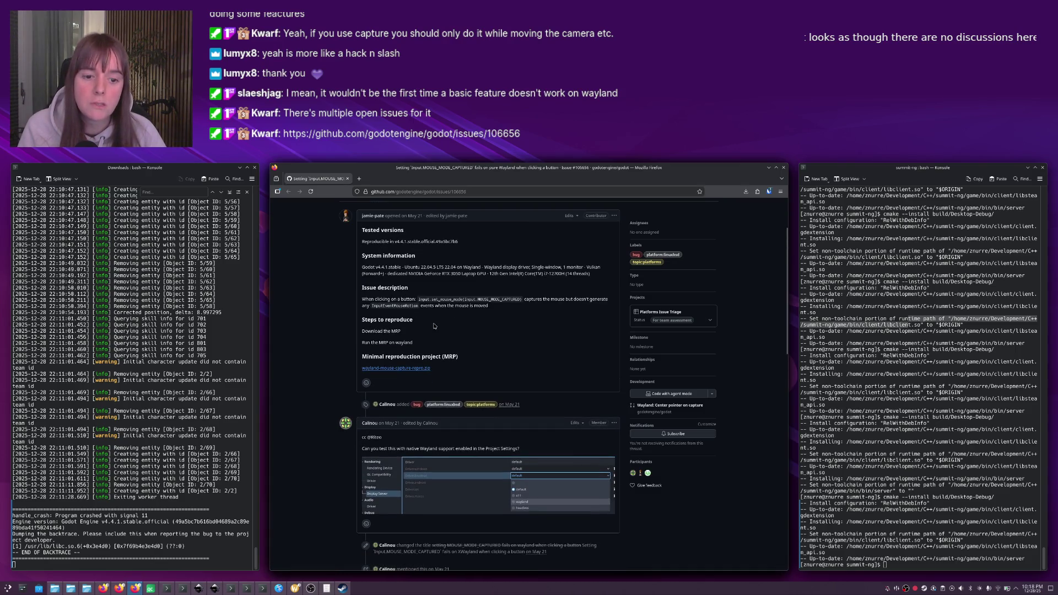
pyautogui.scroll(-3, 434, 326)
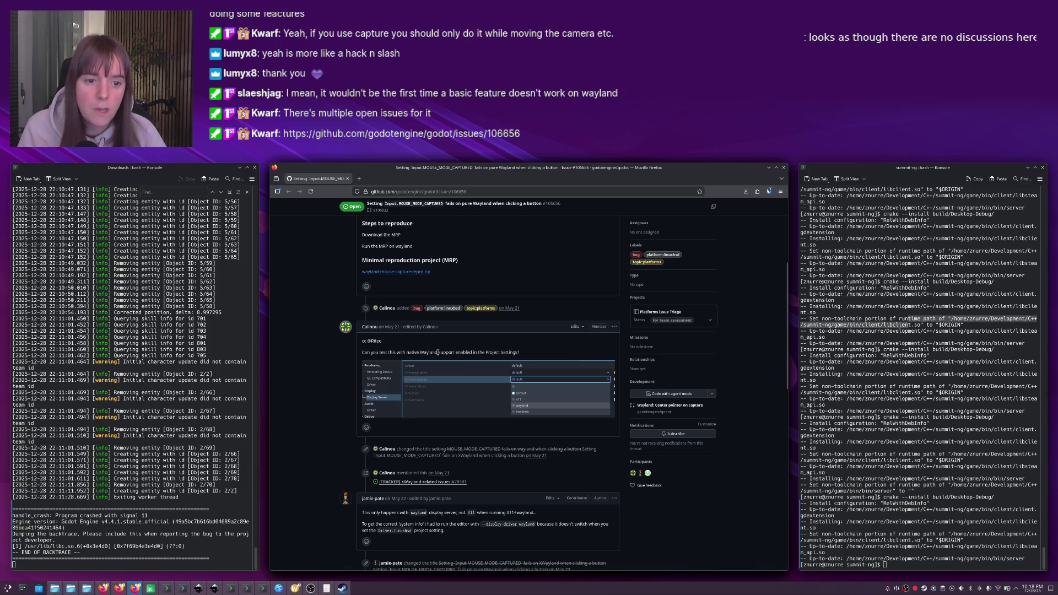
pyautogui.scroll(-1, 516, 354)
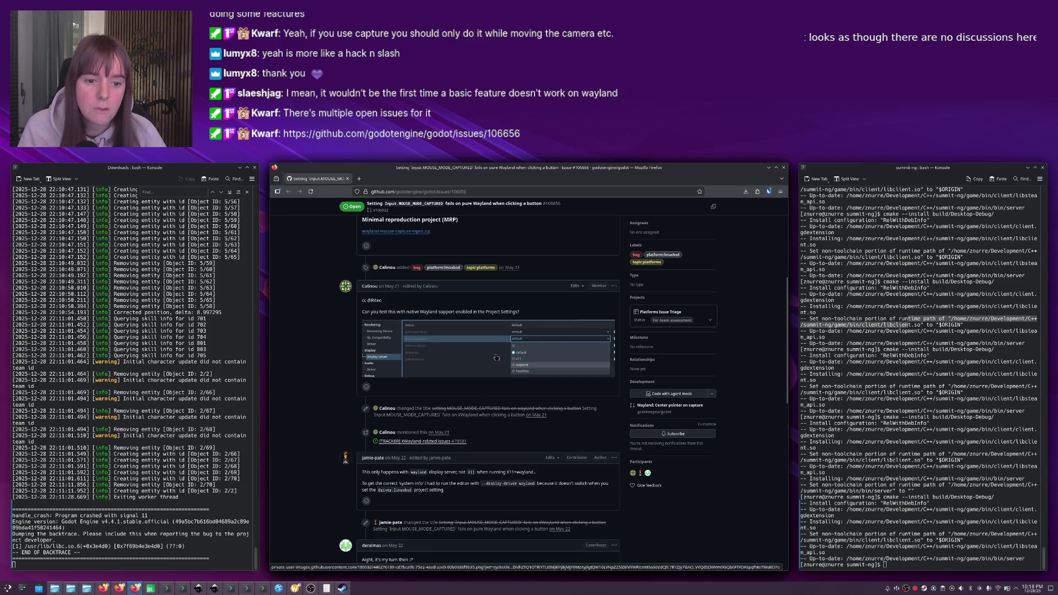
pyautogui.scroll(-2, 440, 421)
pyautogui.scroll(-3, 428, 419)
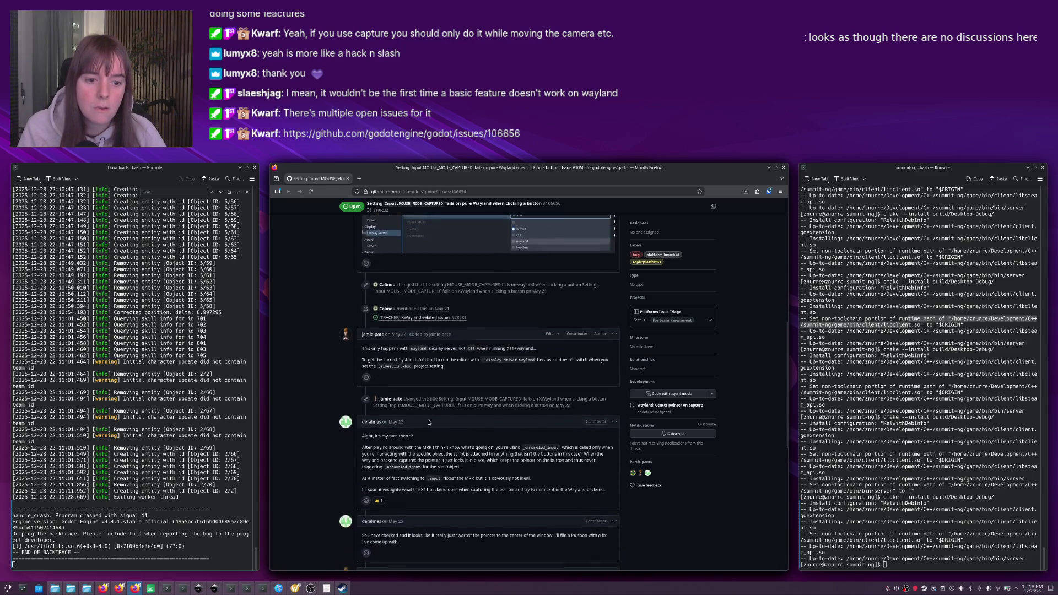
pyautogui.scroll(-5, 424, 367)
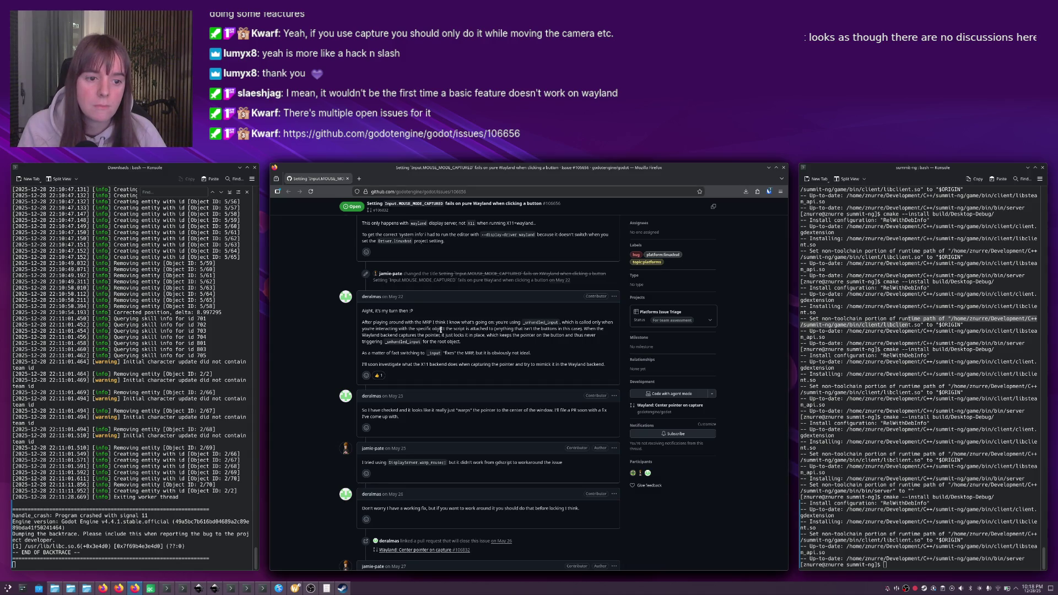
pyautogui.scroll(-5, 441, 329)
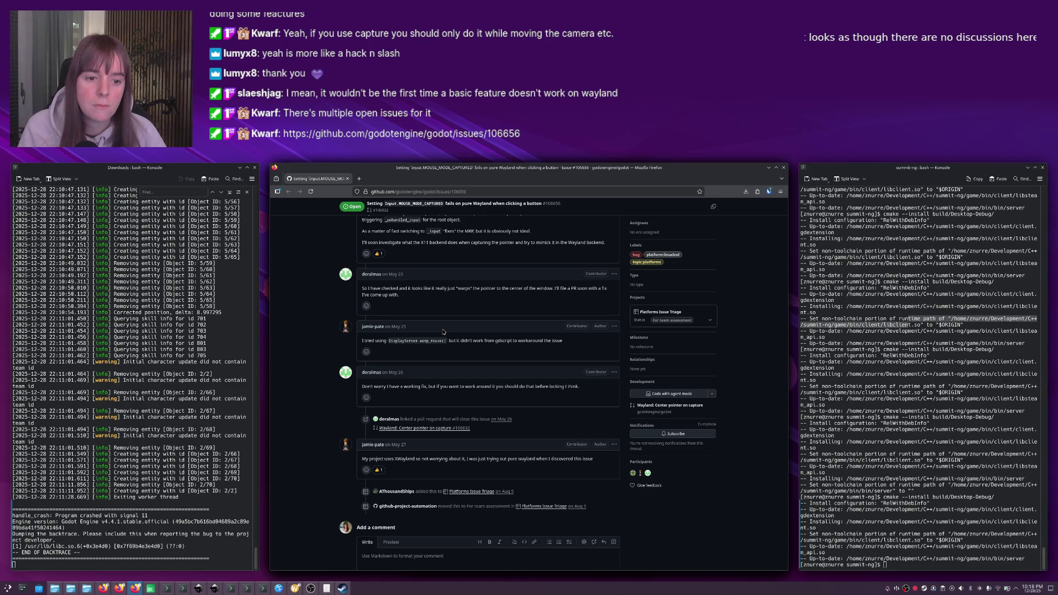
pyautogui.scroll(-3, 443, 332)
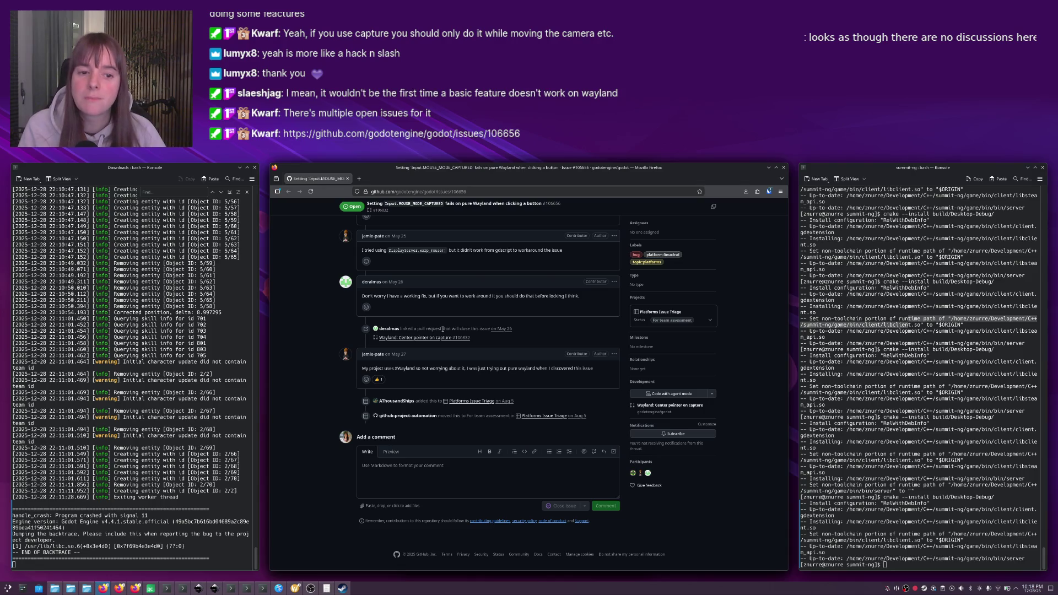
pyautogui.hotkey('alt', 'Tab')
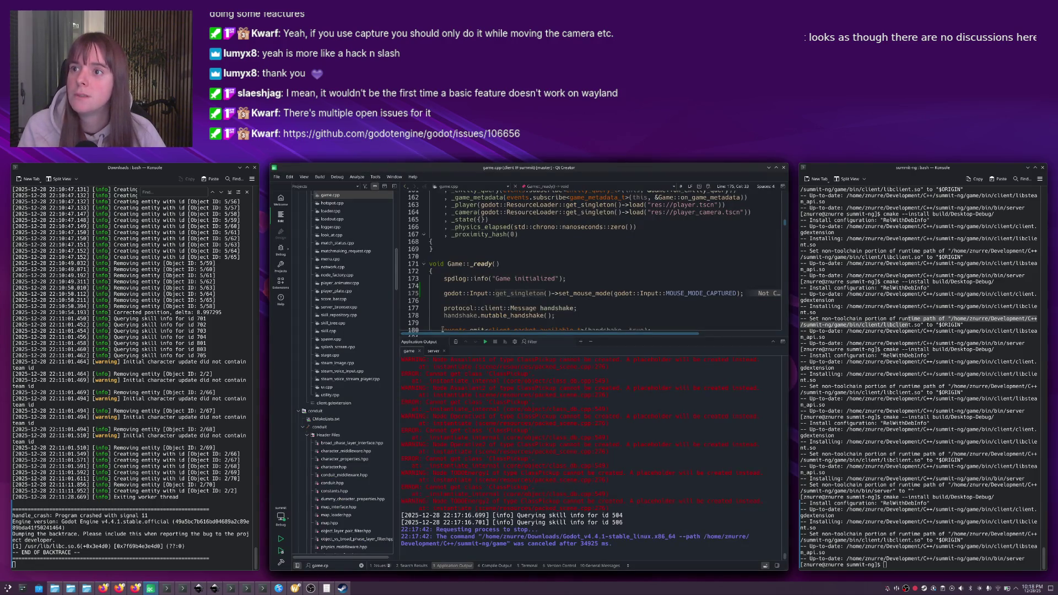
# Put the caret in the MOUSE_MODE_CAPTURED line, hide Application Output, and build and run the client.
pyautogui.click(626, 316)
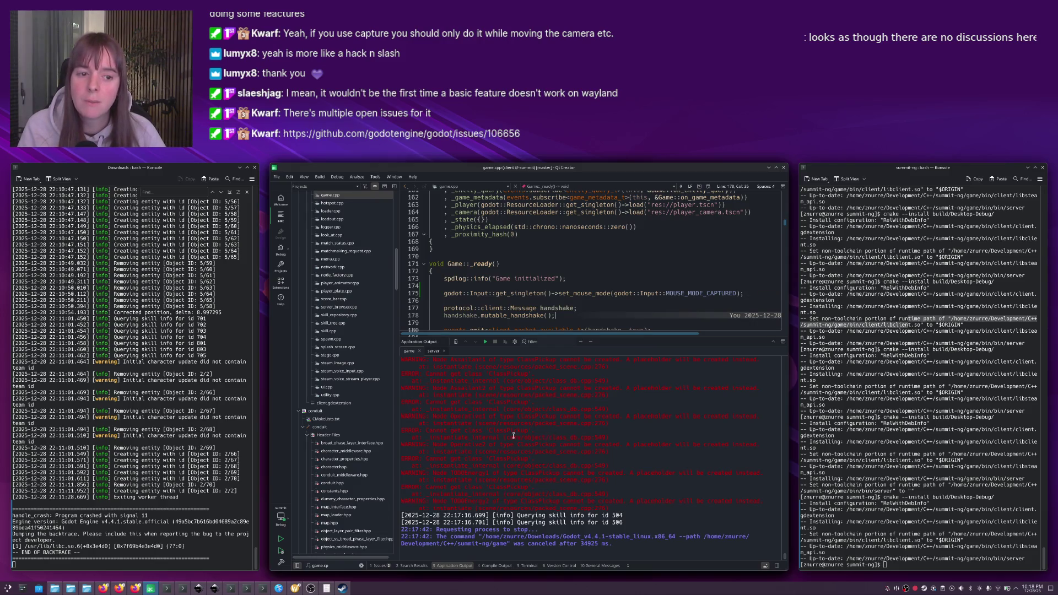
pyautogui.click(569, 293)
pyautogui.press('Escape')
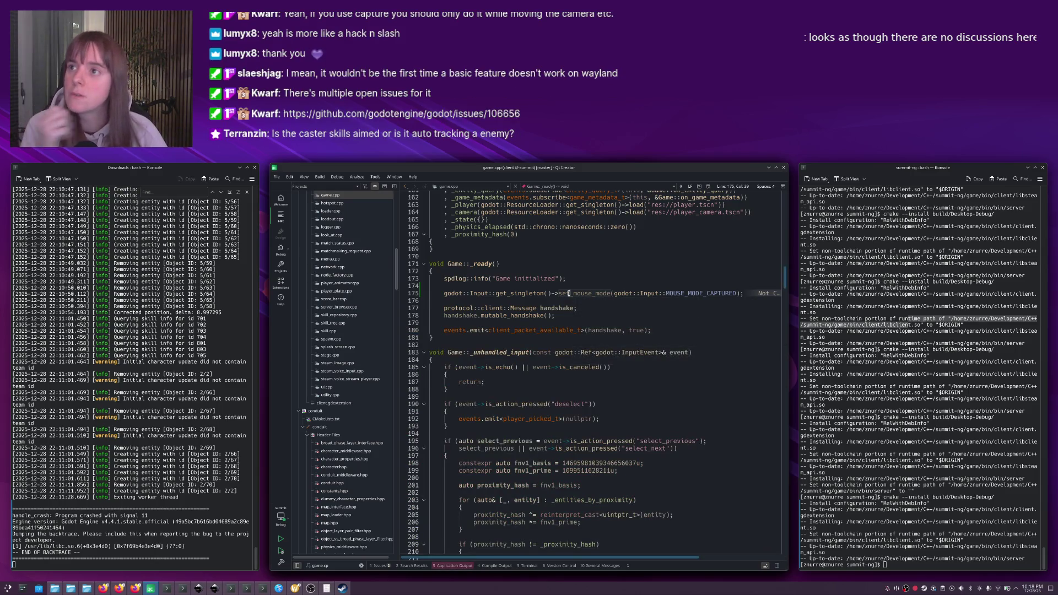
pyautogui.moveTo(570, 293)
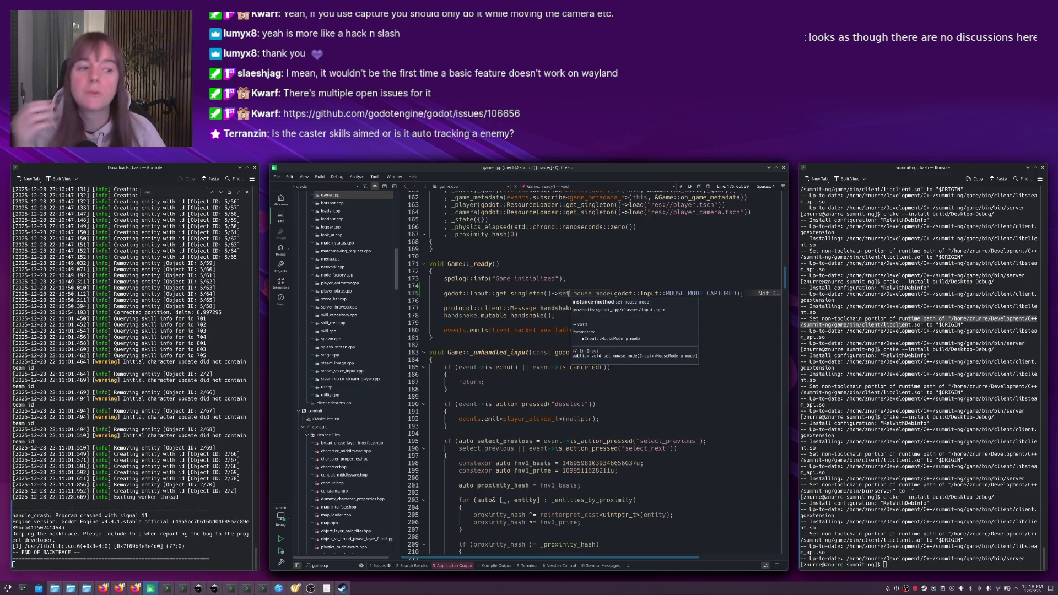
pyautogui.moveTo(700, 293)
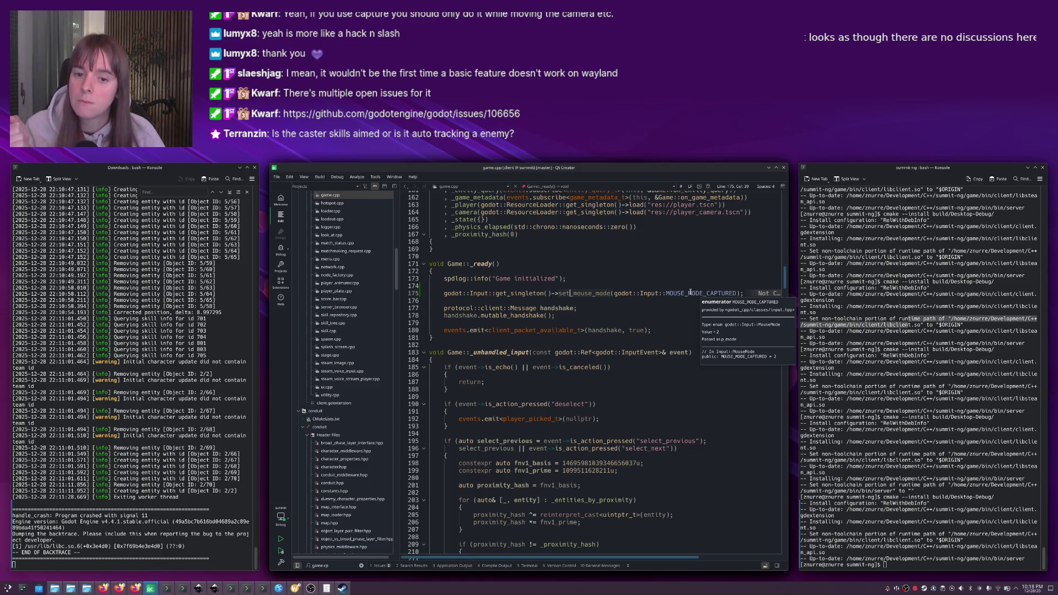
pyautogui.click(620, 293)
pyautogui.hotkey('ctrl', 'r')
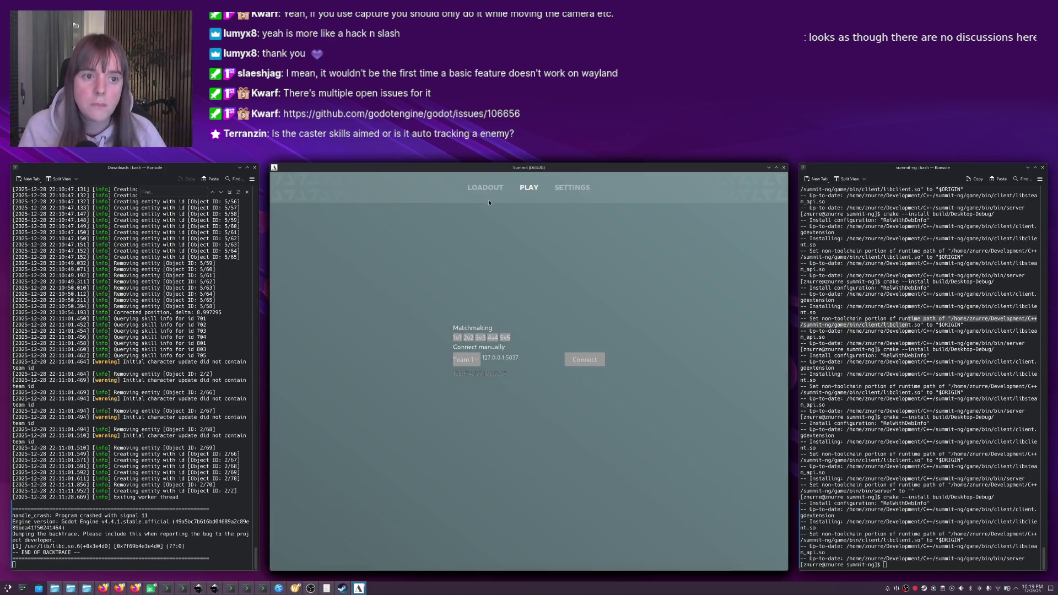
# Open the Loadout, browse the skill tooltips, show the Mage skills, and move the window left.
pyautogui.click(487, 194)
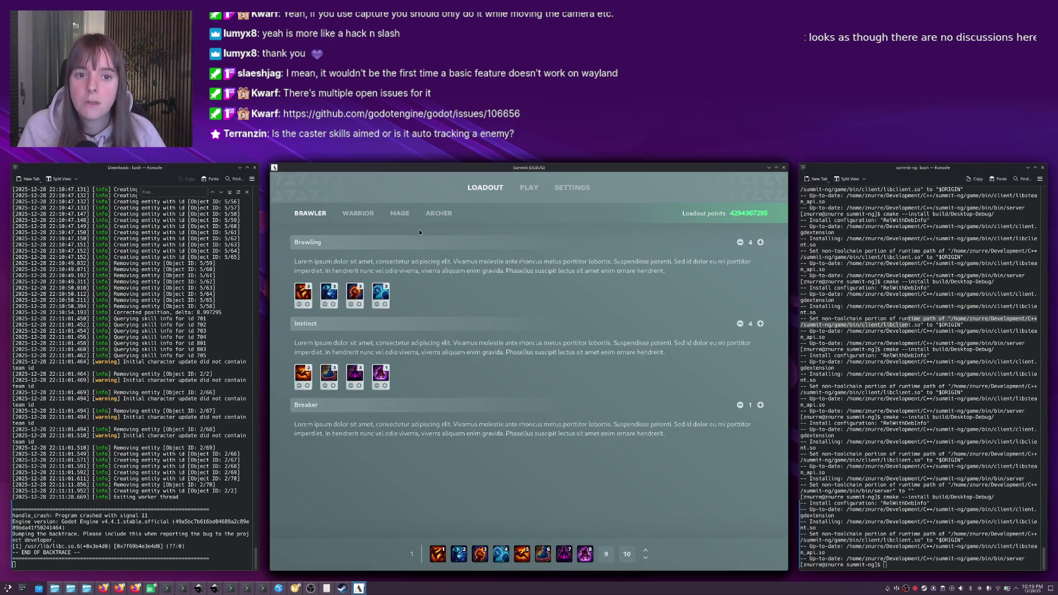
pyautogui.moveTo(305, 292)
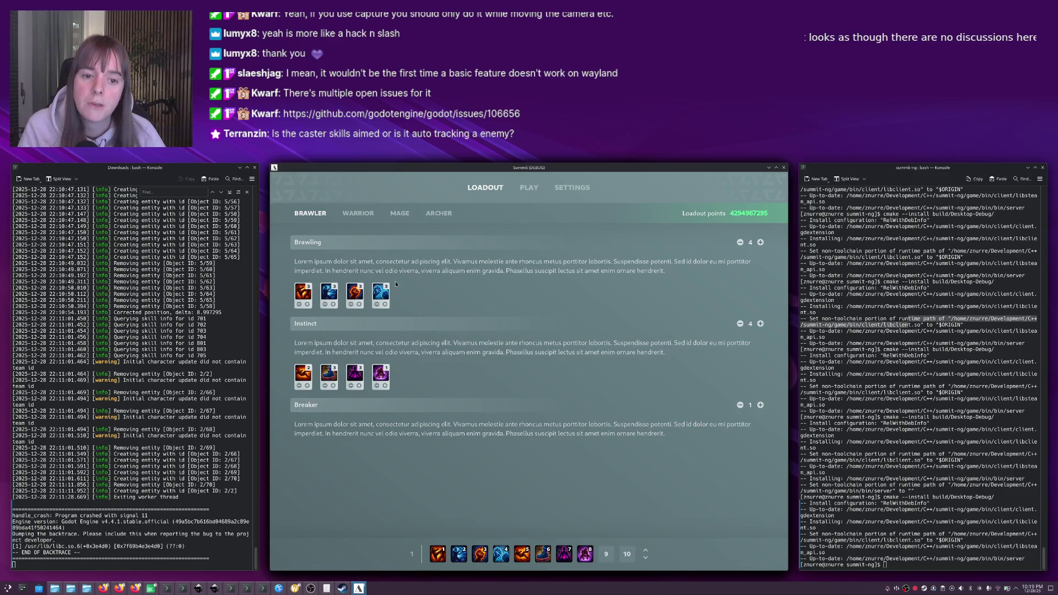
pyautogui.moveTo(382, 295)
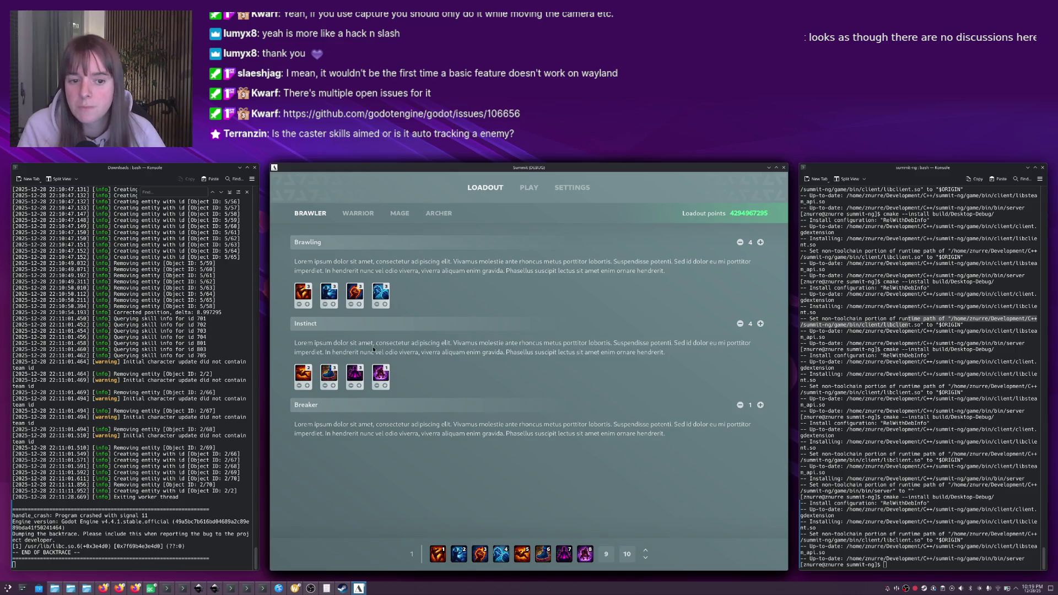
pyautogui.moveTo(381, 378)
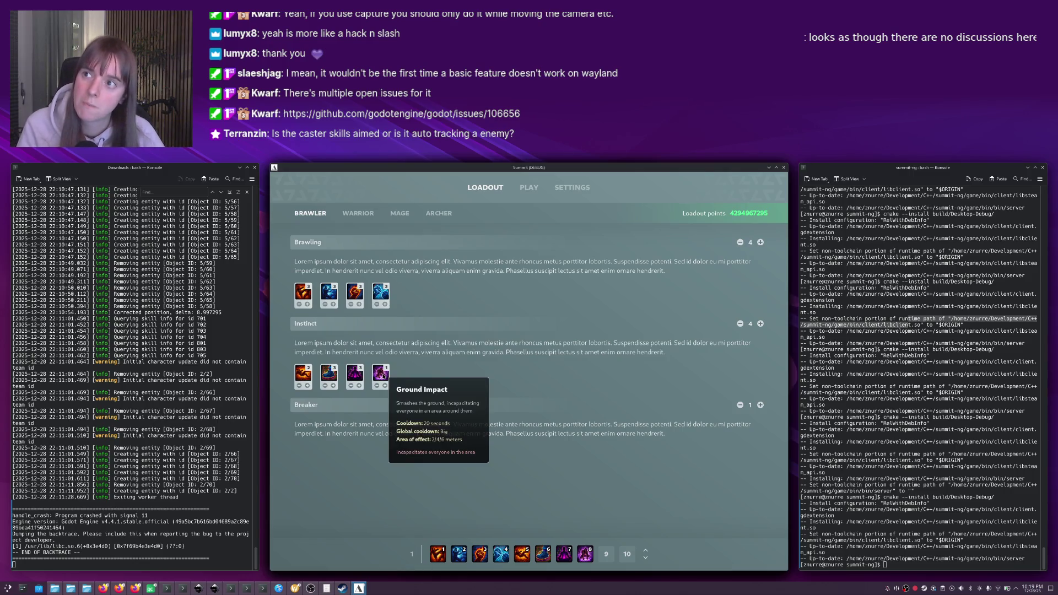
pyautogui.moveTo(306, 376)
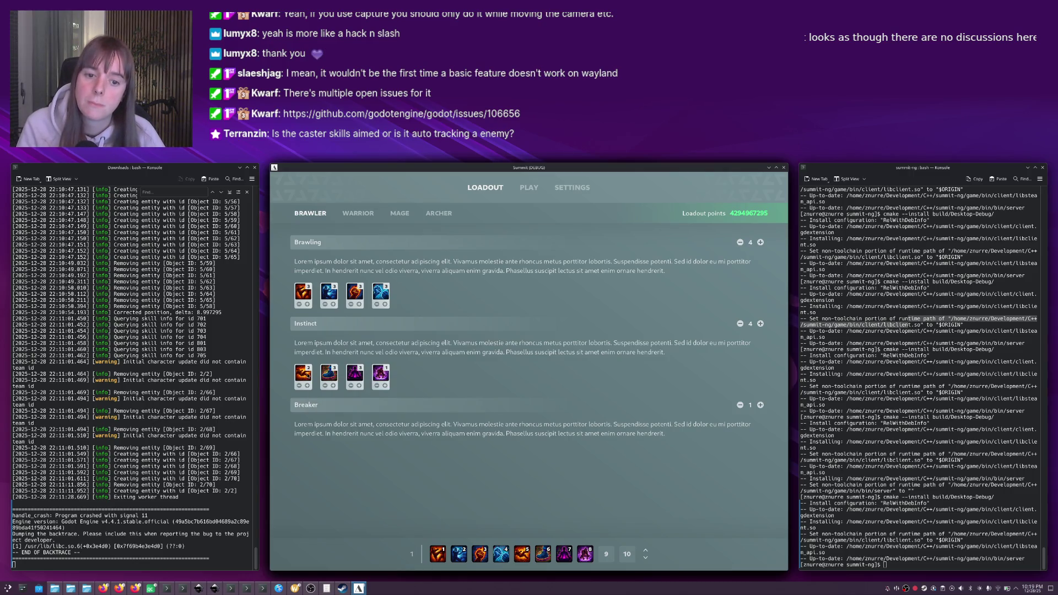
pyautogui.click(400, 214)
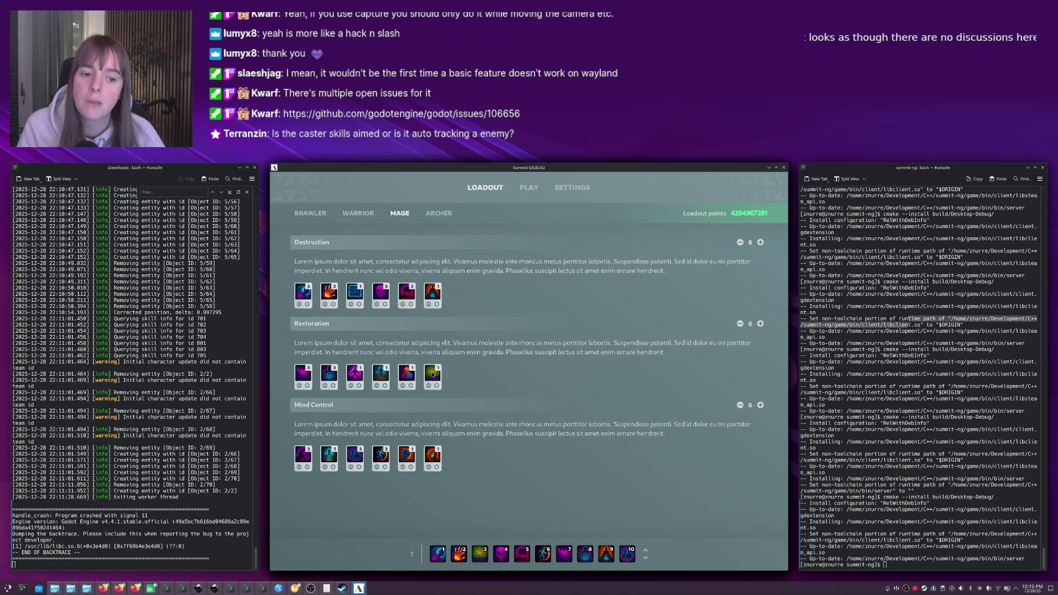
pyautogui.moveTo(433, 375)
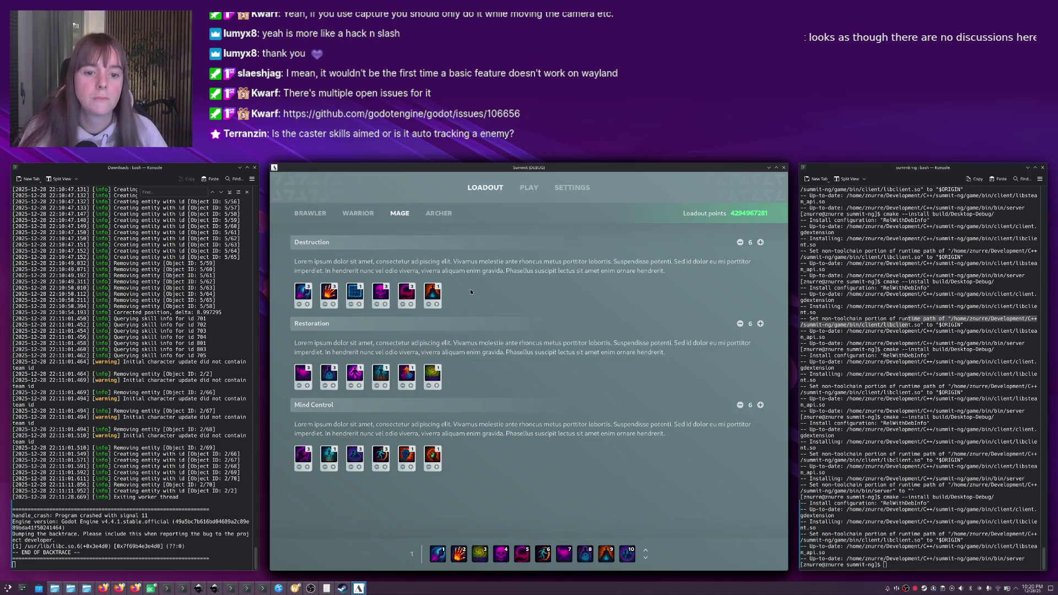
pyautogui.moveTo(716, 168)
pyautogui.mouseDown()
pyautogui.moveTo(716, 177)
pyautogui.moveTo(490, 190)
pyautogui.moveTo(321, 234)
pyautogui.mouseUp()
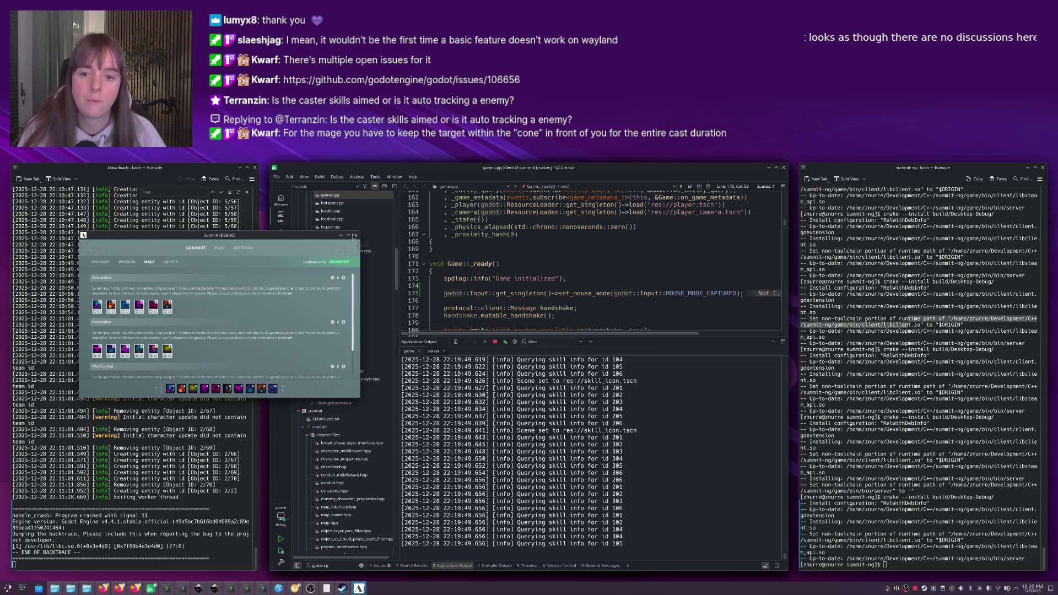
# Close the running Summit game window and put the caret back on line 175.
pyautogui.click(355, 235)
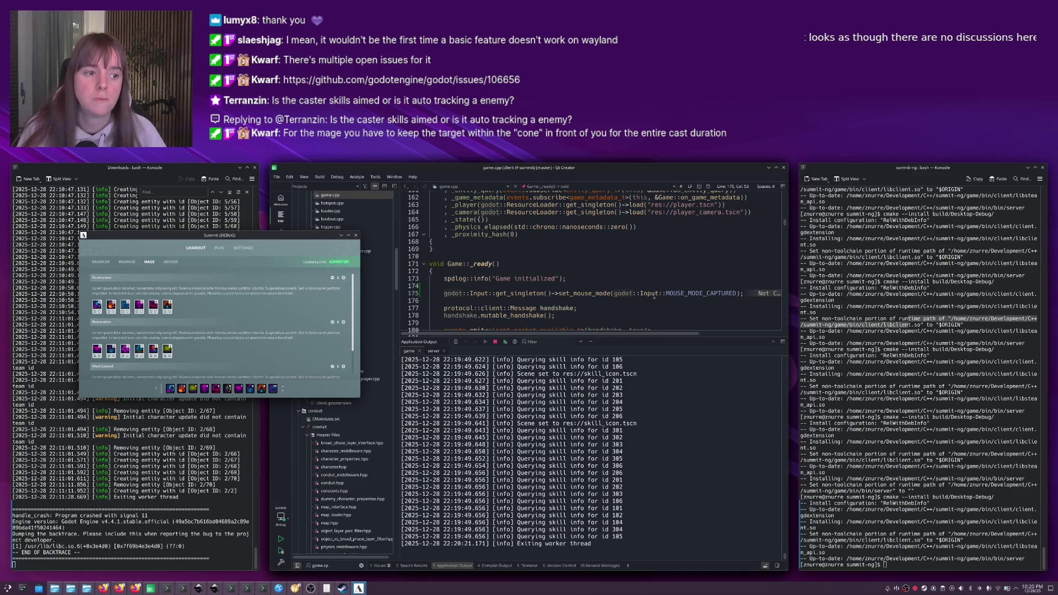
pyautogui.click(705, 294)
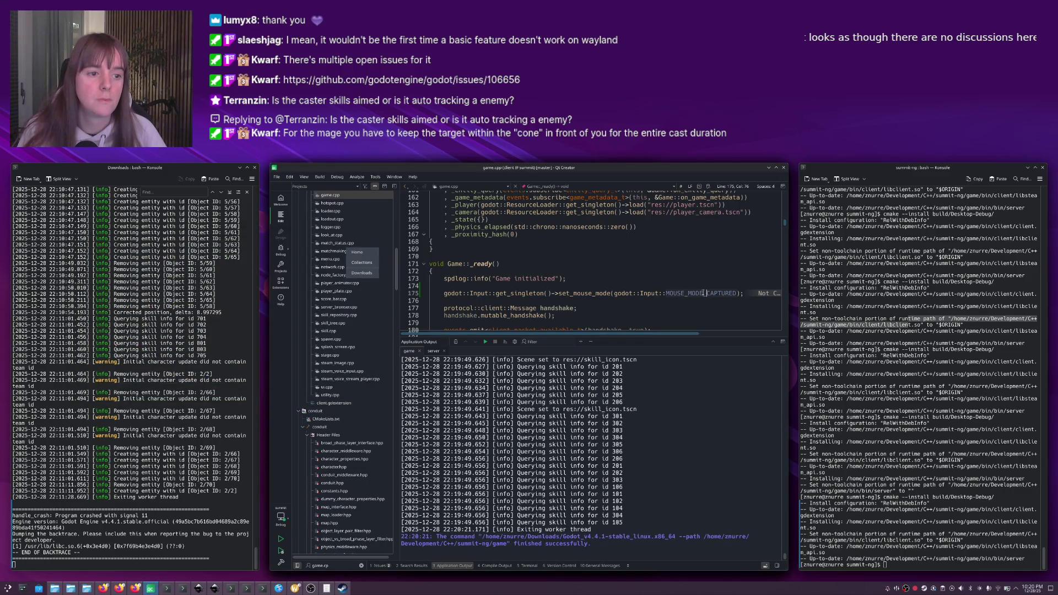
pyautogui.moveTo(703, 293)
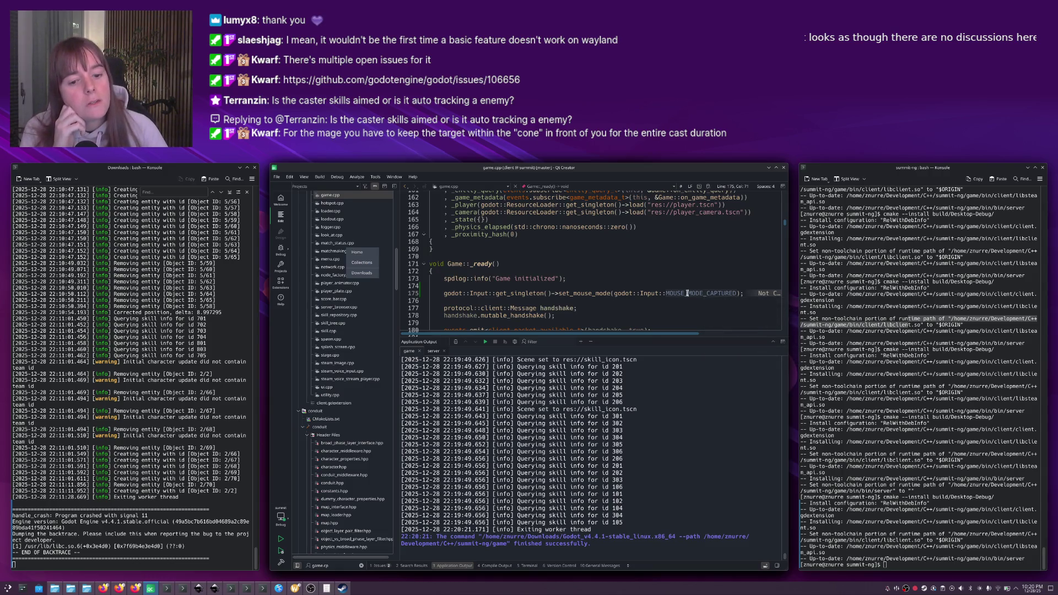
# Bring up the Godot editor, look through its Project menu, then hide Godot with Ctrl+Q.
pyautogui.click(295, 588)
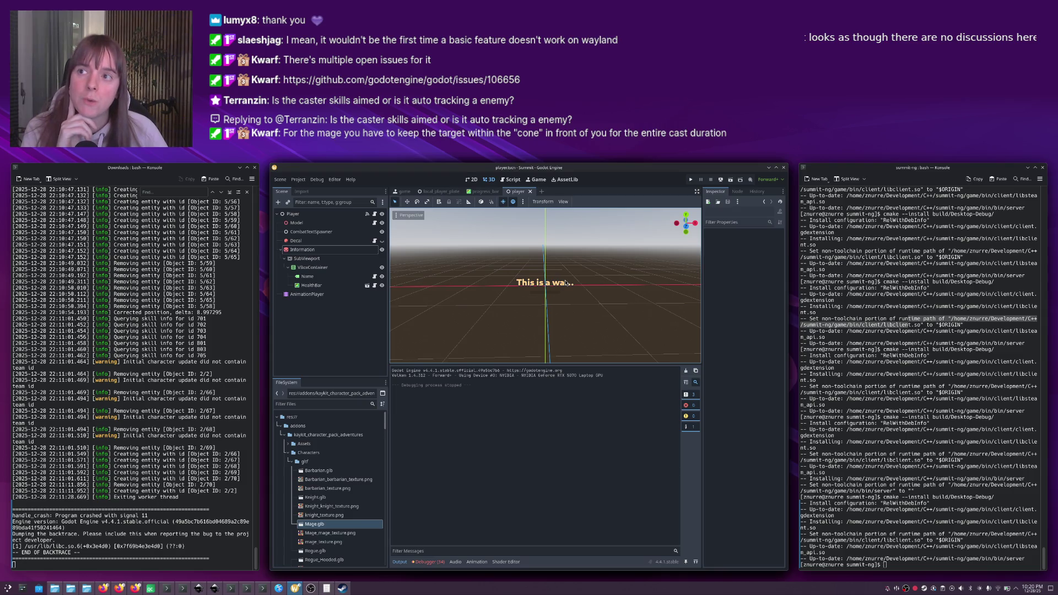
pyautogui.click(298, 180)
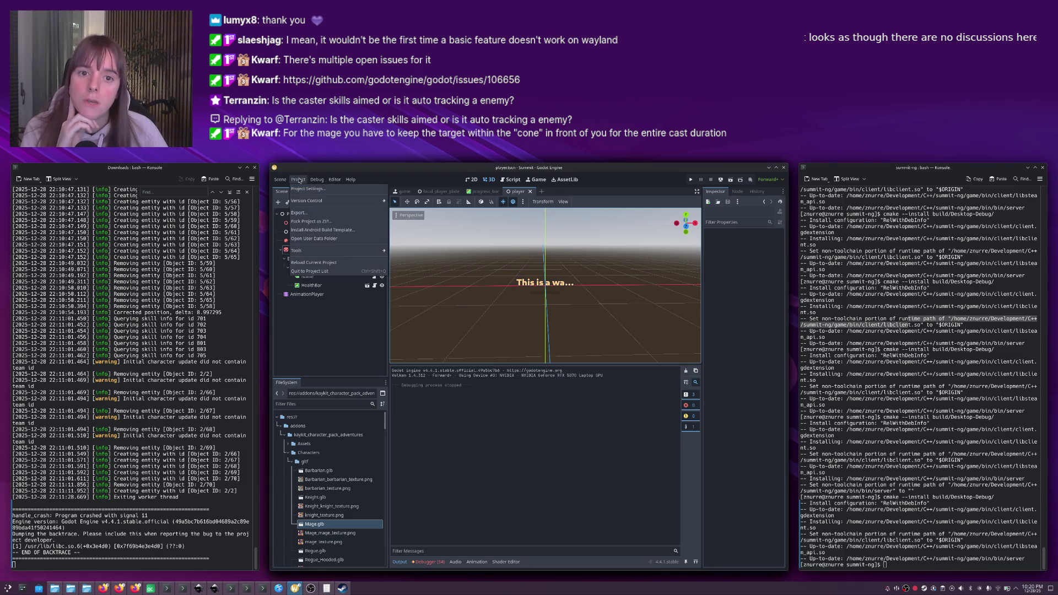
pyautogui.click(298, 180)
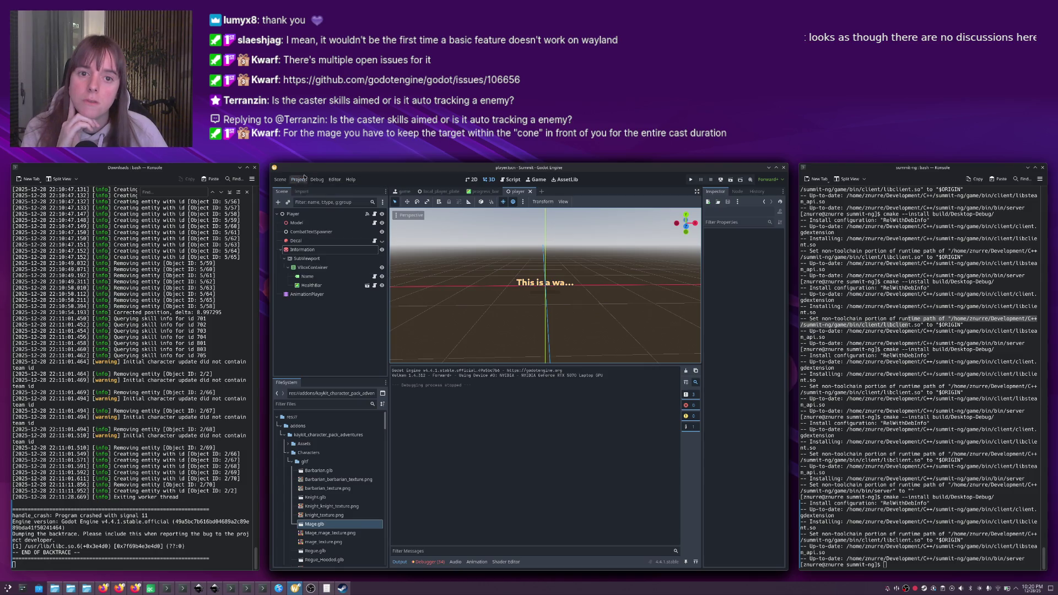
pyautogui.hotkey('ctrl', 'q')
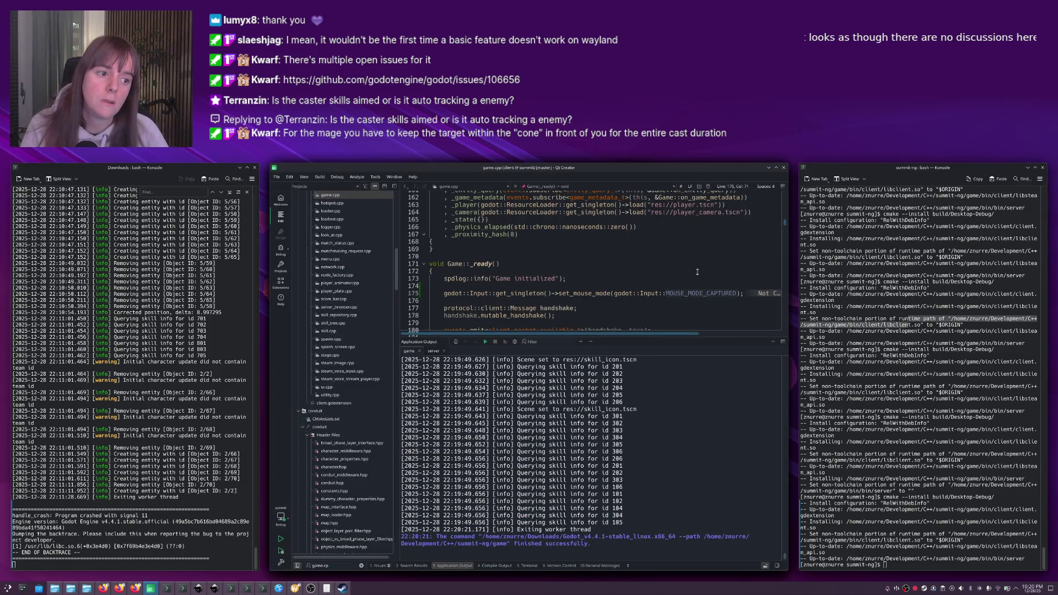
# Place the caret before MOUSE on line 175, then bring up Steam's Summit: Playtest page and its options.
pyautogui.click(681, 292)
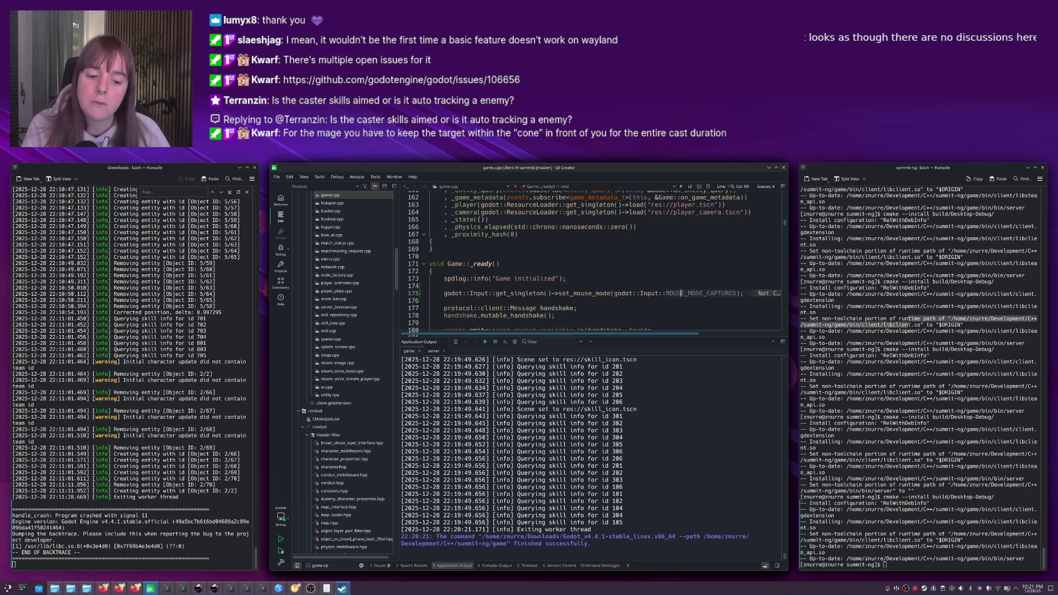
pyautogui.click(342, 588)
pyautogui.rightClick(345, 339)
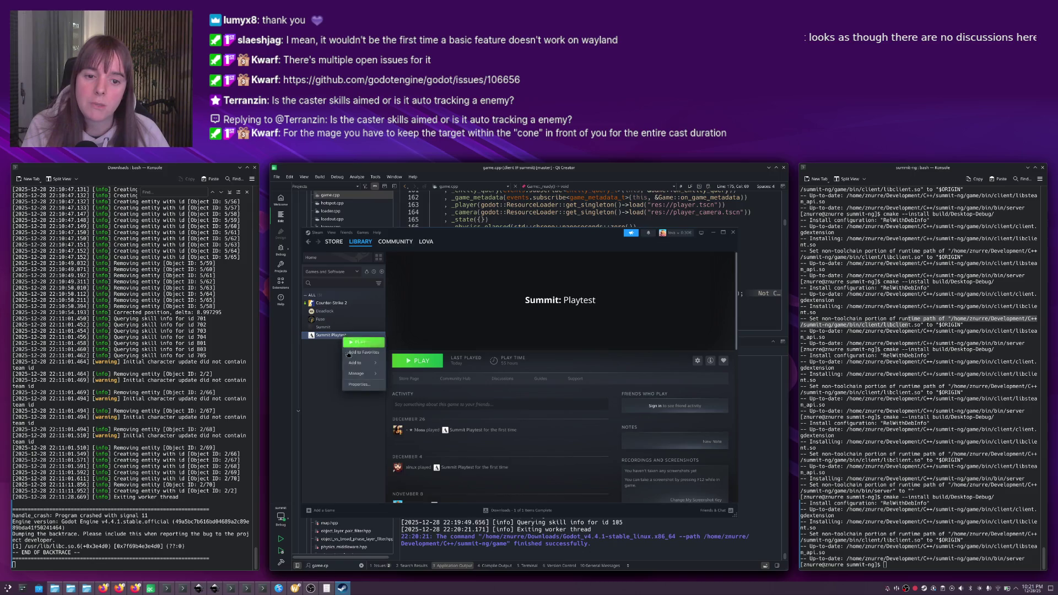
# Remove the -grab launch option from Summit: Playtest's properties, leaving it empty.
pyautogui.click(379, 354)
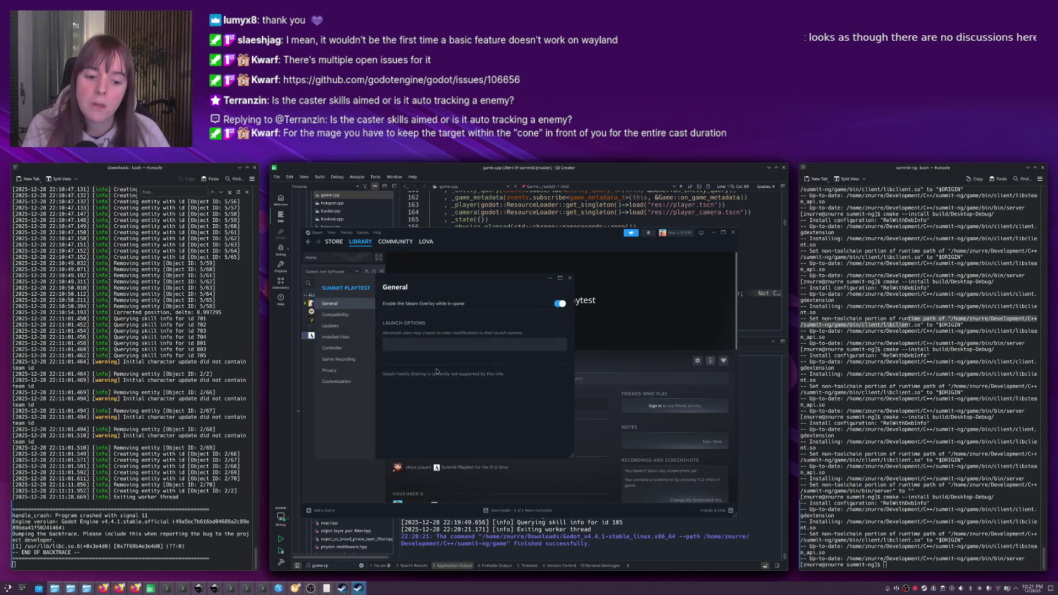
pyautogui.click(408, 345)
pyautogui.write('-gdb')
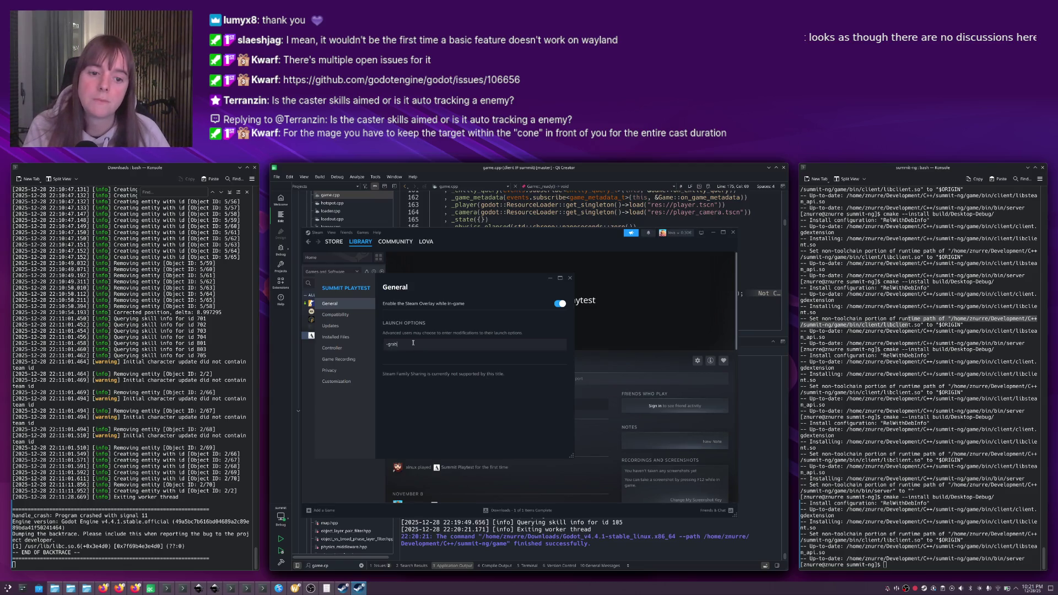
pyautogui.hotkey('ctrl', 'a')
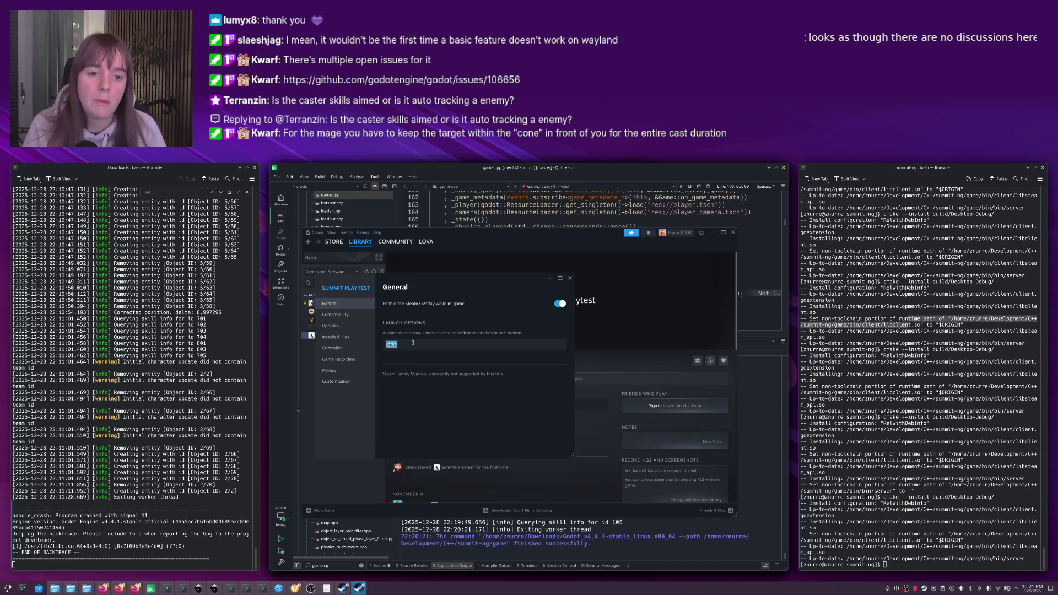
pyautogui.press('BackSpace')
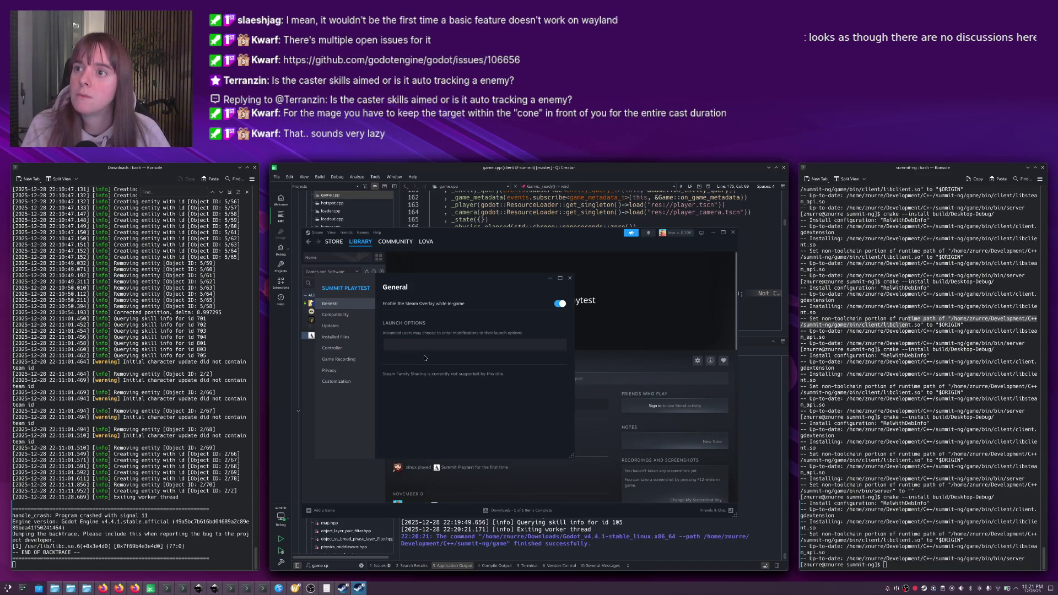
pyautogui.click(569, 278)
pyautogui.click(504, 215)
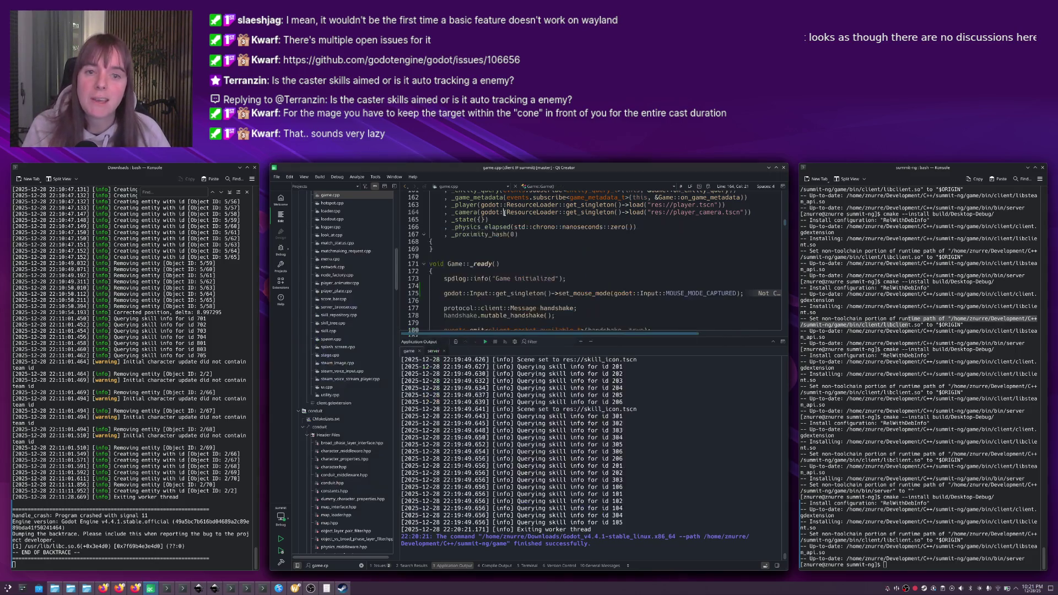
# Hide the Application Output pane and place the caret inside set_mouse_mode in Game::_ready().
pyautogui.click(533, 294)
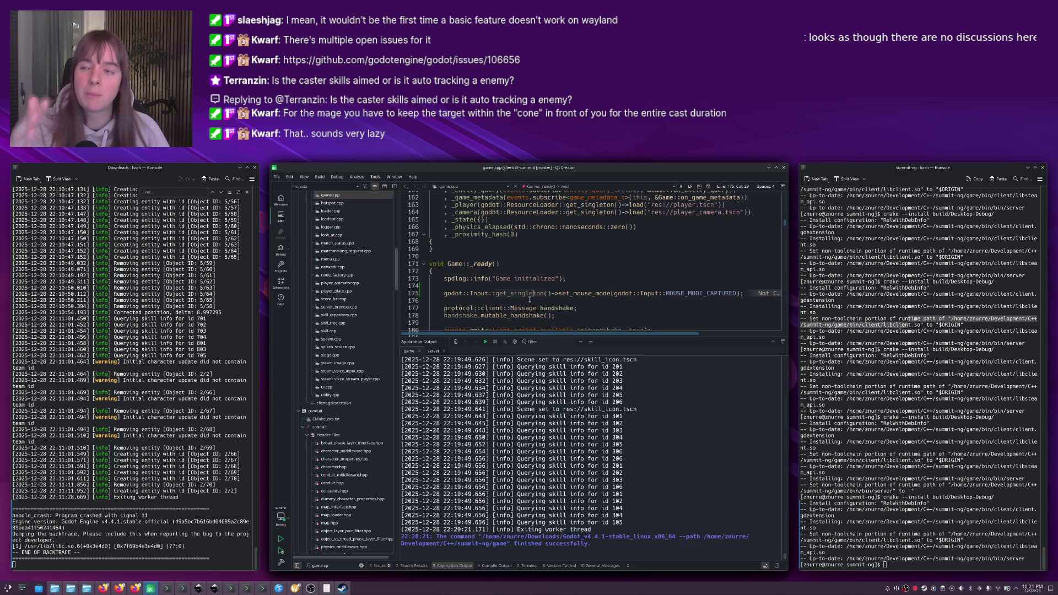
pyautogui.click(524, 264)
pyautogui.press('Escape')
pyautogui.click(590, 309)
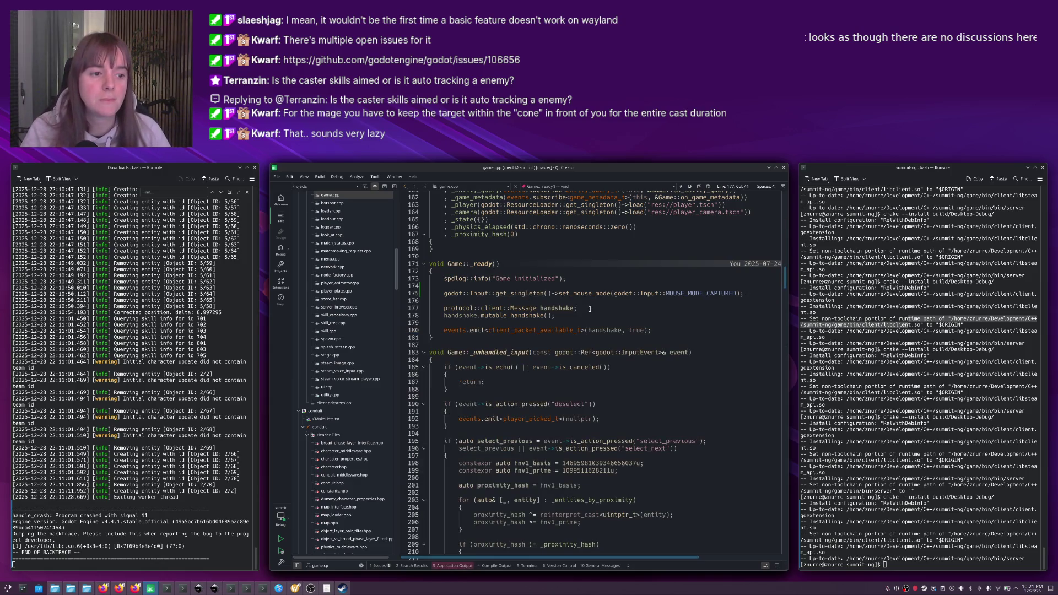
pyautogui.click(573, 293)
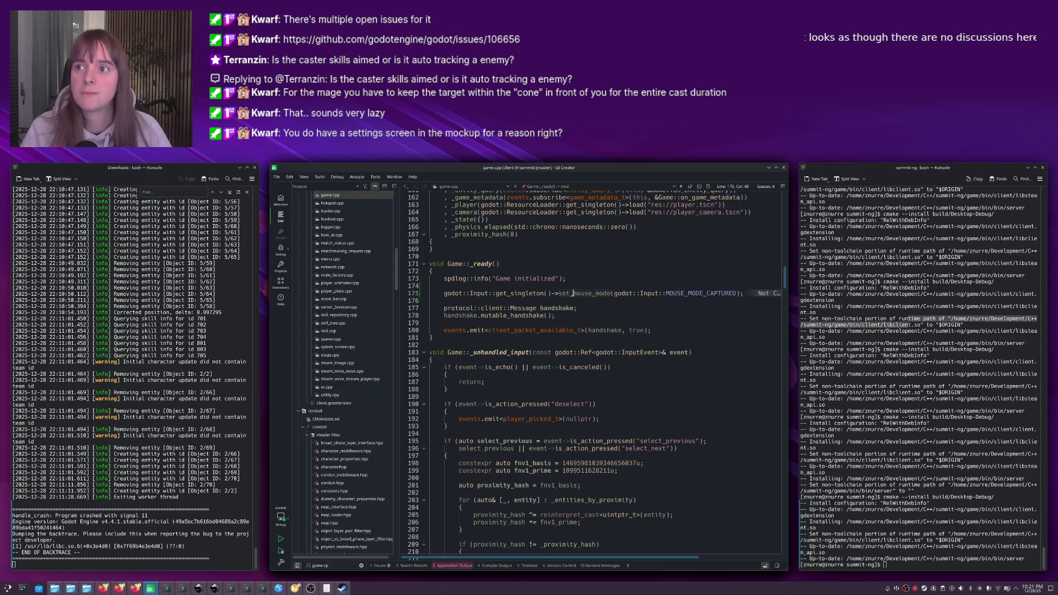
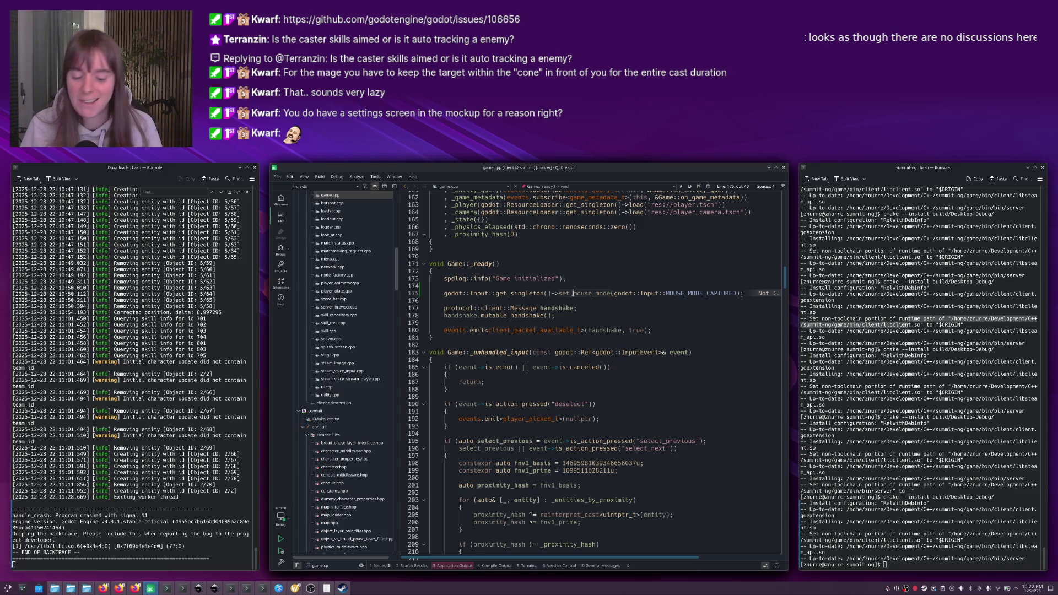
# Delete the set_mouse_mode line from Game::_ready, rebuild, and check the GitHub issue in Firefox.
pyautogui.hotkey('shift', 'Delete')
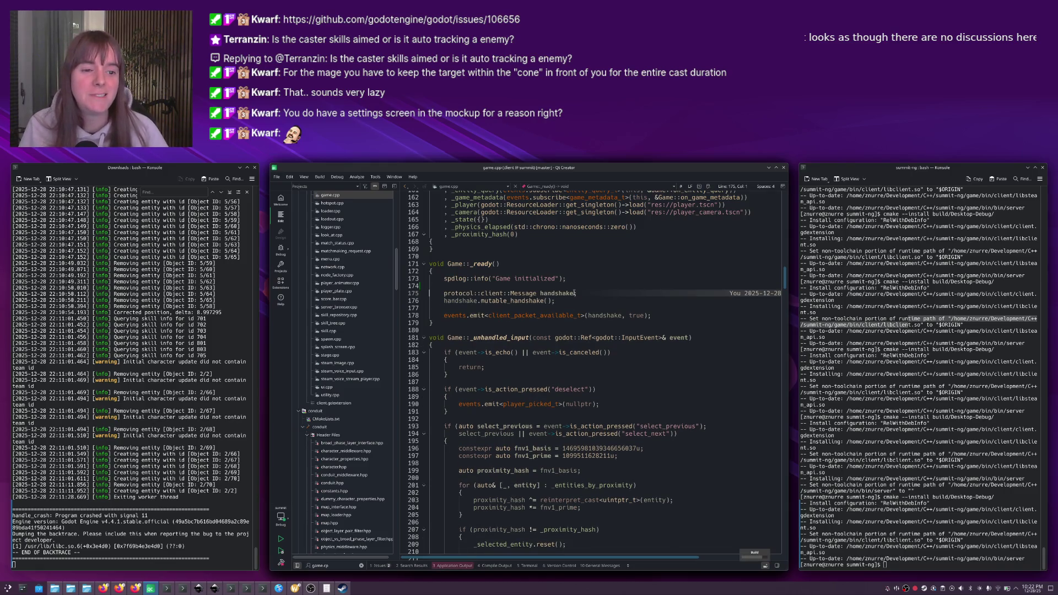
pyautogui.press('End')
pyautogui.hotkey('alt', 'Tab')
pyautogui.hotkey('alt', 'Tab')
pyautogui.hotkey('alt', 'Tab')
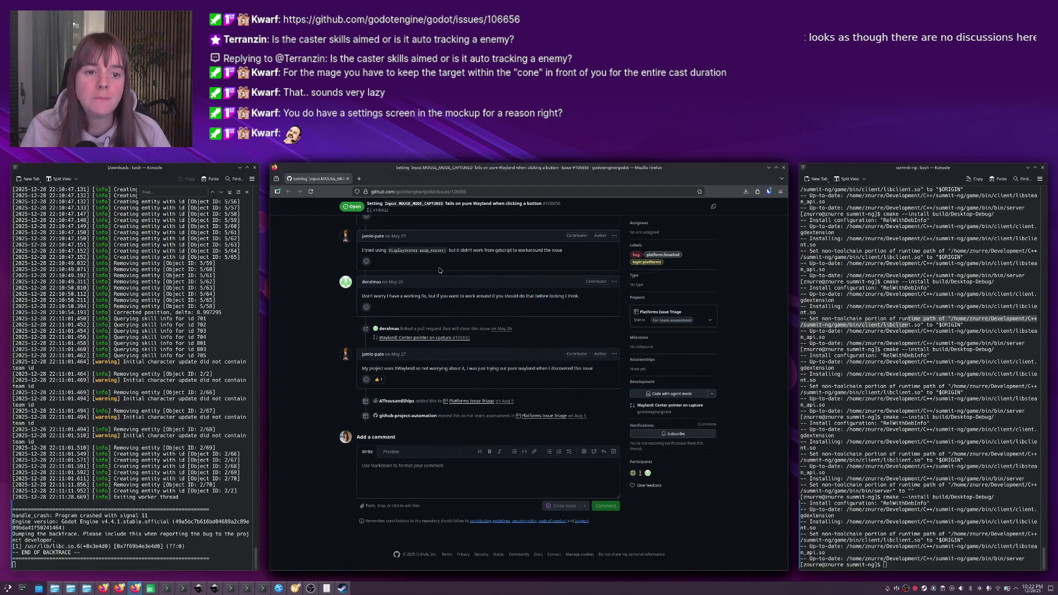
# Return to the code around line 174, then bring the Inkscape UI mockup forward.
pyautogui.hotkey('alt', 'Tab')
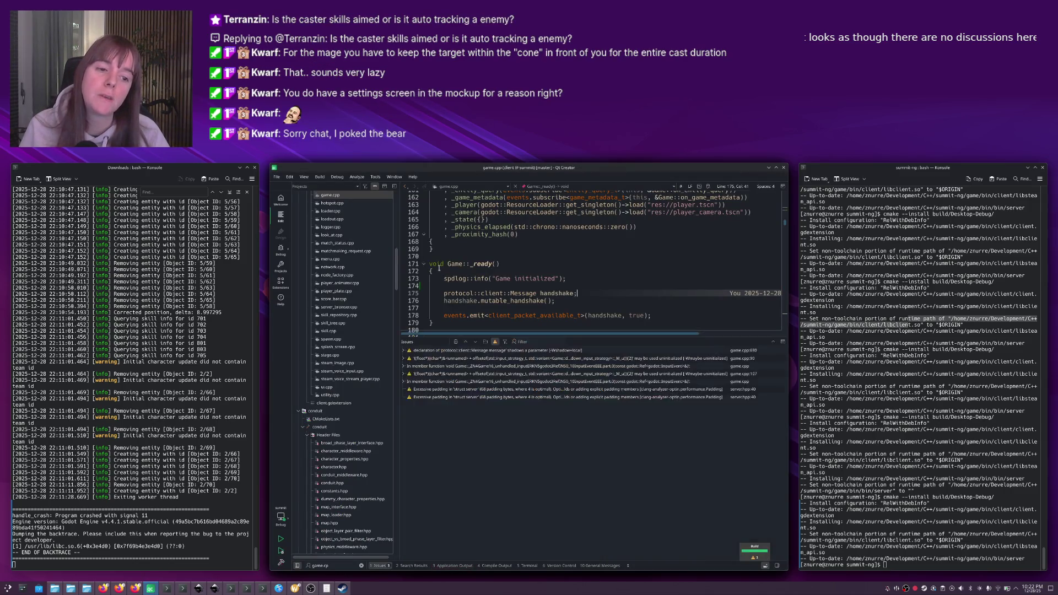
pyautogui.click(513, 285)
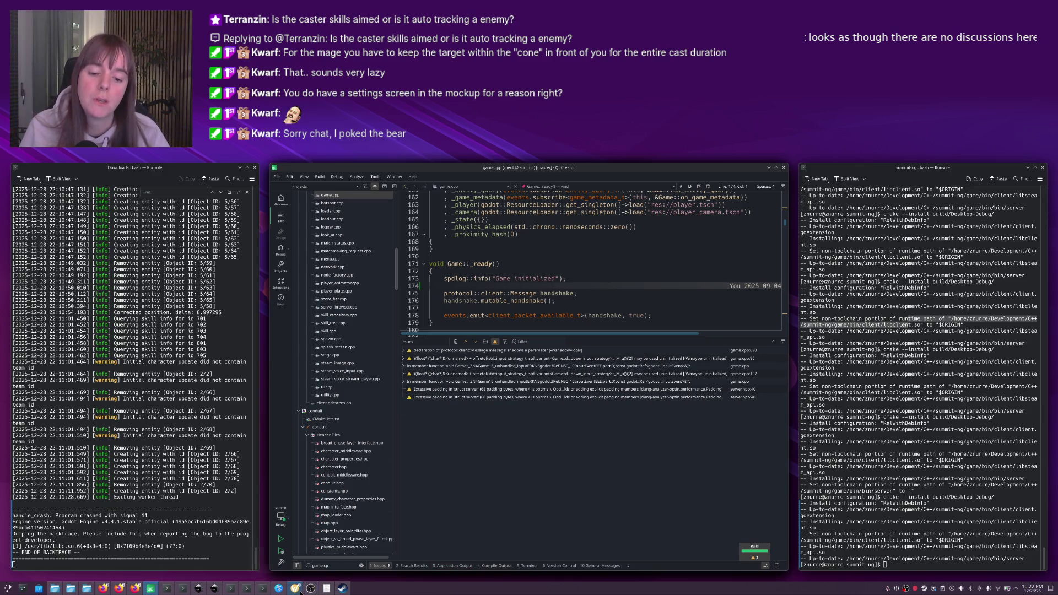
pyautogui.click(215, 588)
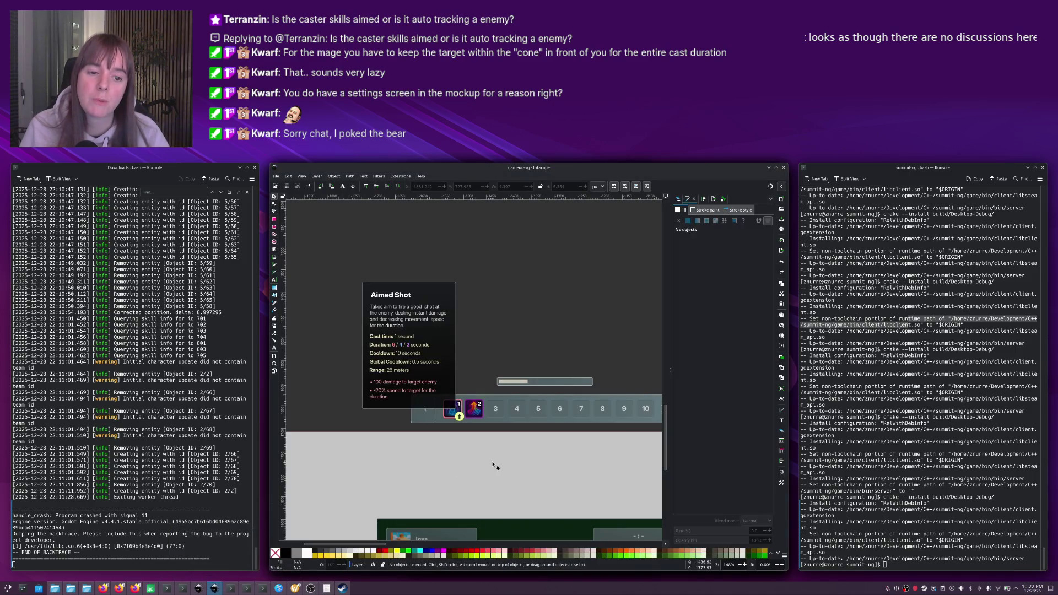
# Scroll and pan across the gameui.svg mockup boards, then return to game.cpp in Qt Creator.
pyautogui.keyDown('ctrl'); pyautogui.scroll(-3, 494, 466); pyautogui.keyUp('ctrl')
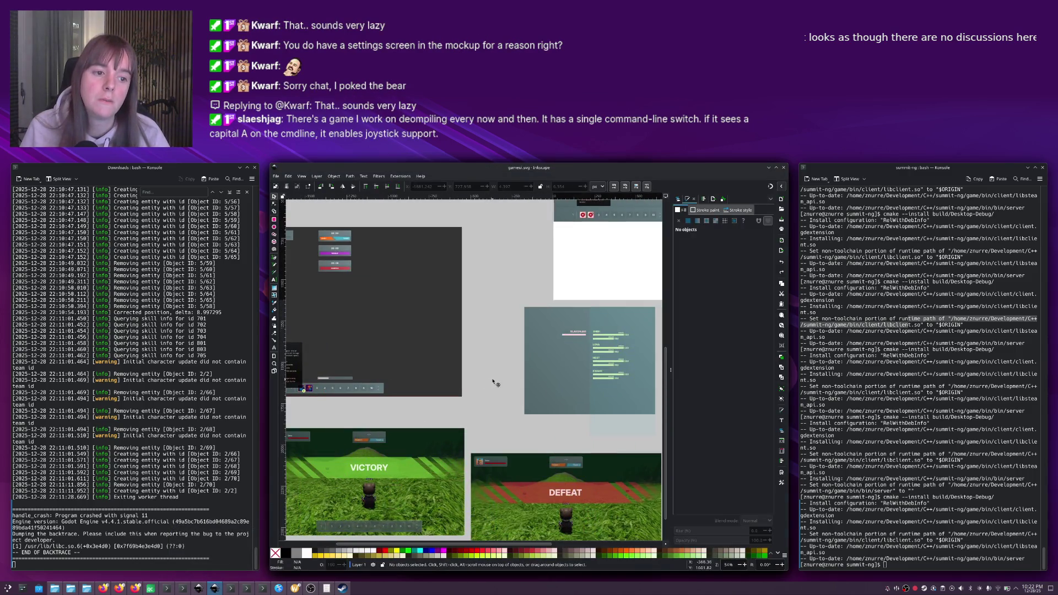
pyautogui.scroll(5, 494, 382)
pyautogui.keyDown('ctrl'); pyautogui.scroll(3, 445, 311); pyautogui.keyUp('ctrl')
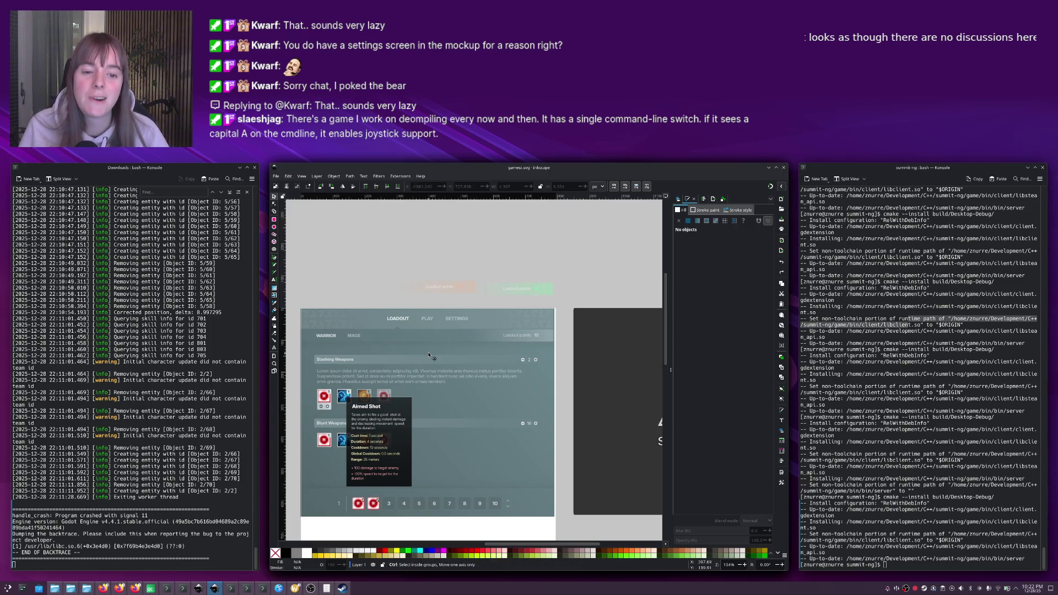
pyautogui.keyDown('ctrl'); pyautogui.scroll(-2, 432, 356); pyautogui.keyUp('ctrl')
pyautogui.keyDown('ctrl'); pyautogui.scroll(-2, 418, 386); pyautogui.keyUp('ctrl')
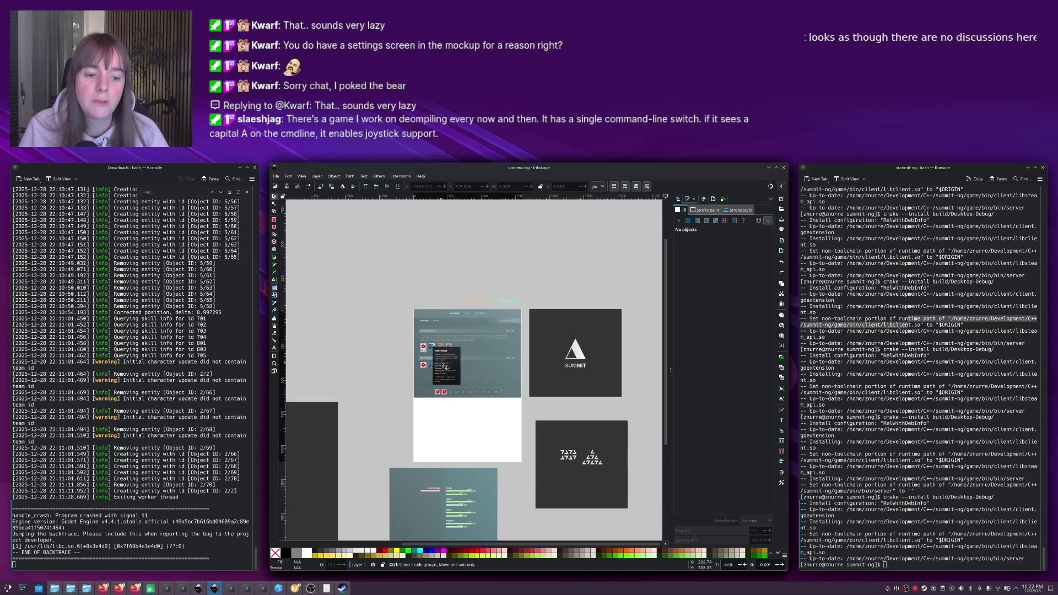
pyautogui.moveTo(417, 385)
pyautogui.mouseDown()
pyautogui.moveTo(513, 310)
pyautogui.moveTo(494, 319)
pyautogui.moveTo(551, 325)
pyautogui.mouseUp()
pyautogui.hotkey('alt', 'Tab')
pyautogui.click(551, 301)
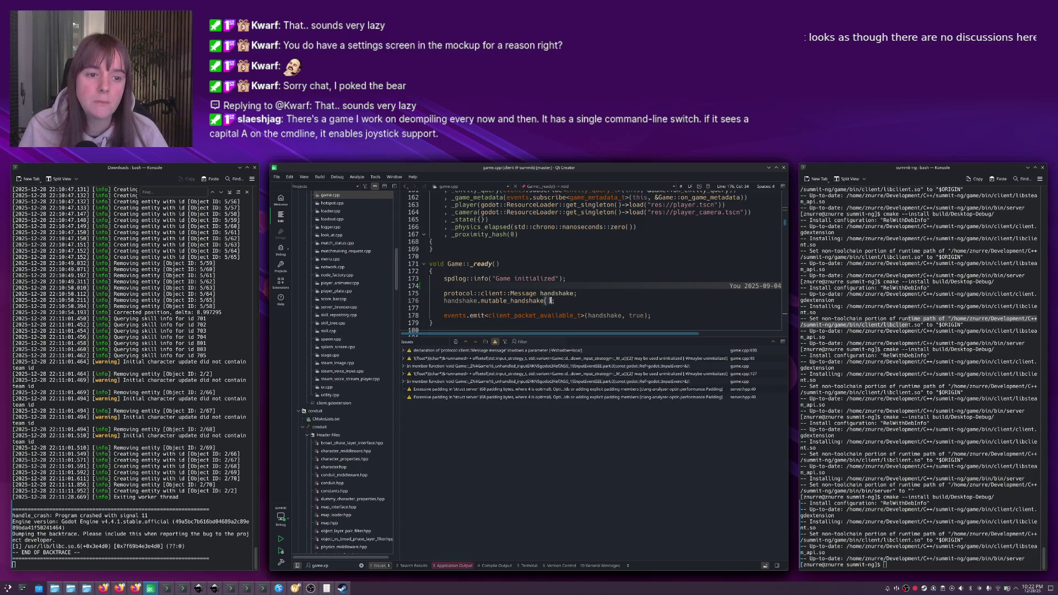
# Review lines 169–176 around Game::_ready in game.cpp, then switch to the Godot editor.
pyautogui.scroll(1, 550, 301)
pyautogui.click(551, 301)
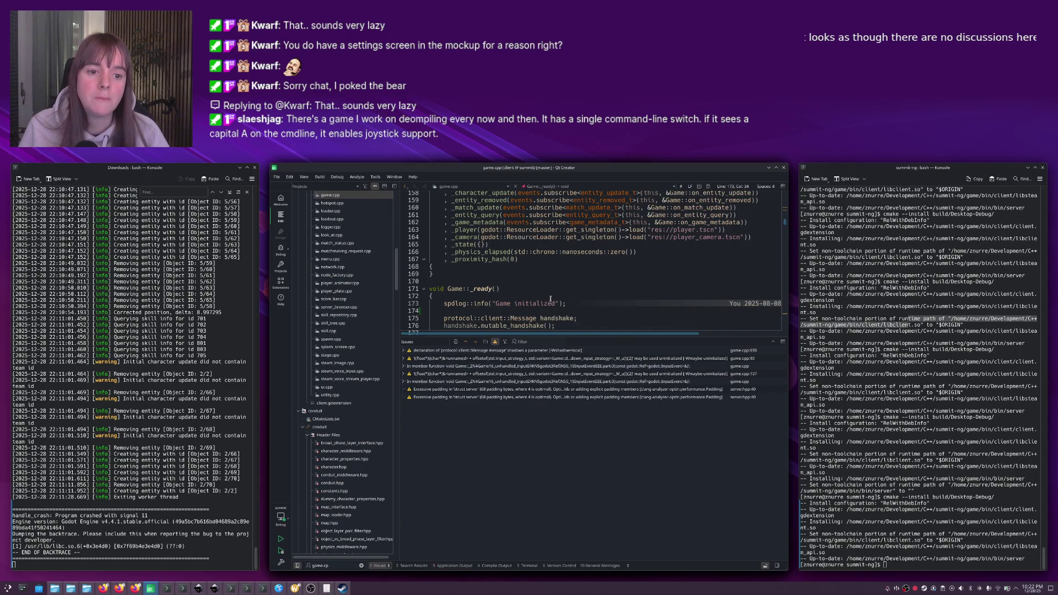
pyautogui.click(496, 288)
pyautogui.click(463, 276)
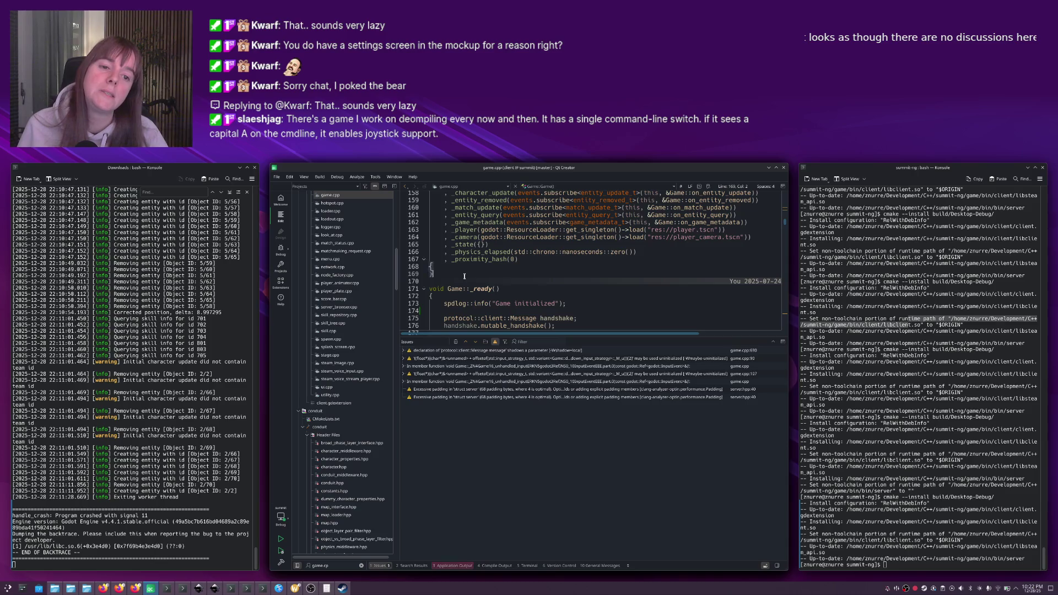
pyautogui.hotkey('alt', 'Tab')
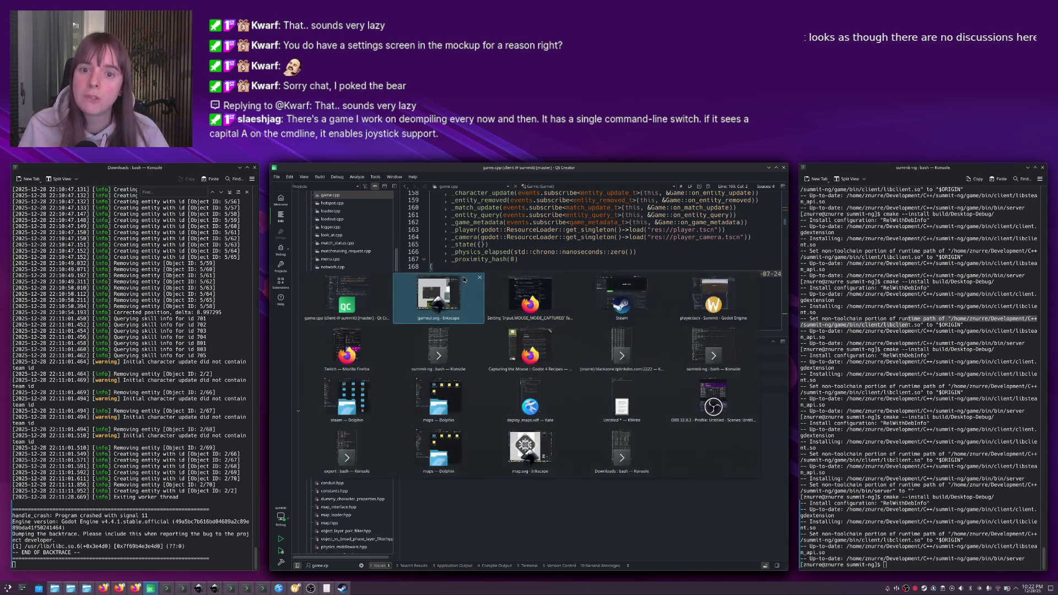
pyautogui.hotkey('alt', 'Tab')
pyautogui.hotkey('alt', 'Tab')
pyautogui.hotkey('alt', 'Tab')
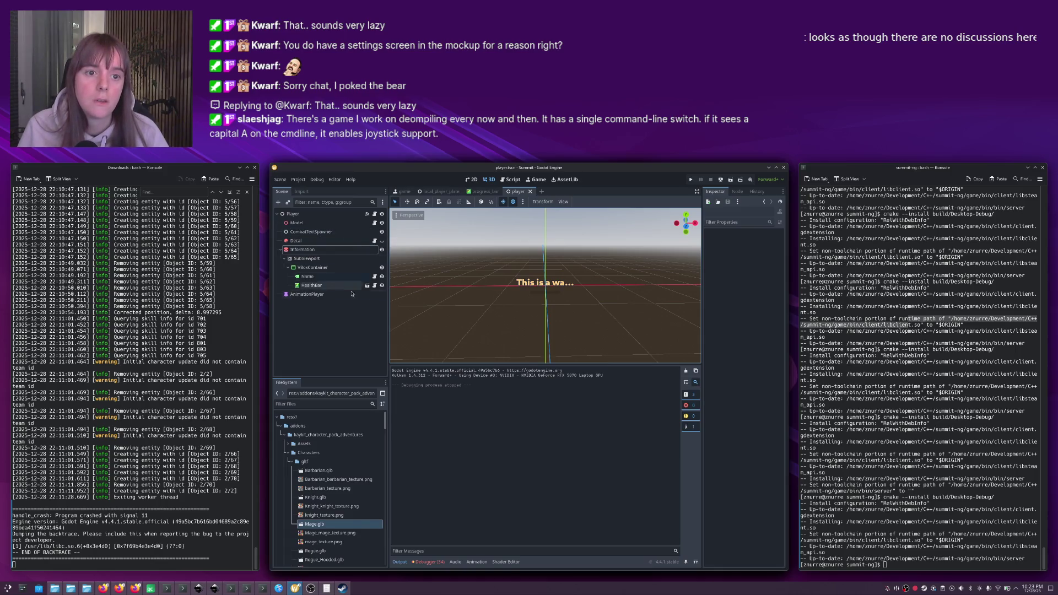
# In the game scene's 2D view, select Slot1 in the skill bar.
pyautogui.click(325, 404)
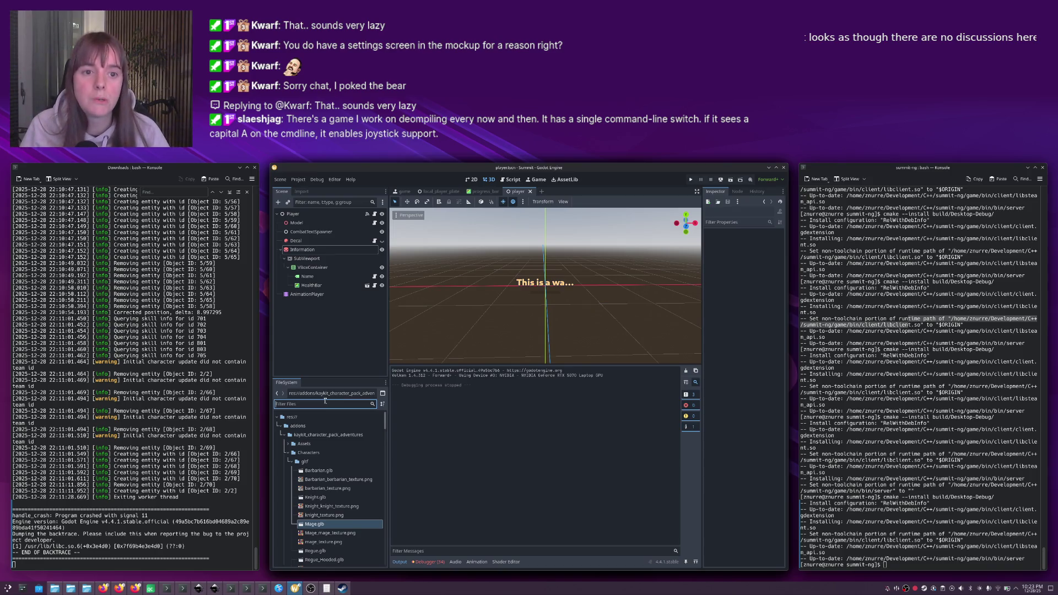
pyautogui.click(404, 191)
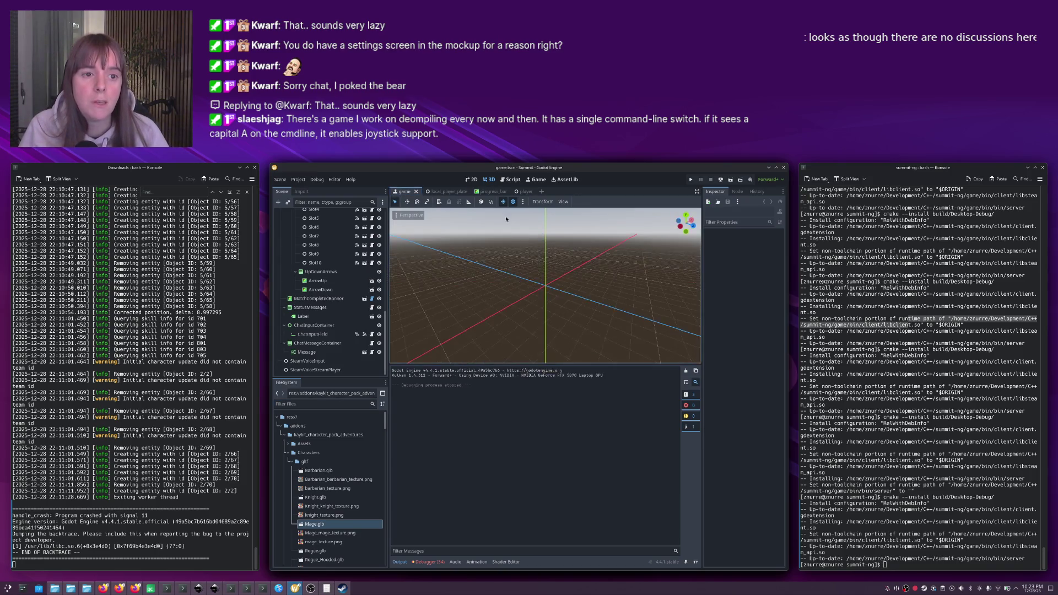
pyautogui.click(470, 180)
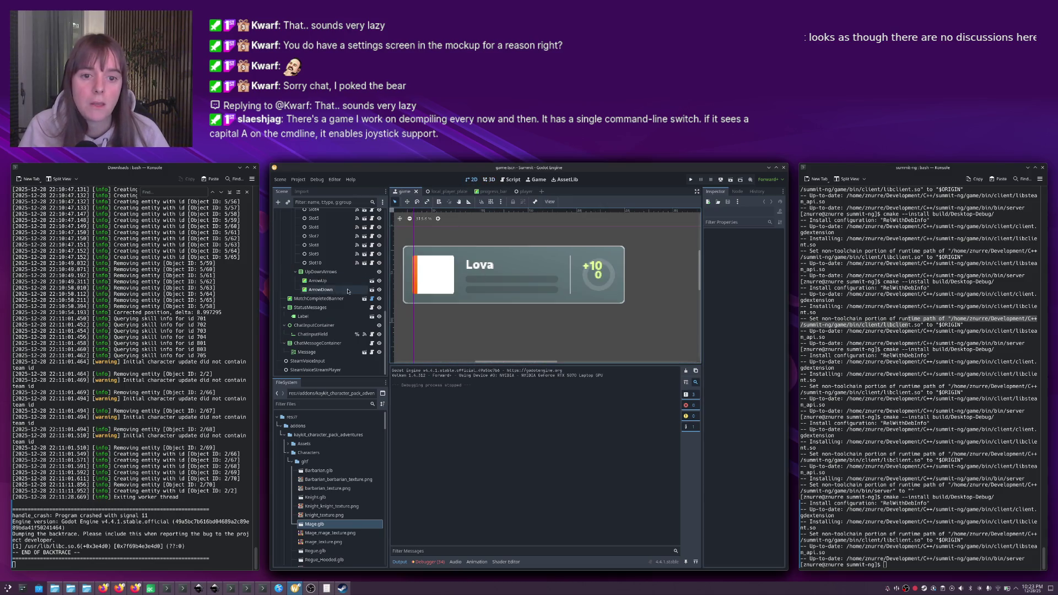
pyautogui.scroll(5, 326, 296)
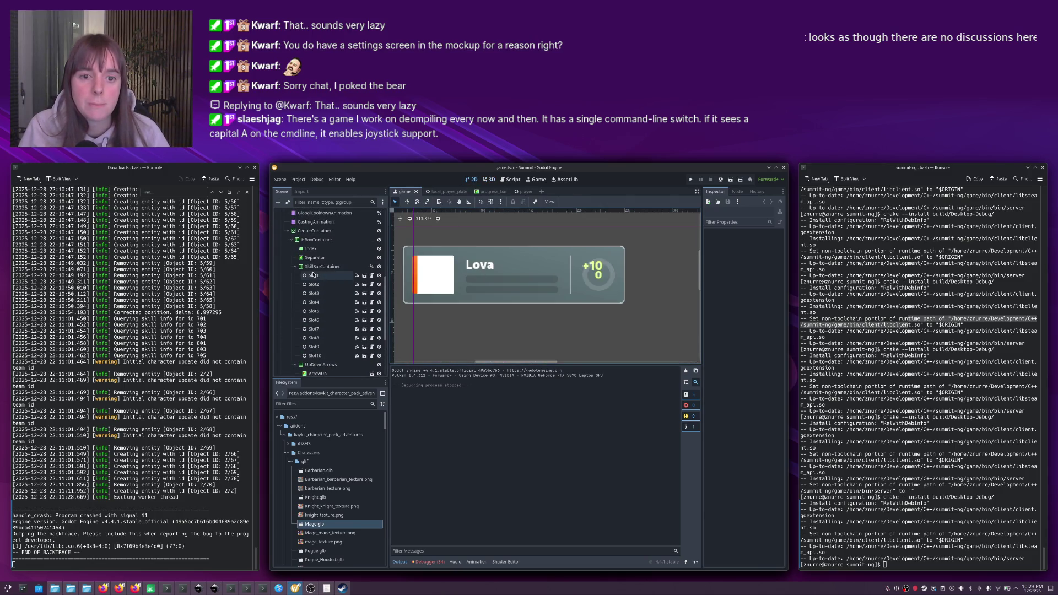
pyautogui.click(359, 275)
# Open the skill_bar_slot scene and make SkillIcon and LevelFrame visible.
pyautogui.click(364, 275)
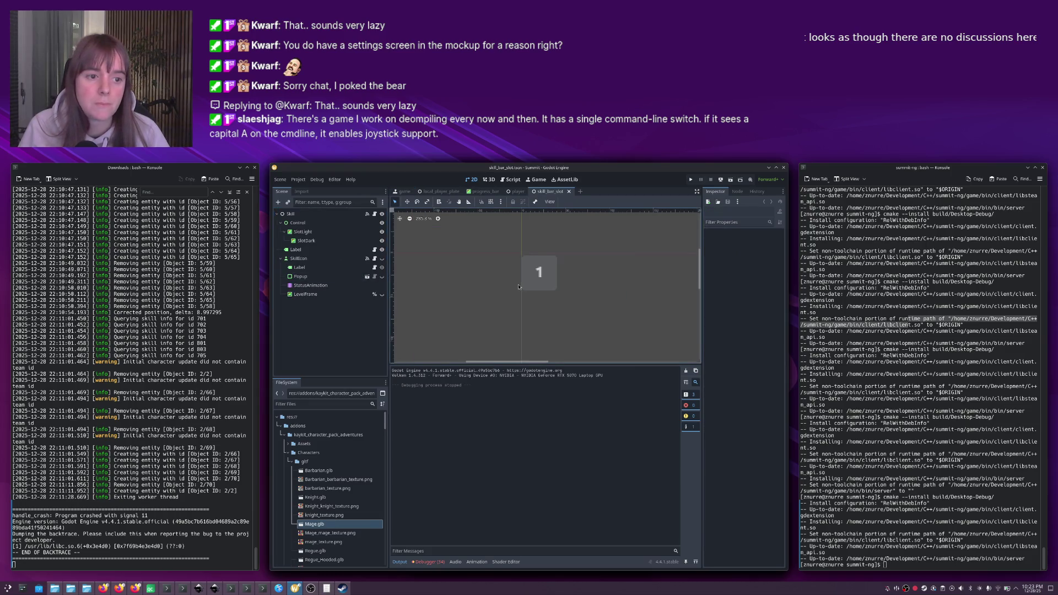
pyautogui.click(382, 262)
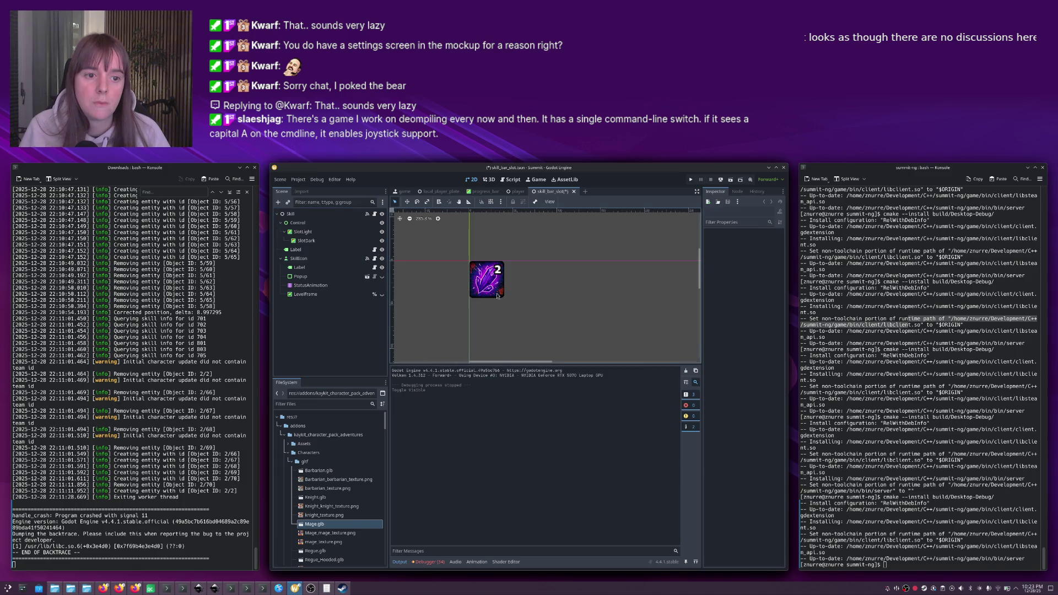
pyautogui.click(382, 294)
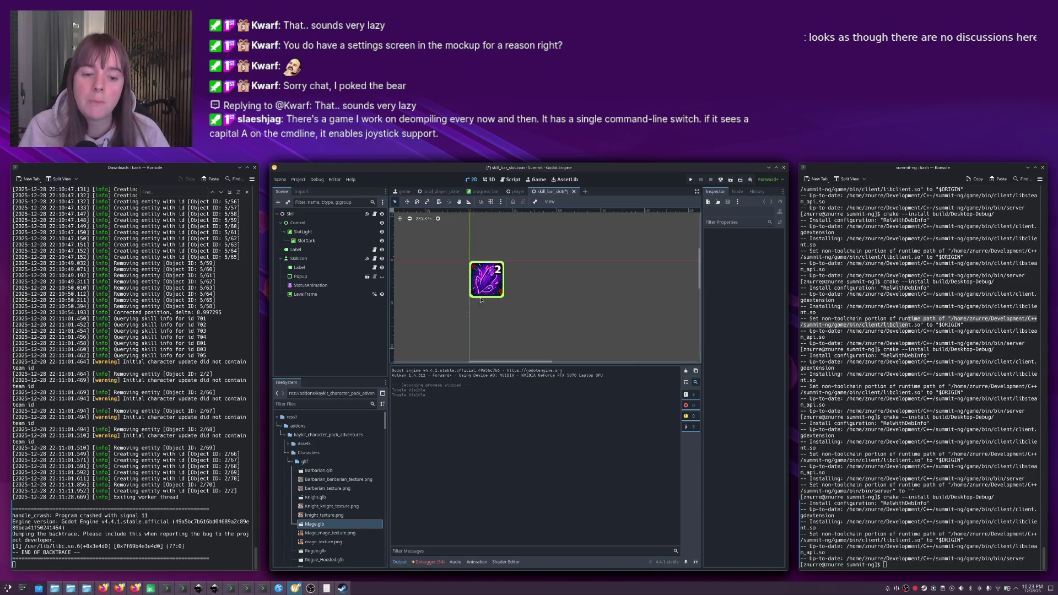
pyautogui.hotkey('alt', 'Tab')
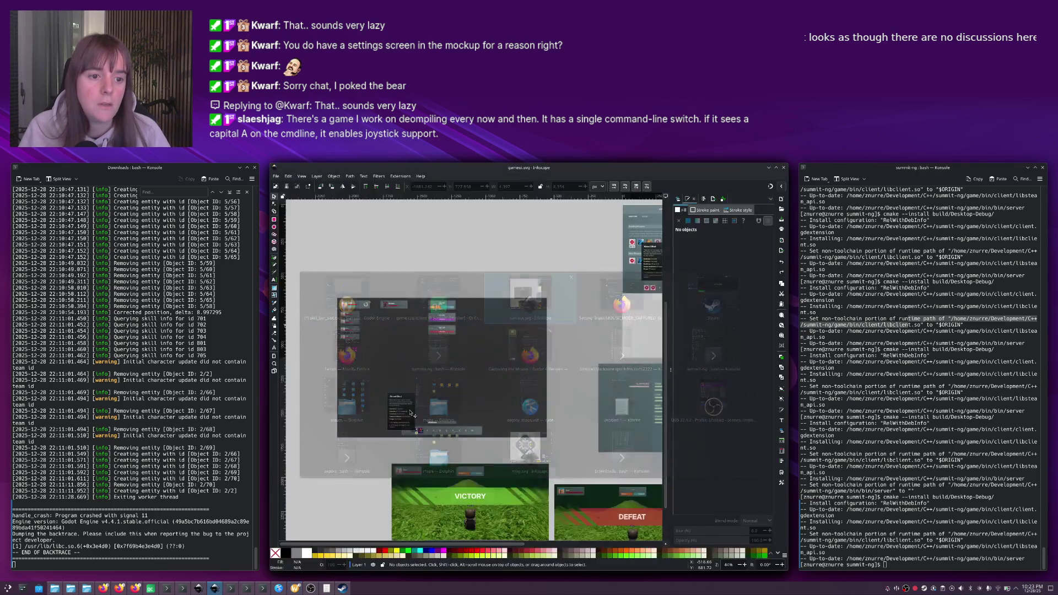
pyautogui.keyDown('ctrl'); pyautogui.scroll(6, 449, 440); pyautogui.keyUp('ctrl')
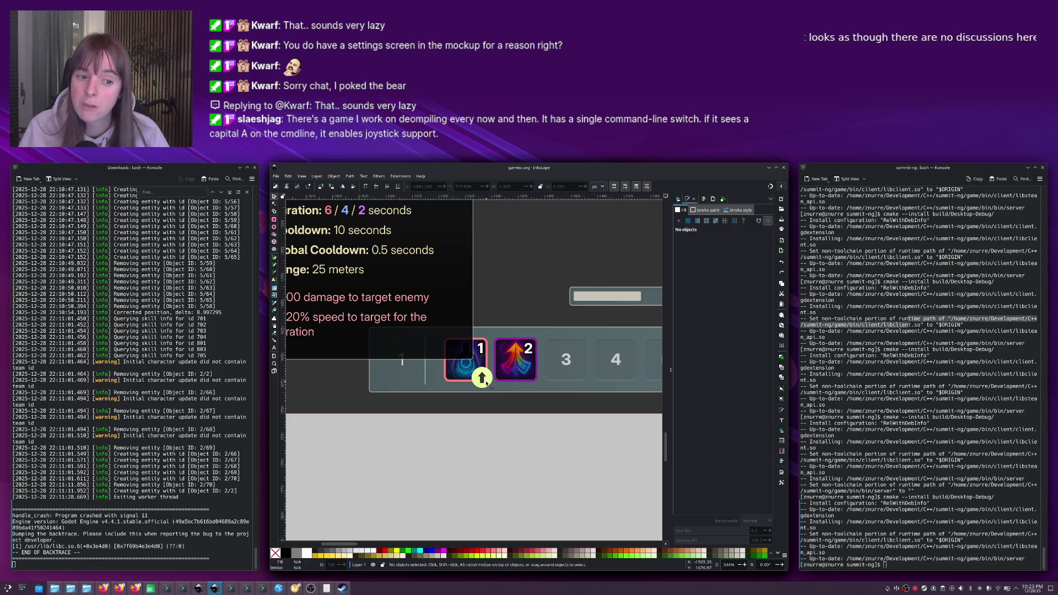
pyautogui.hotkey('alt', 'Tab')
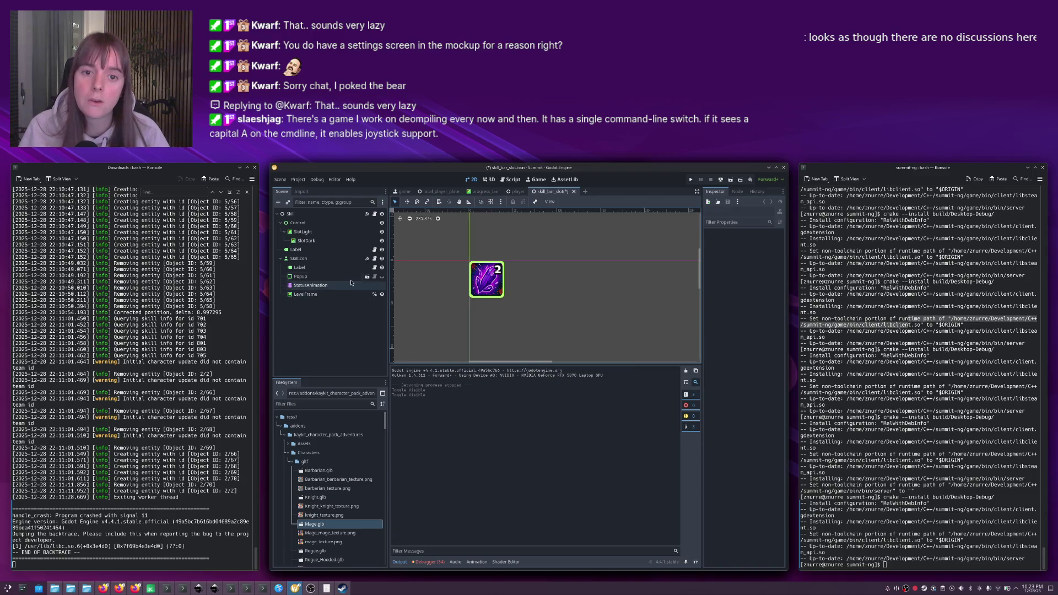
# Add a ColorRect child node under SkillIcon.
pyautogui.click(322, 294)
pyautogui.click(298, 259)
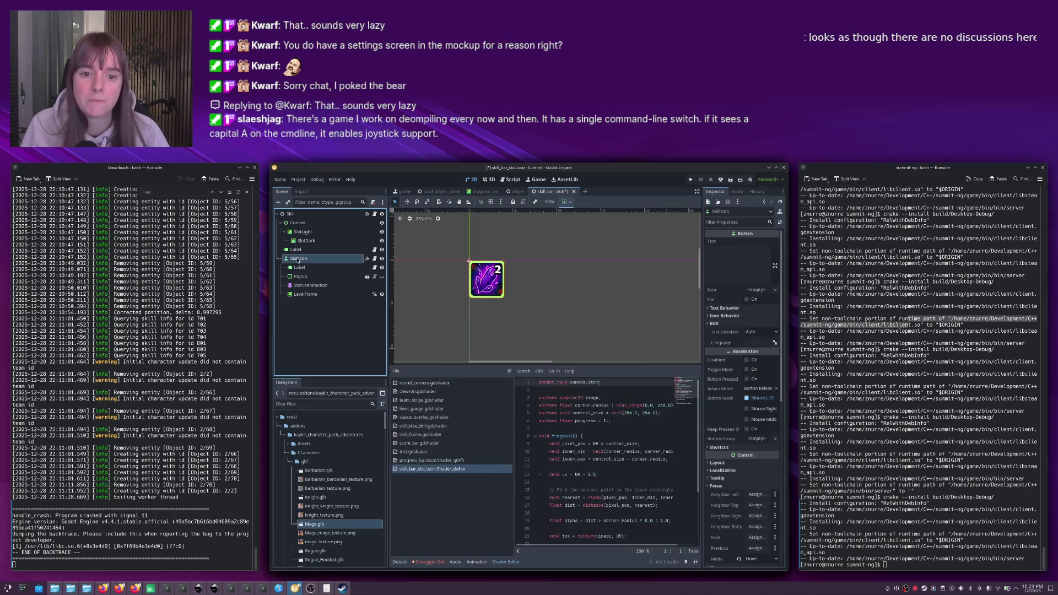
pyautogui.hotkey('ctrl', 'a')
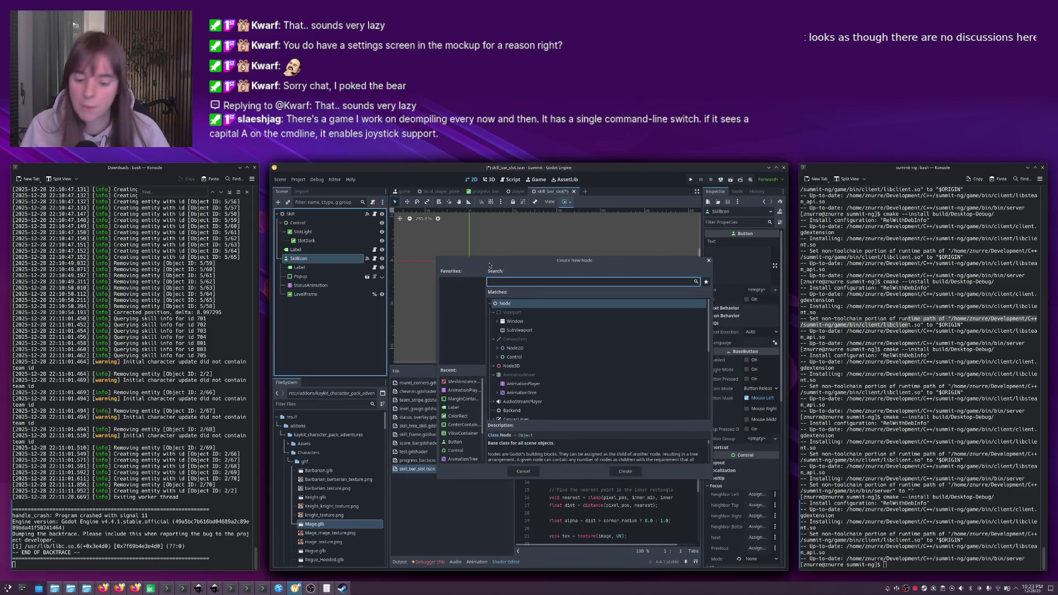
pyautogui.write('colorrect')
pyautogui.press('Return')
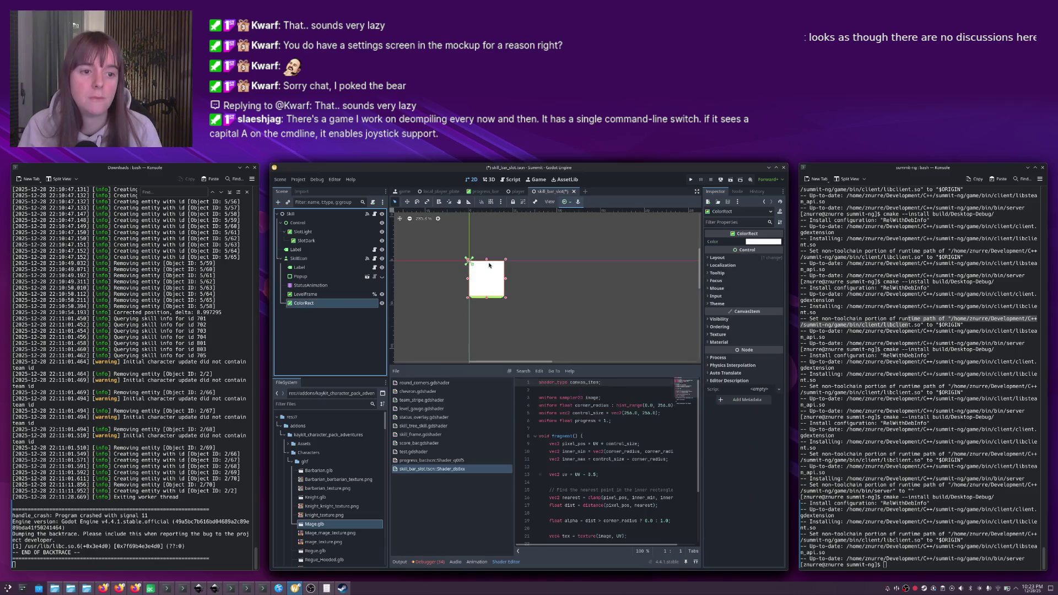
# Set the ColorRect's Transform size to 15×15 px.
pyautogui.click(708, 258)
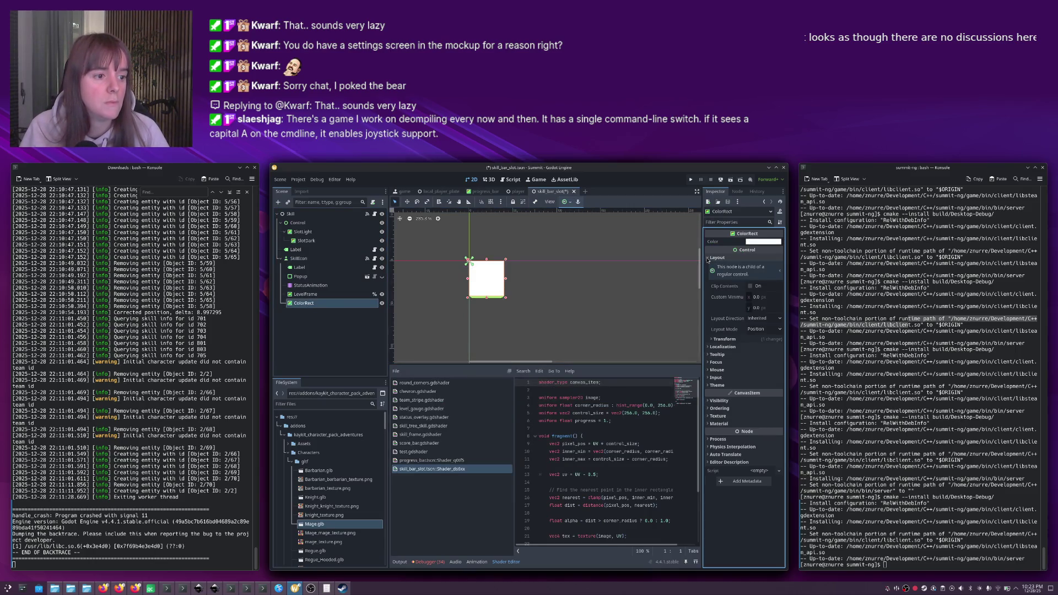
pyautogui.click(712, 340)
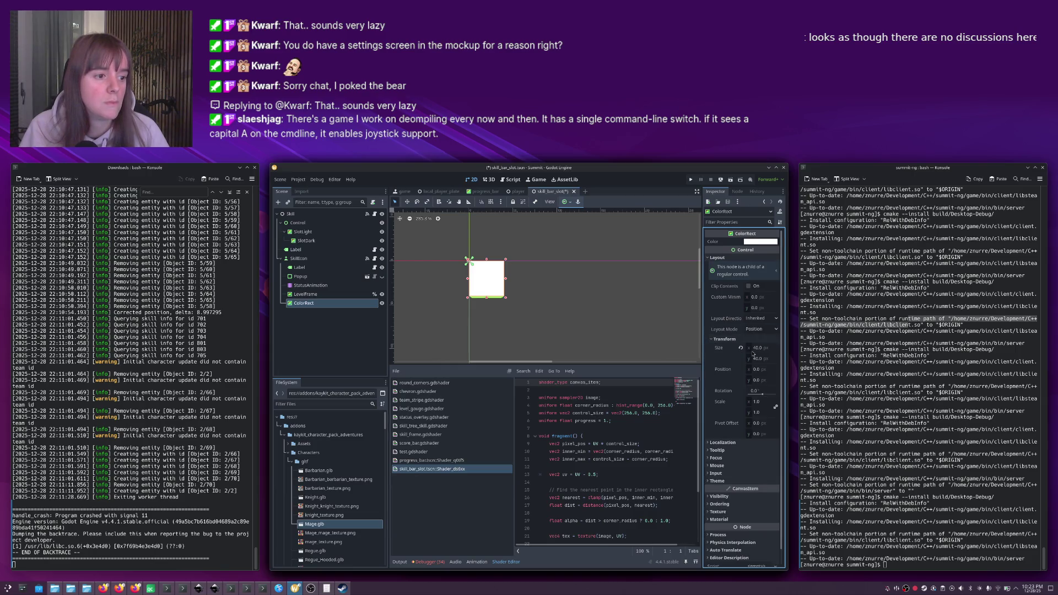
pyautogui.click(763, 351)
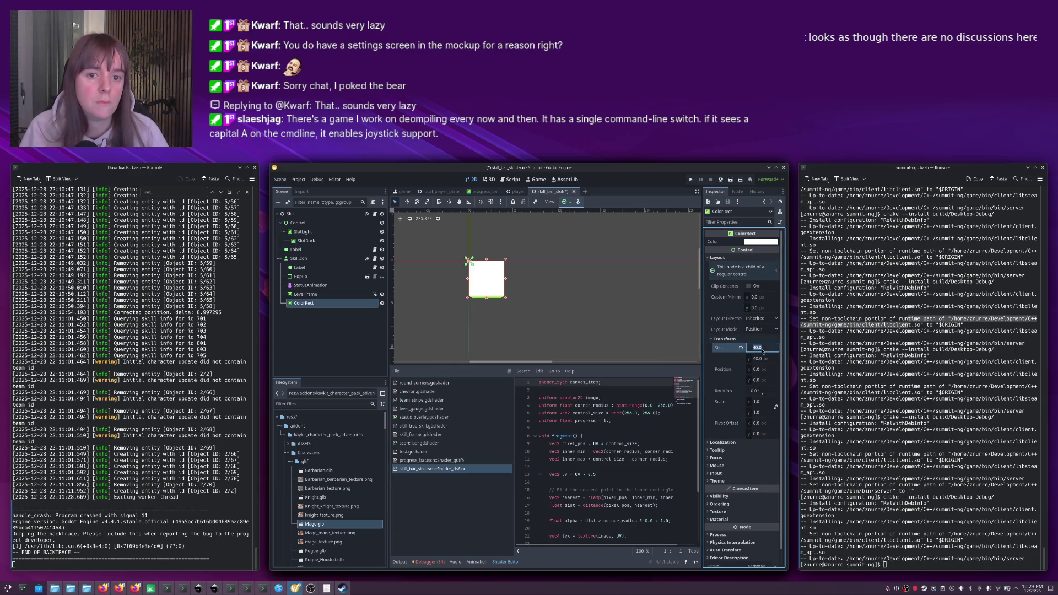
pyautogui.write('10')
pyautogui.press('Return')
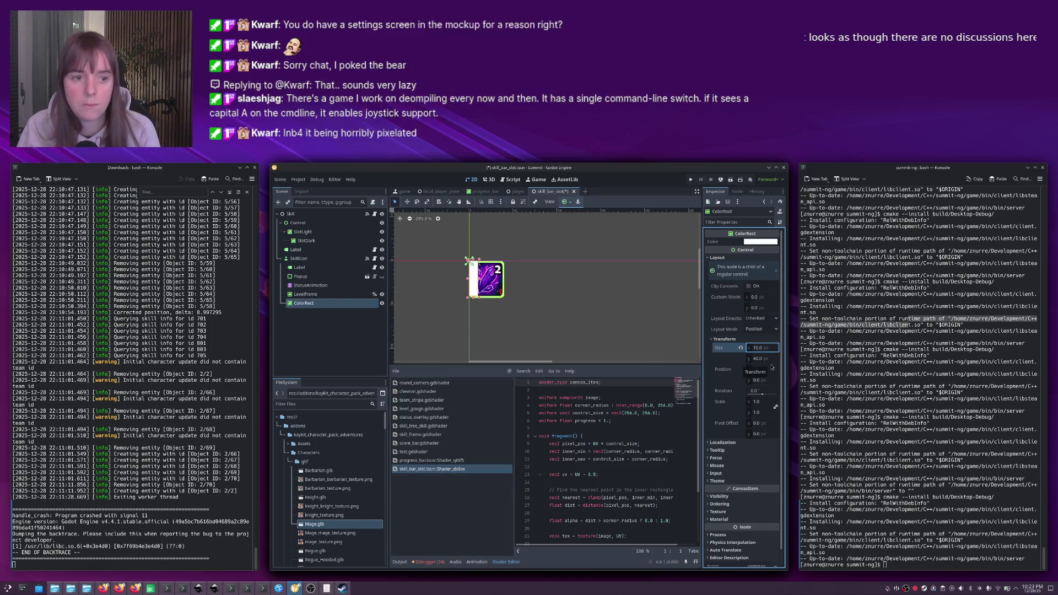
pyautogui.click(761, 358)
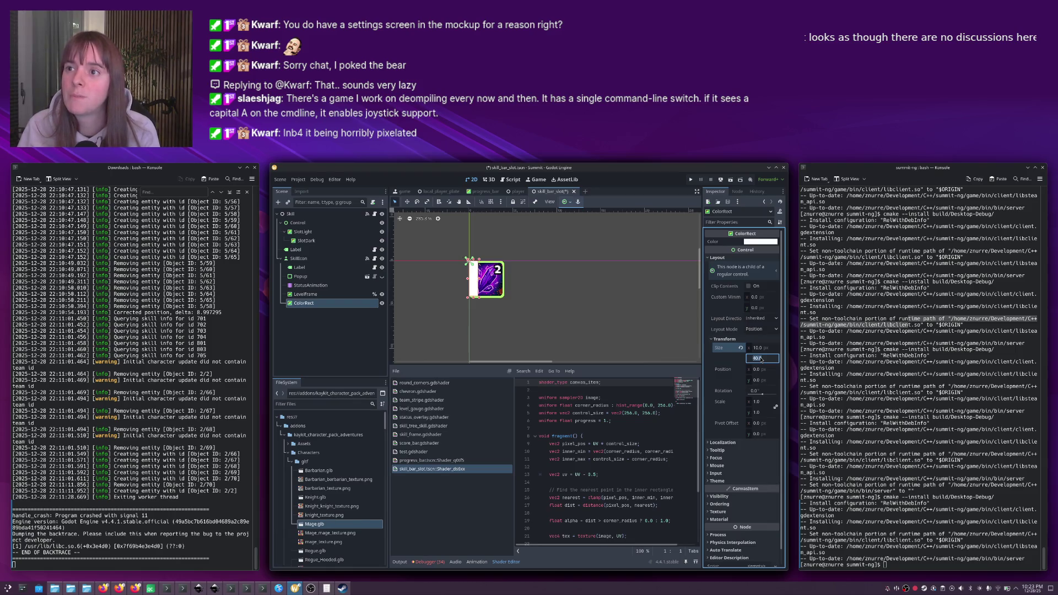
pyautogui.write('15')
pyautogui.press('Return')
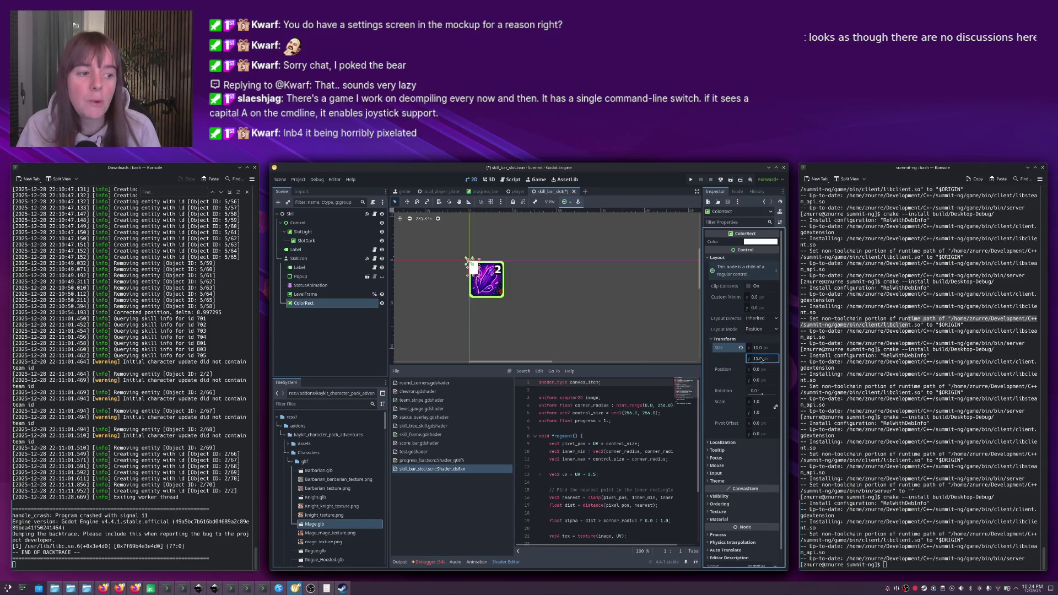
pyautogui.click(759, 348)
pyautogui.write('15')
pyautogui.press('Return')
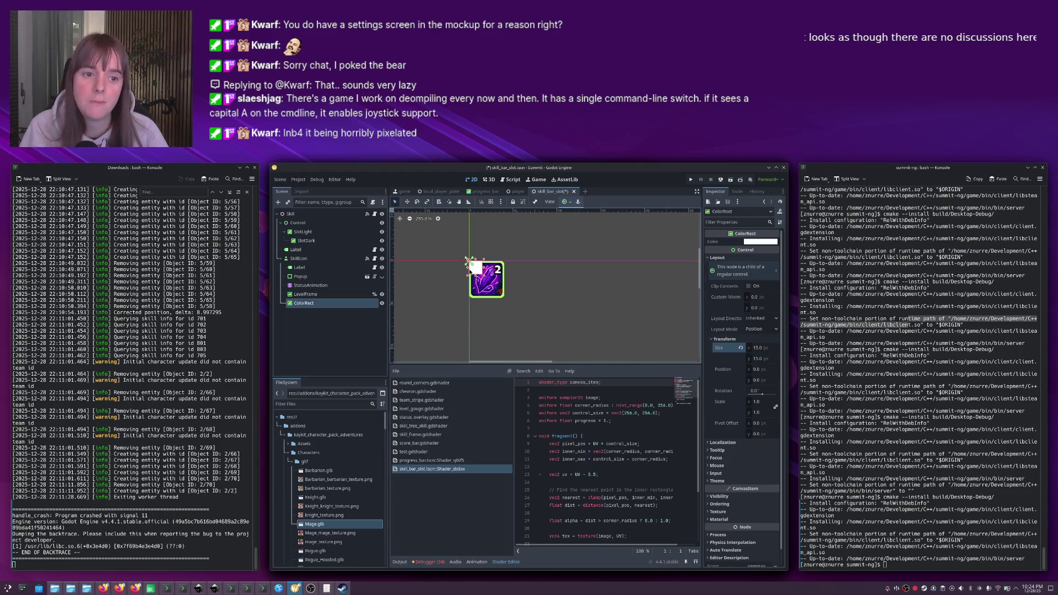
# Move the square to the skill slot's bottom-right corner.
pyautogui.moveTo(472, 269); pyautogui.dragTo(497, 296)
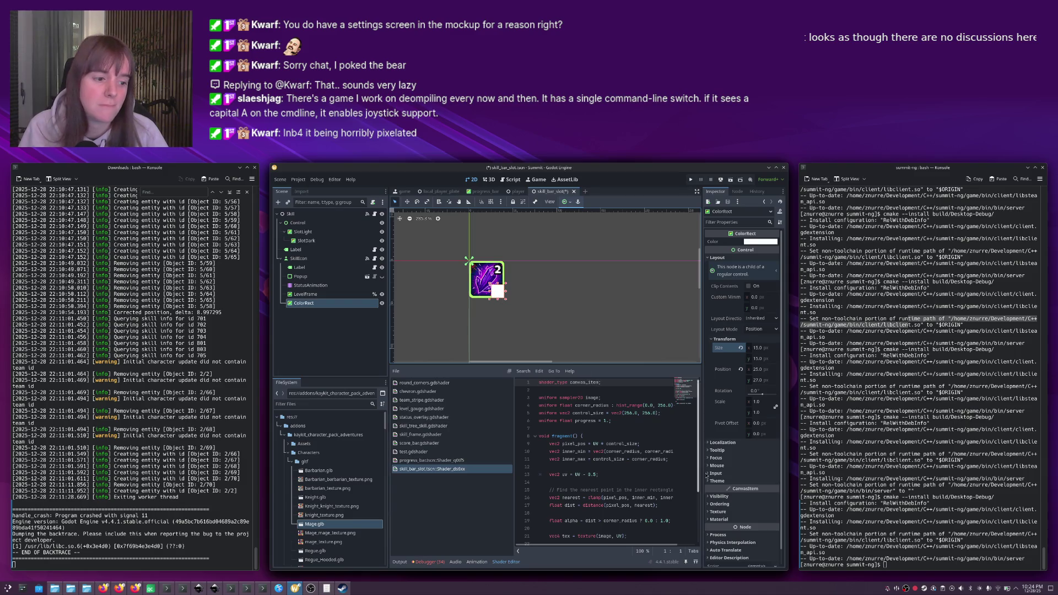
pyautogui.scroll(-1, 740, 463)
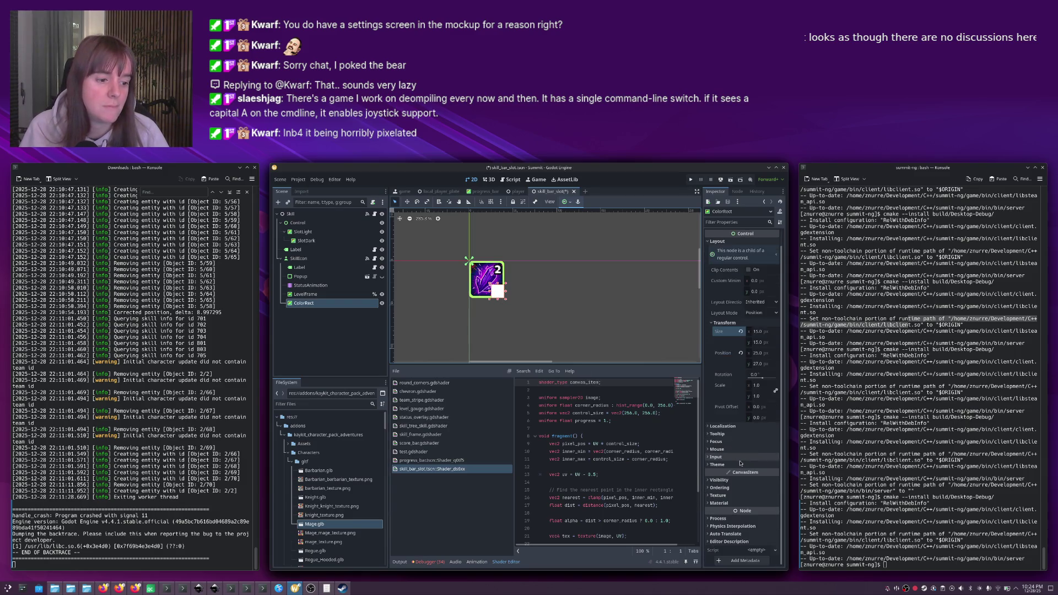
pyautogui.click(732, 503)
# Give the ColorRect a new ShaderMaterial using a new skill_upgrade.gdshader file.
pyautogui.click(758, 491)
pyautogui.click(760, 503)
pyautogui.click(756, 482)
pyautogui.click(761, 493)
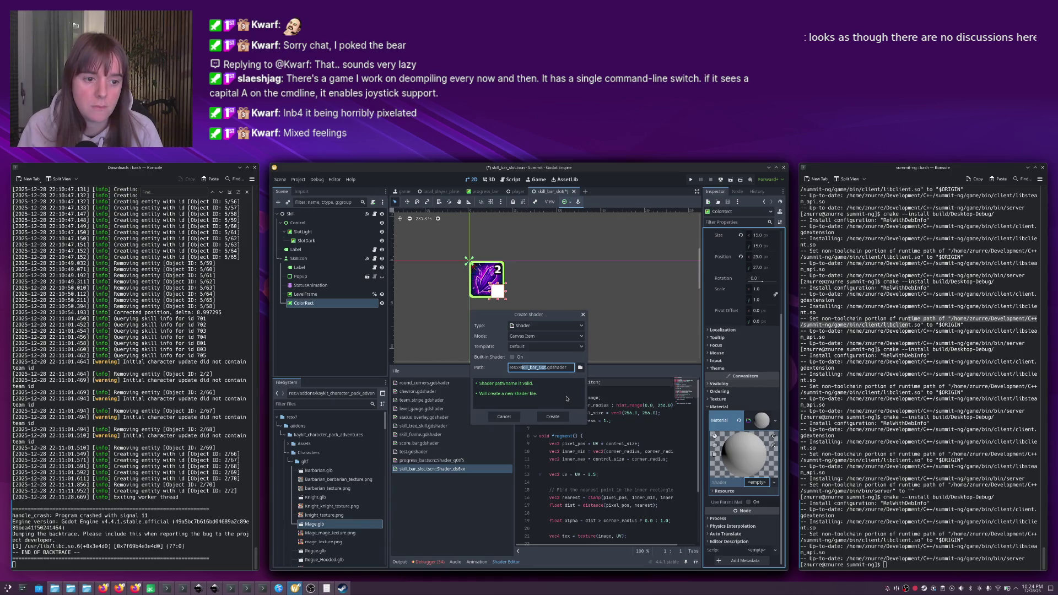
pyautogui.write('upgrade')
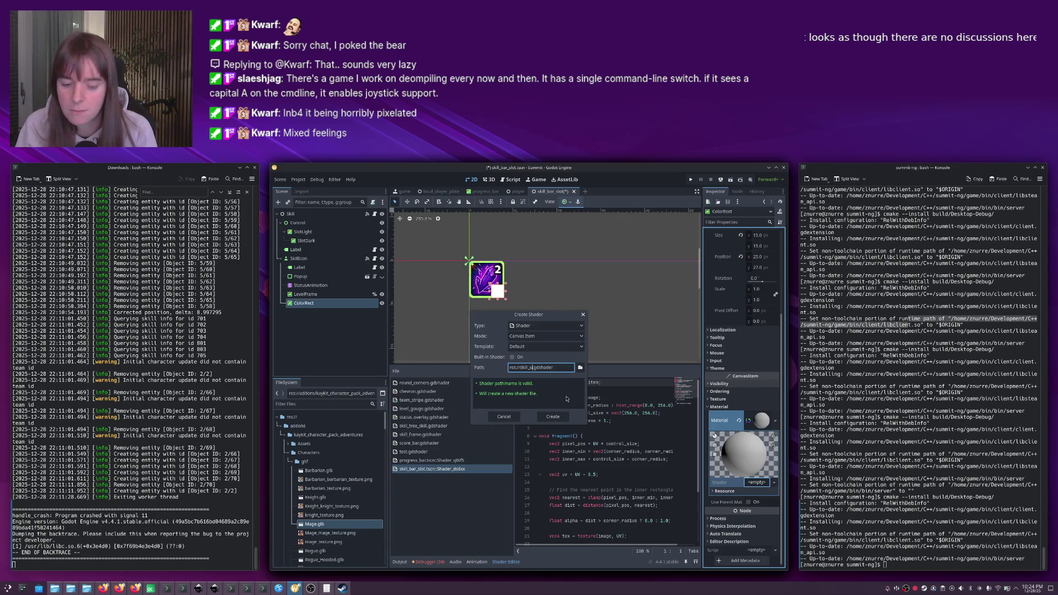
pyautogui.click(561, 417)
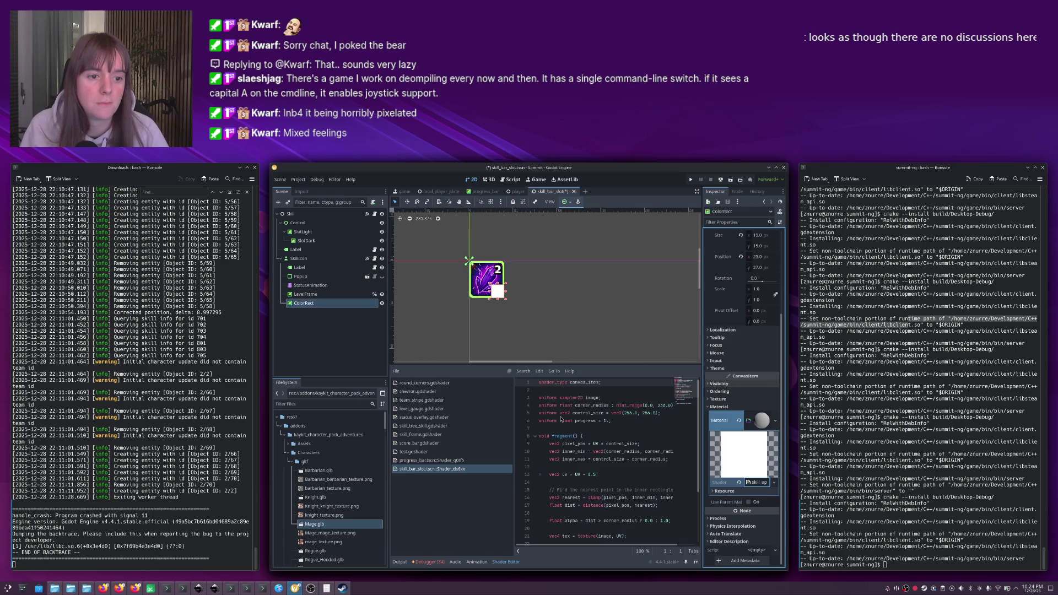
# Set COLOR = vec4(1, 0, 0, 1) in fragment() and save, turning the square red.
pyautogui.click(755, 482)
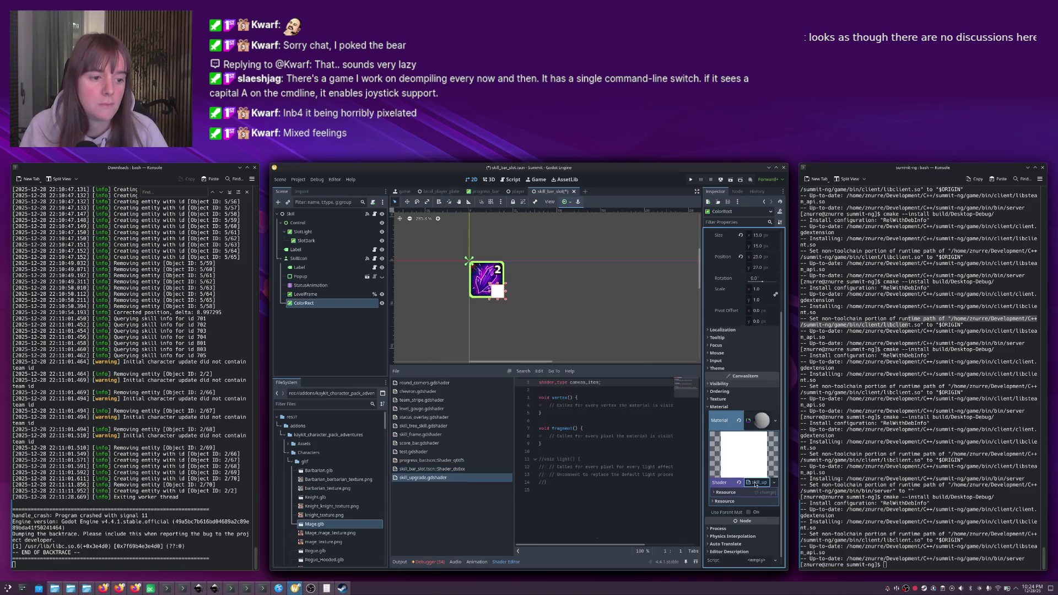
pyautogui.click(554, 410)
pyautogui.click(597, 429)
pyautogui.press('Return')
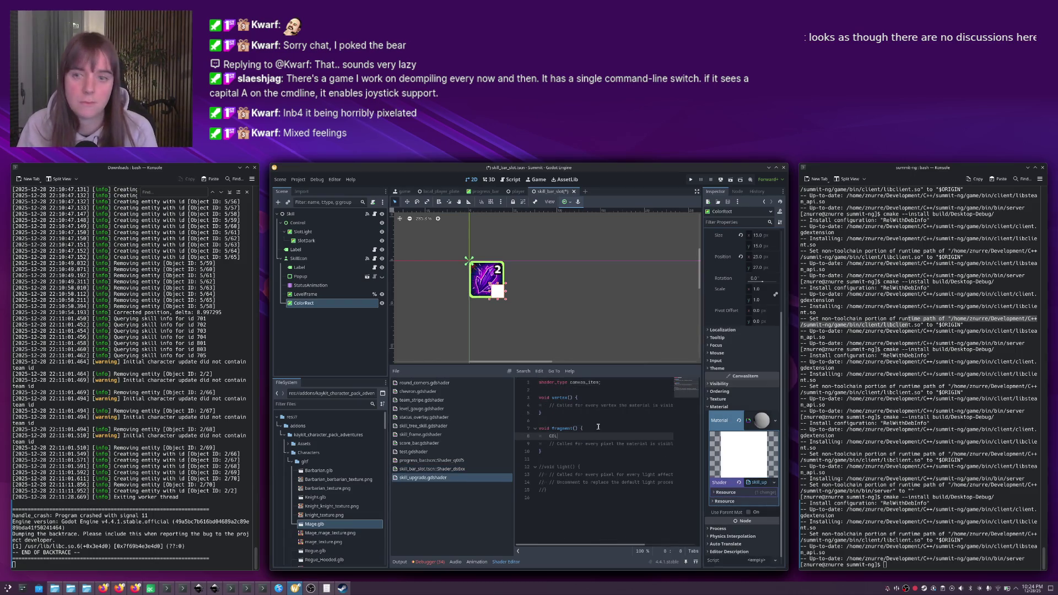
pyautogui.write('OR = vec4(1, 0, 0, 1);')
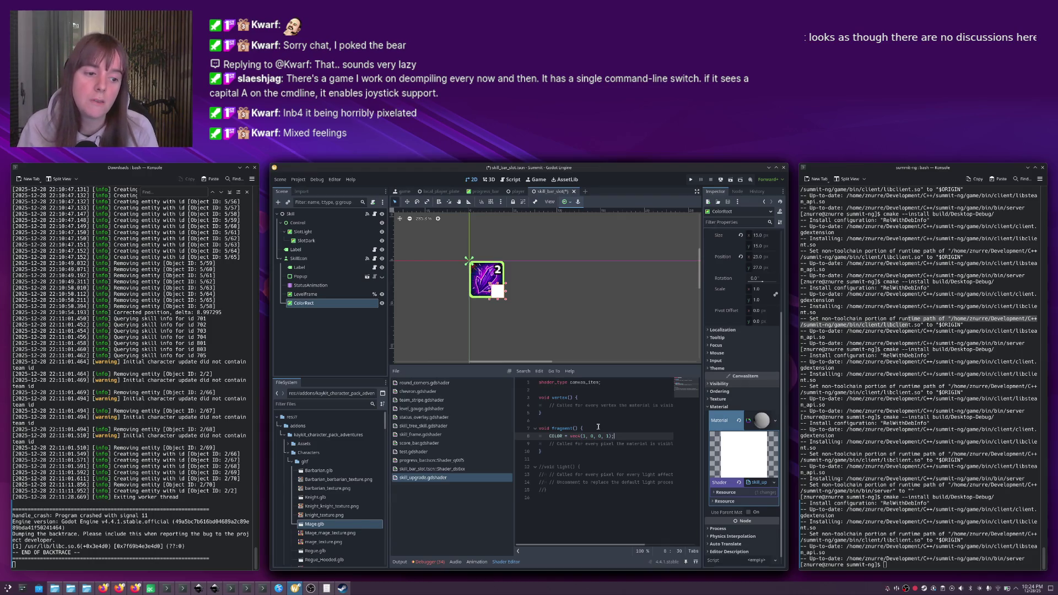
pyautogui.click(533, 314)
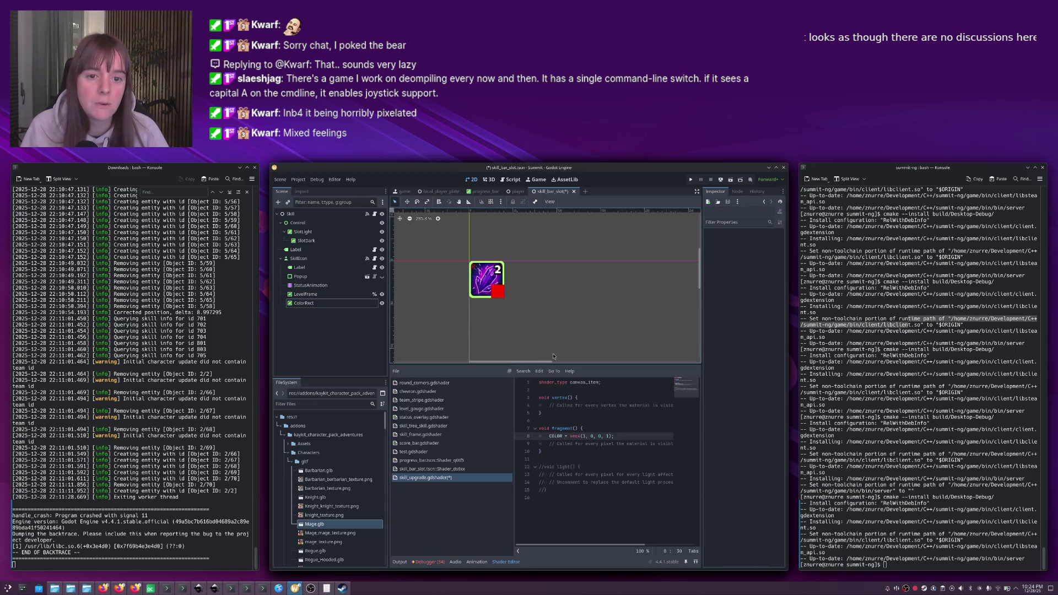
pyautogui.hotkey('ctrl', 's')
pyautogui.click(498, 291)
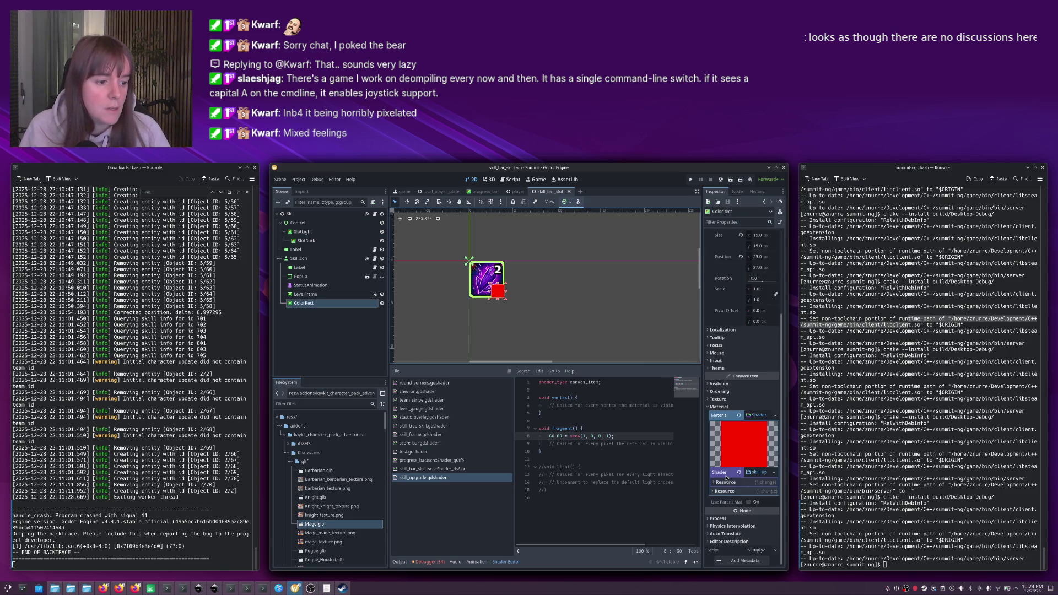
# Start a new uniform declaration line below the shader_type line.
pyautogui.click(609, 382)
pyautogui.press('Return')
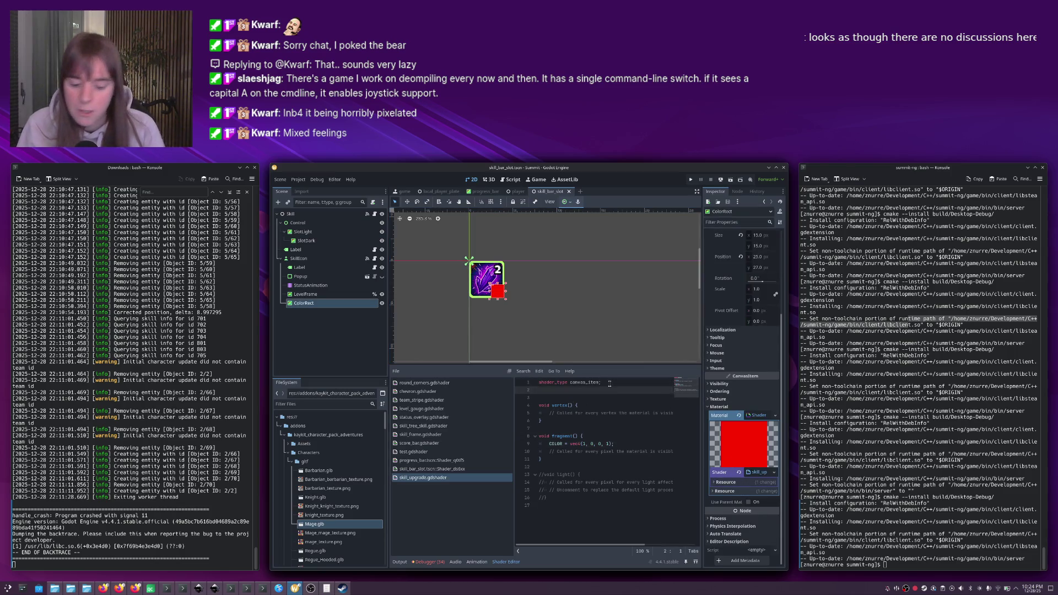
pyautogui.press('Return')
pyautogui.write('u')
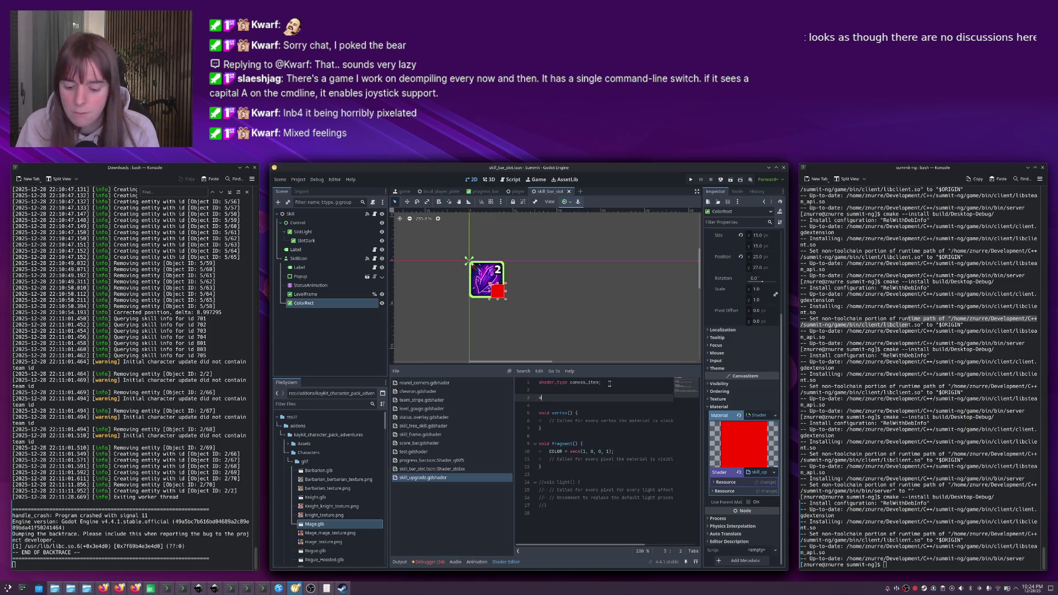
pyautogui.write('niform textu')
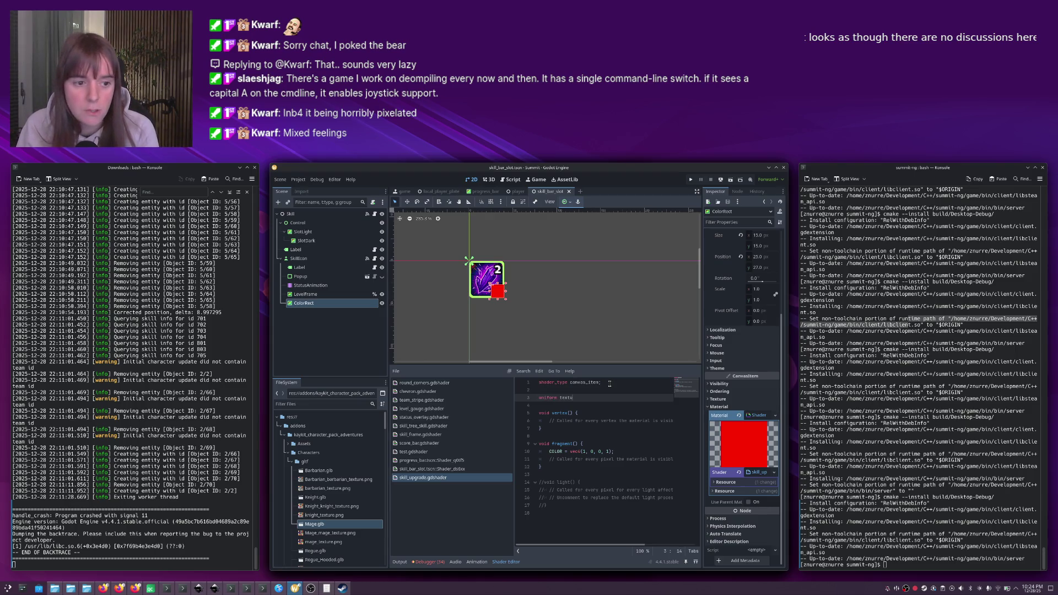
pyautogui.write('2d')
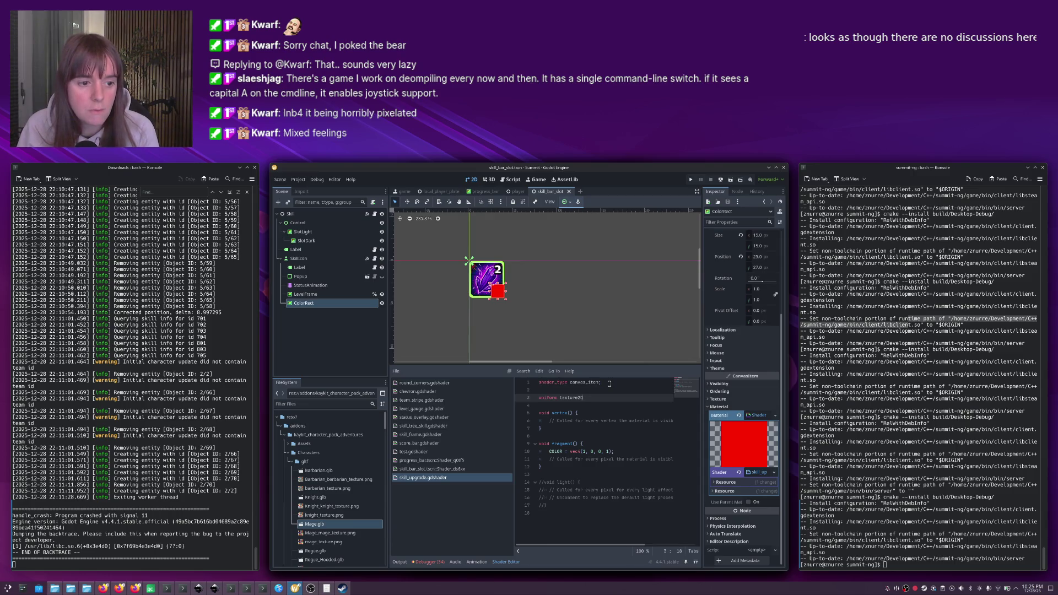
pyautogui.write(' gr')
pyautogui.write('adient')
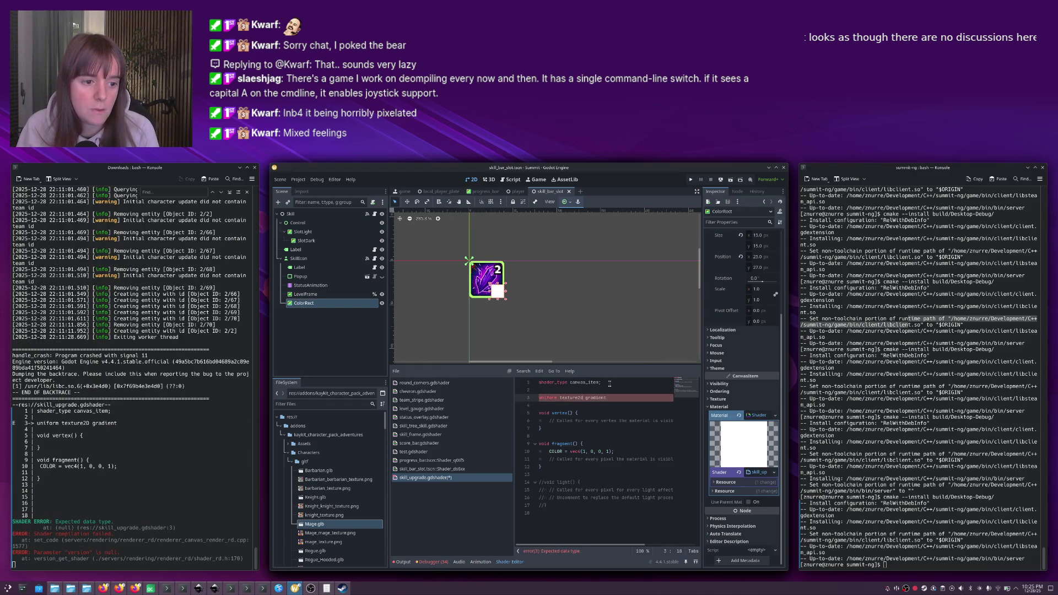
# Complete the declaration as 'uniform sampler2D gradient;'.
pyautogui.press('BackSpace')
pyautogui.press('BackSpace')
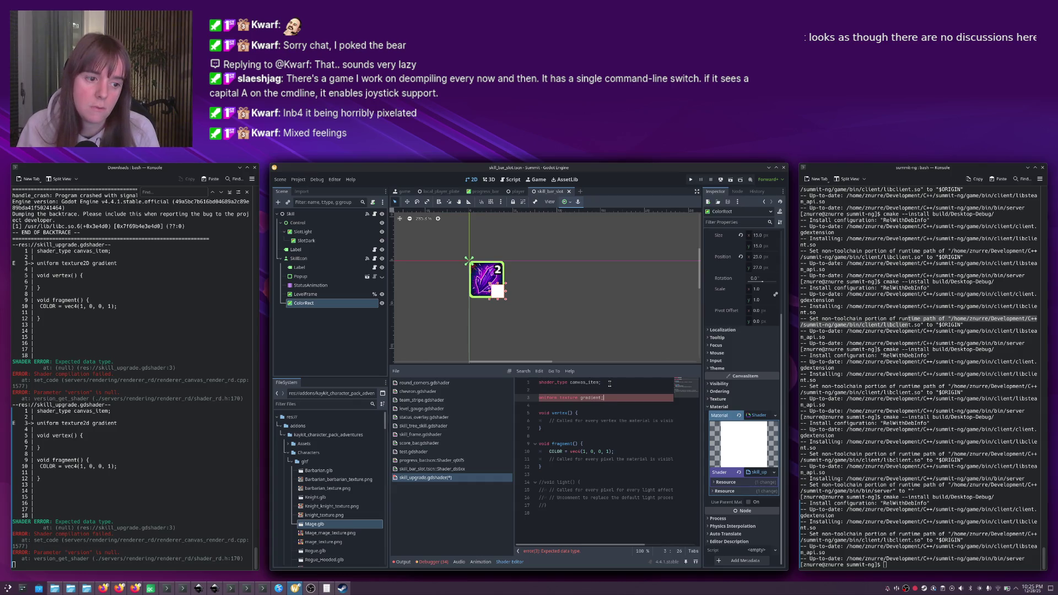
pyautogui.doubleClick(569, 397)
pyautogui.write('sampler2D')
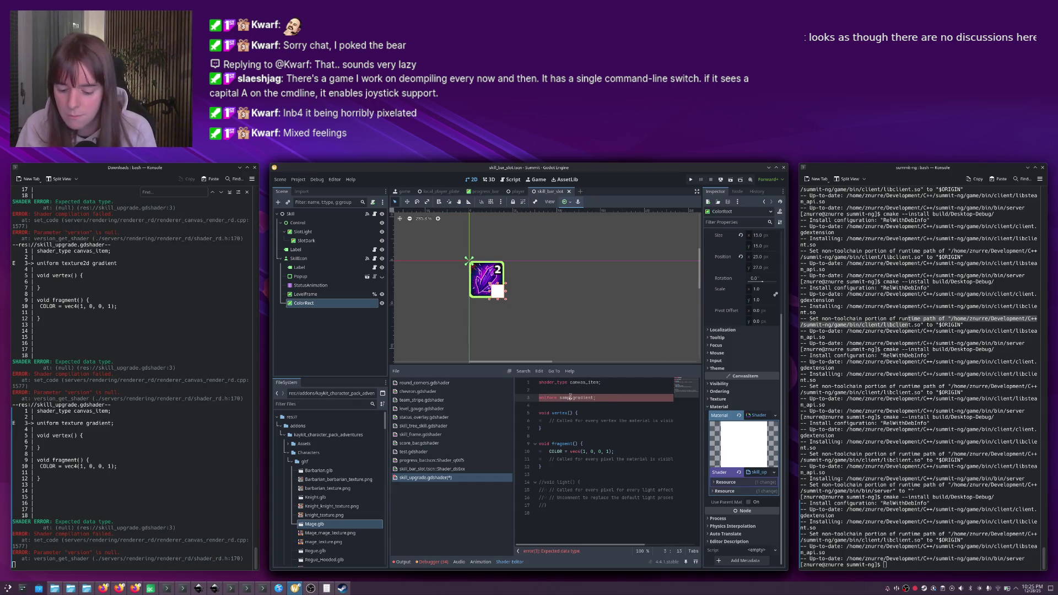
pyautogui.write('D')
pyautogui.press('End')
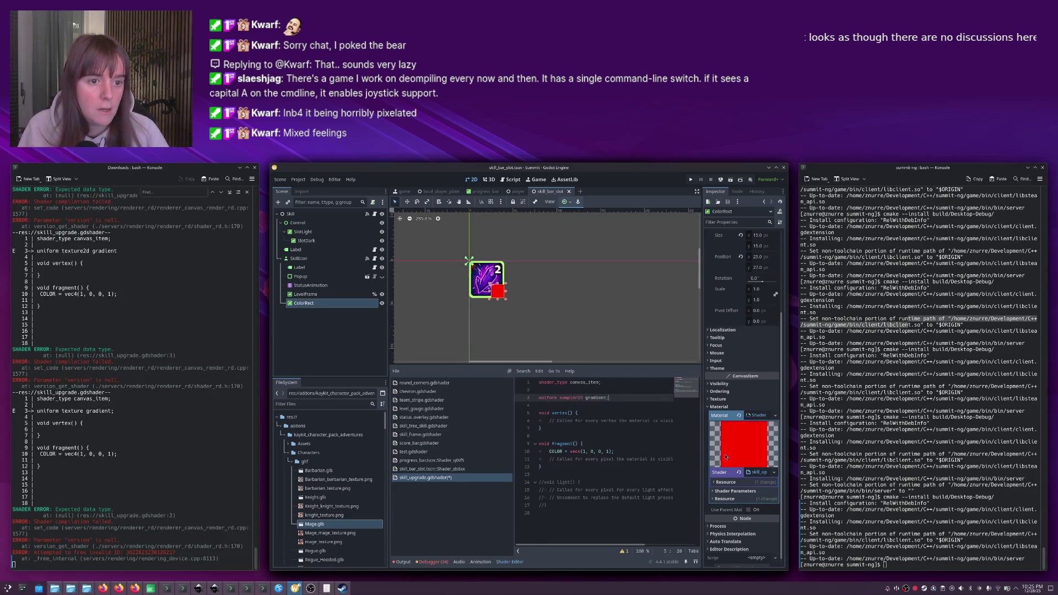
# Assign a new GradientTexture2D to the gradient shader parameter.
pyautogui.click(721, 490)
pyautogui.scroll(-1, 722, 488)
pyautogui.click(742, 485)
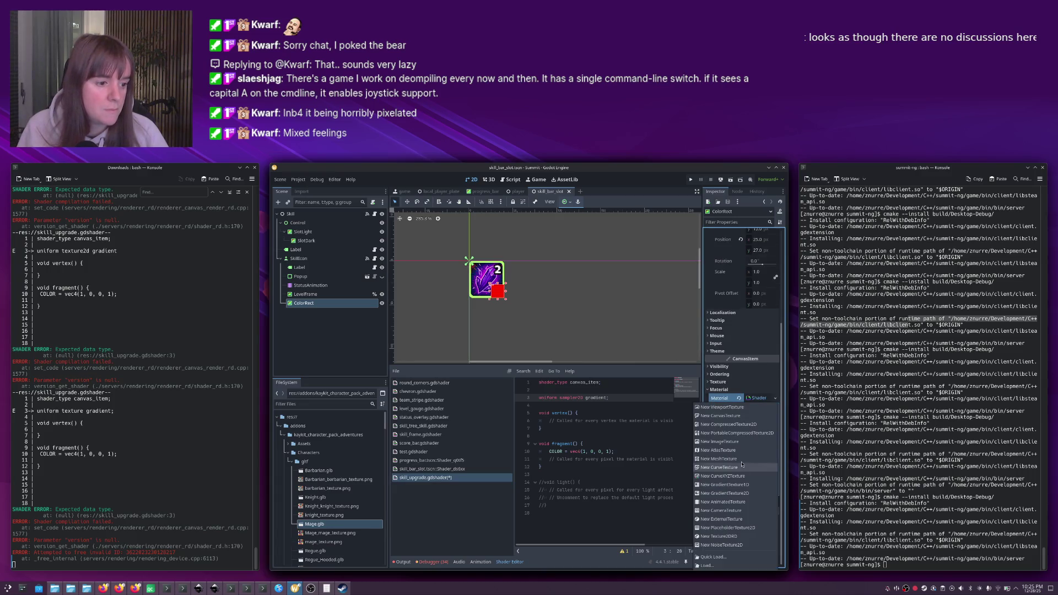
pyautogui.click(746, 493)
pyautogui.click(761, 489)
pyautogui.scroll(-3, 761, 488)
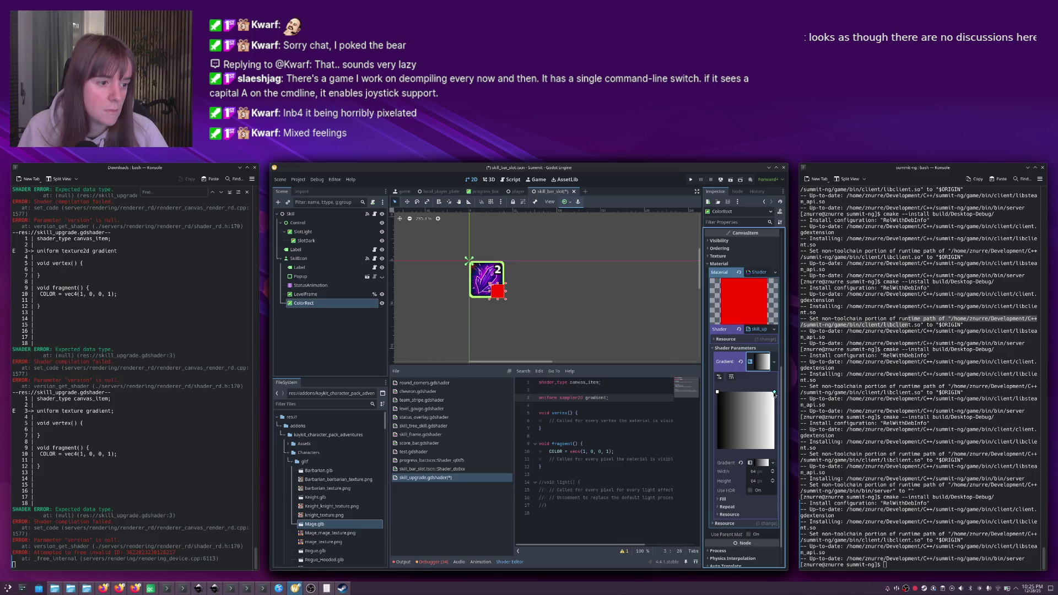
pyautogui.hotkey('alt', 'Tab')
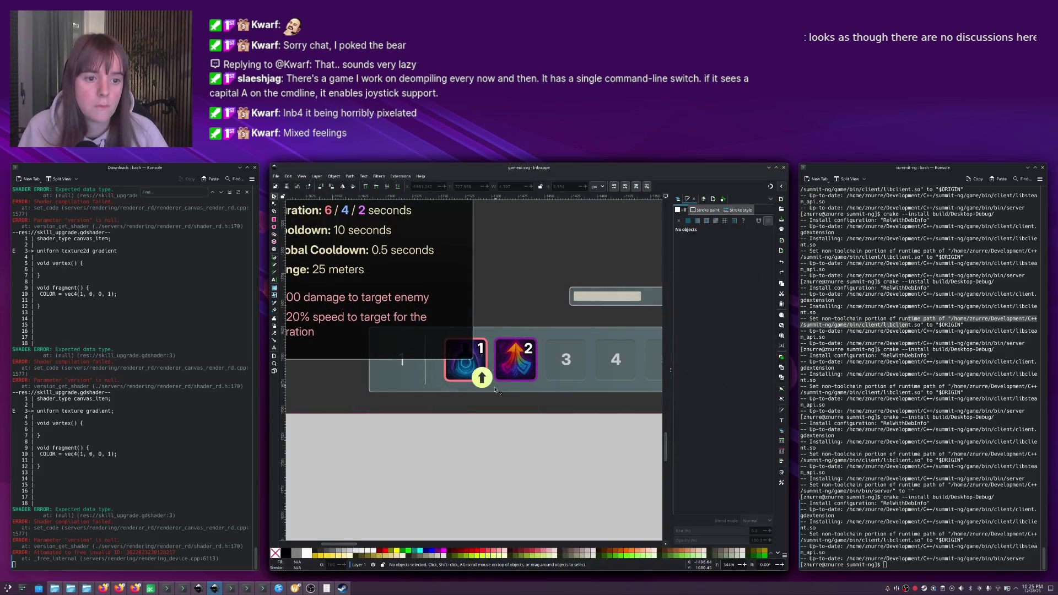
# Inspect the start stop of the arrow badge circle's gradient with Inkscape's Gradient tool.
pyautogui.click(492, 377)
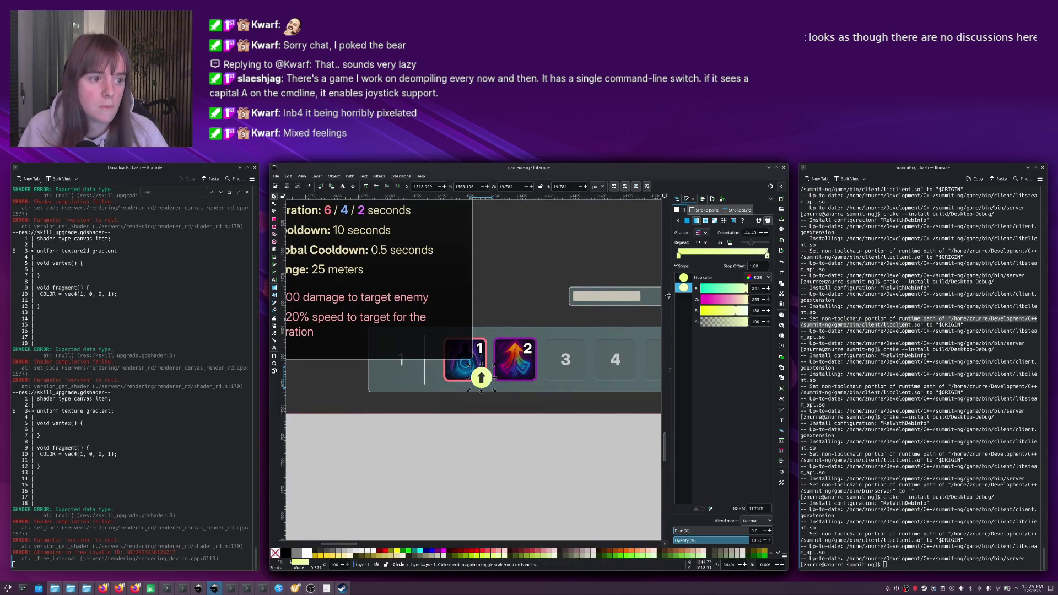
pyautogui.press('g')
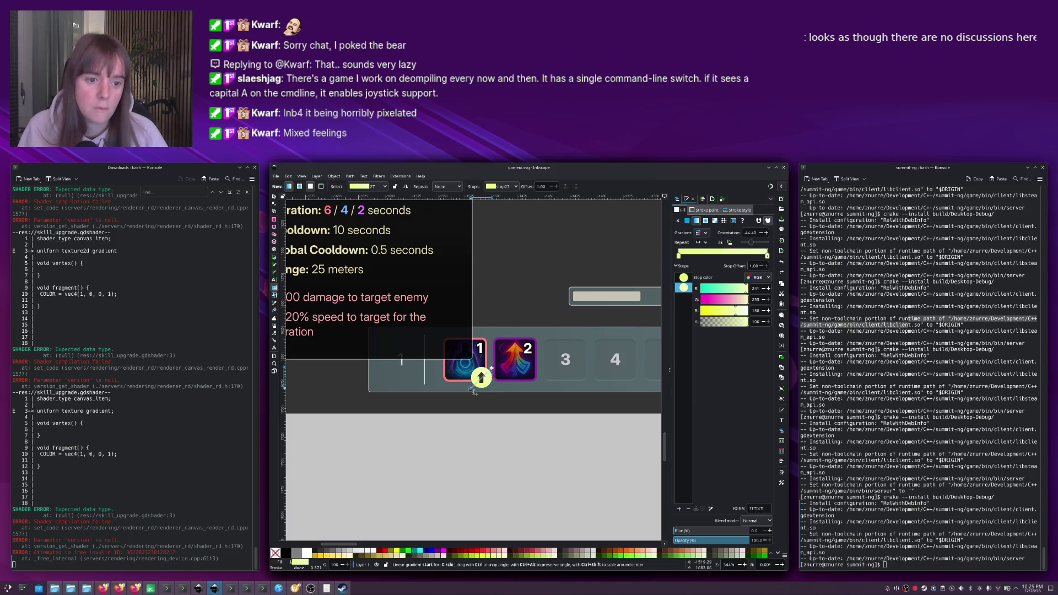
pyautogui.click(472, 389)
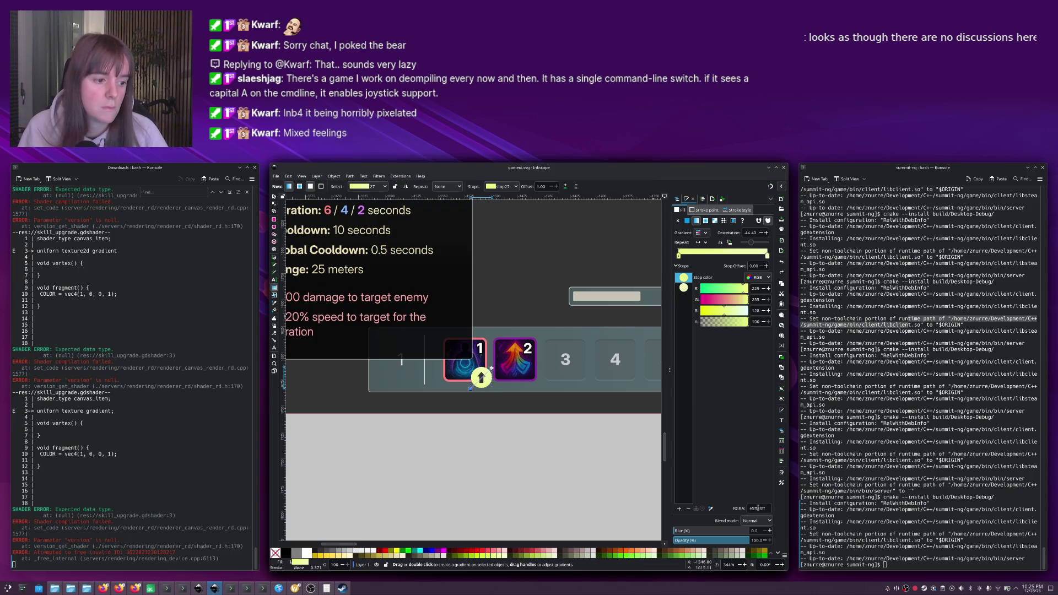
pyautogui.hotkey('alt', 'Tab')
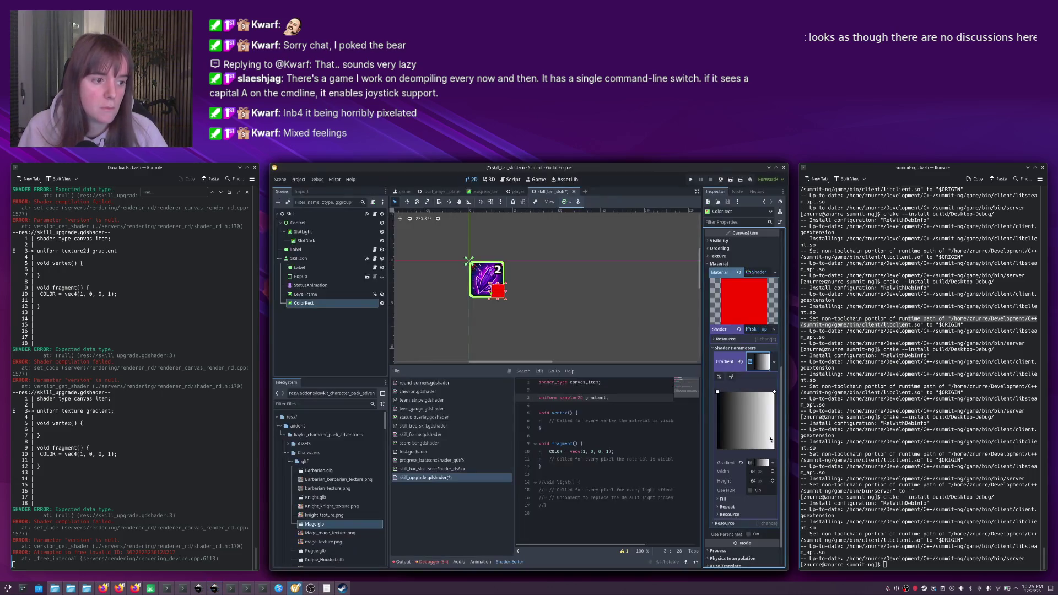
# Make the gradient run diagonally and set its right colour stop to #e5ff80.
pyautogui.moveTo(718, 392); pyautogui.dragTo(717, 450)
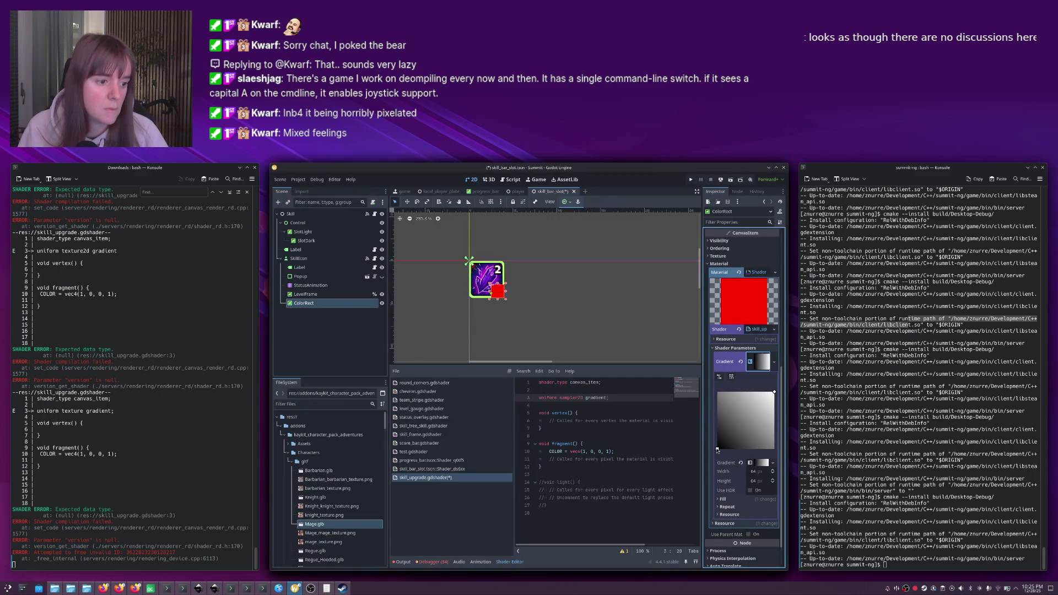
pyautogui.click(761, 466)
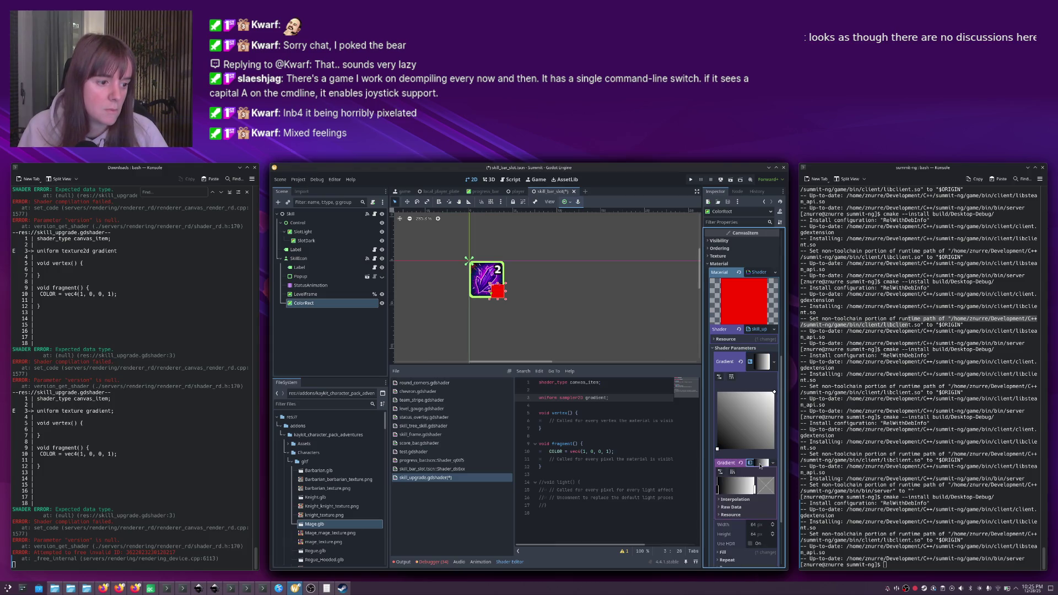
pyautogui.click(755, 487)
pyautogui.click(765, 486)
pyautogui.doubleClick(731, 445)
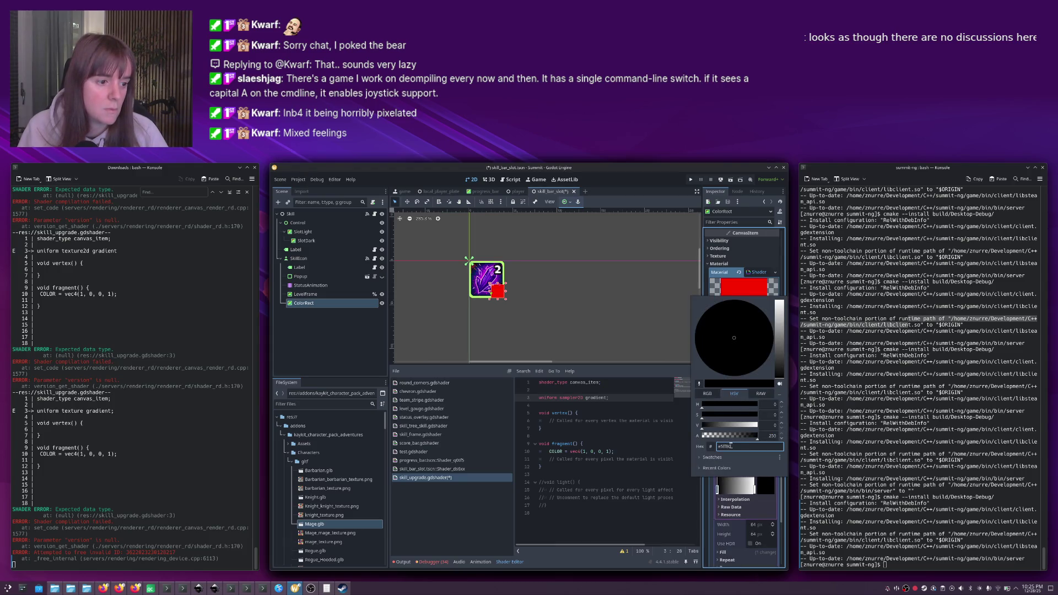
pyautogui.write('e5ff80')
pyautogui.press('Return')
# Check the mockup's end stop colour, set the other stop to #f1ffbc, and save.
pyautogui.hotkey('alt', 'Tab')
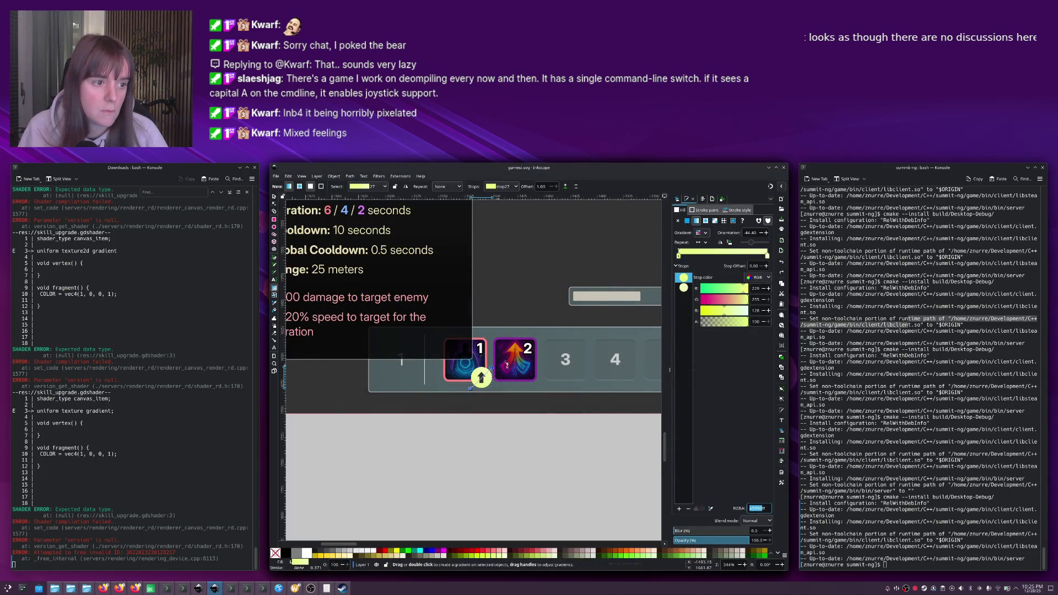
pyautogui.click(491, 368)
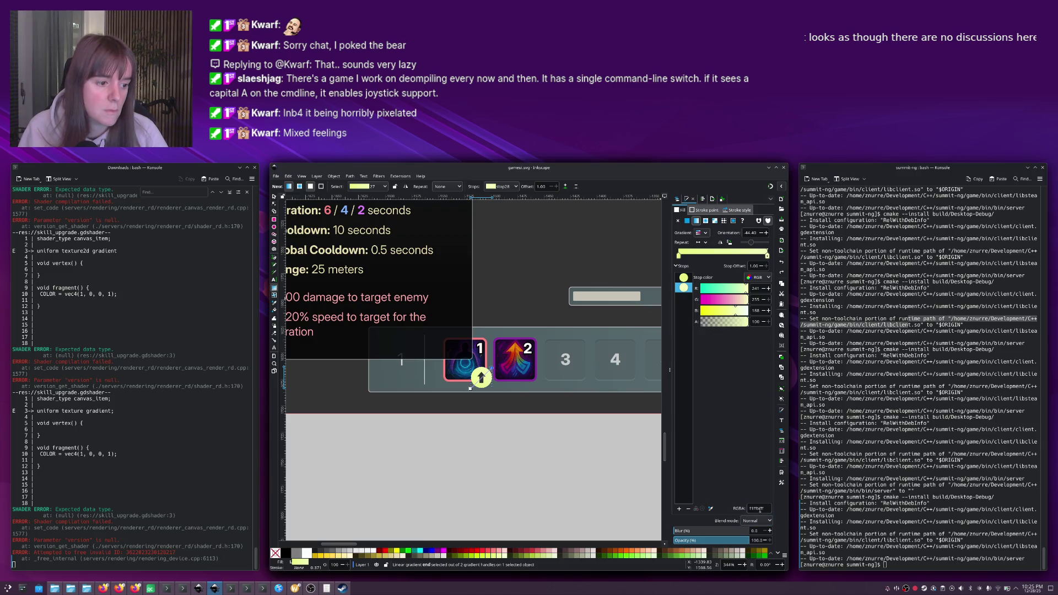
pyautogui.hotkey('alt', 'Tab')
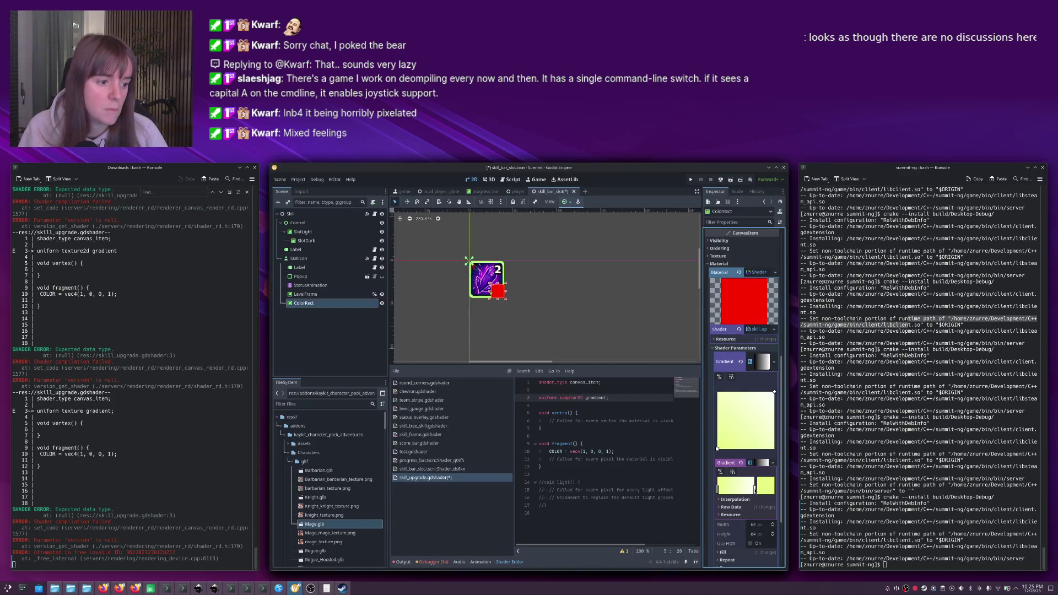
pyautogui.doubleClick(768, 489)
pyautogui.click(749, 444)
pyautogui.write('f1ffbc')
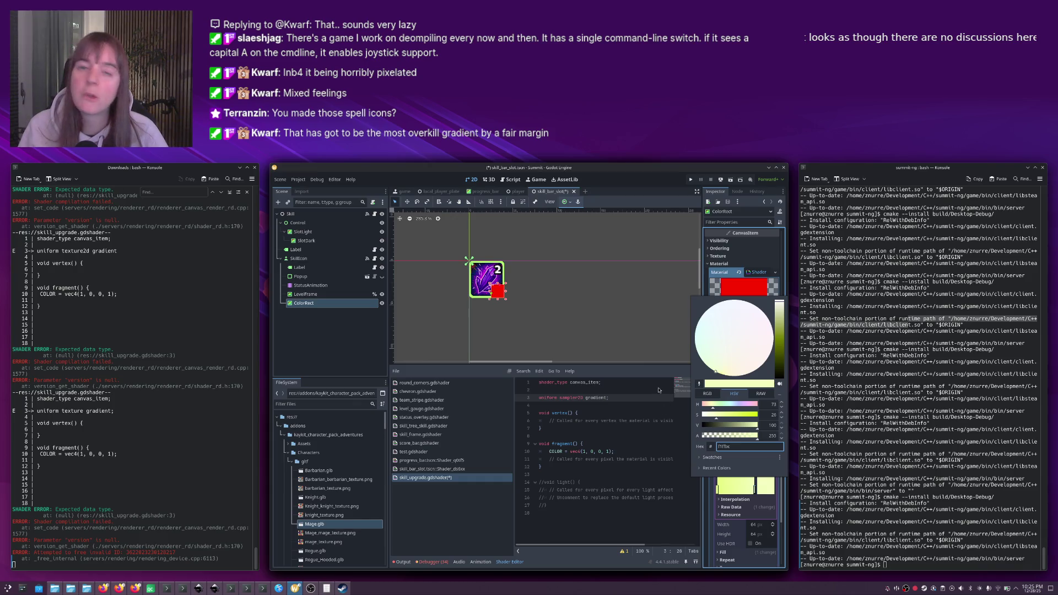
pyautogui.click(569, 330)
pyautogui.click(501, 288)
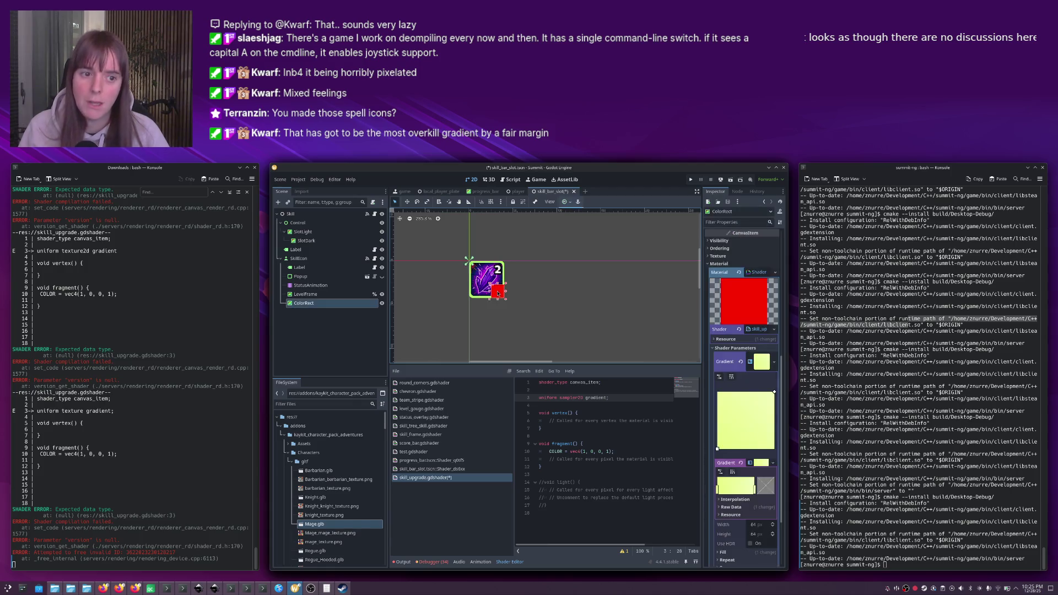
pyautogui.hotkey('ctrl', 's')
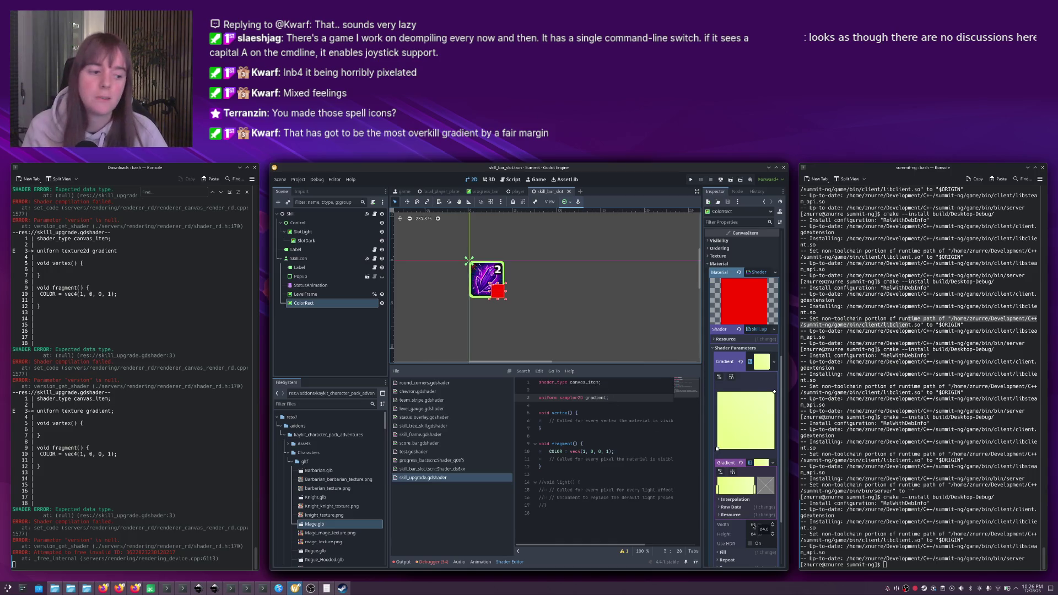
# Resize the GradientTexture2D to 16 px wide by 15 px high and save.
pyautogui.click(754, 525)
pyautogui.write('16')
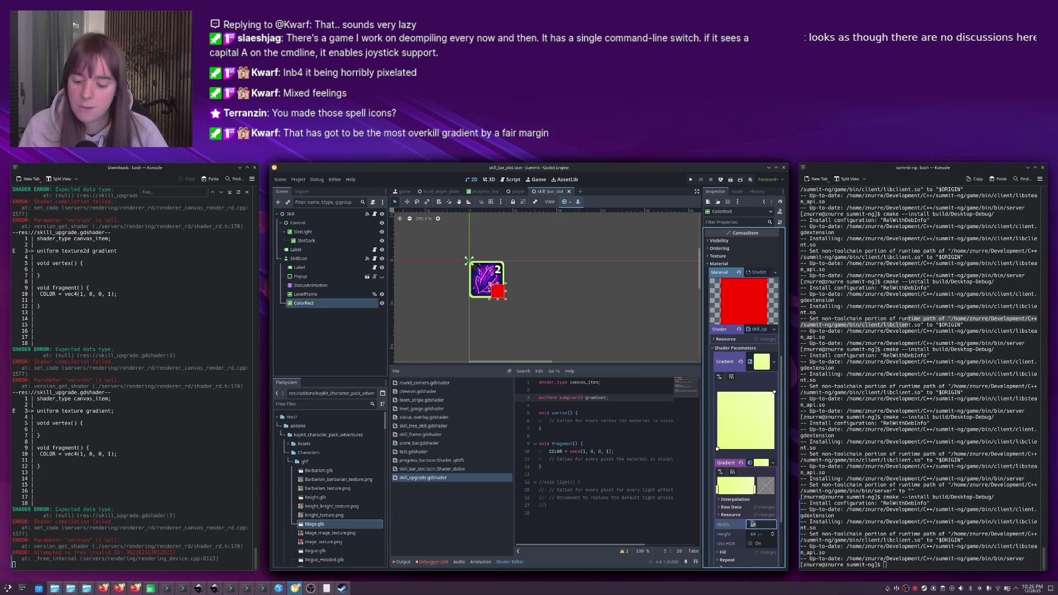
pyautogui.press('Return')
pyautogui.click(754, 536)
pyautogui.write('15')
pyautogui.press('Return')
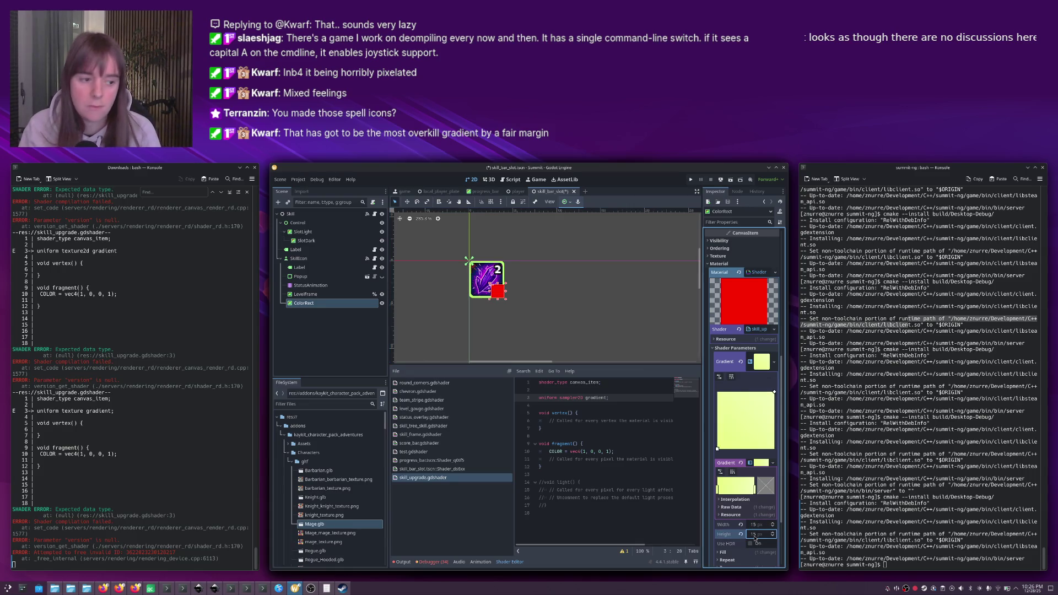
pyautogui.hotkey('ctrl', 's')
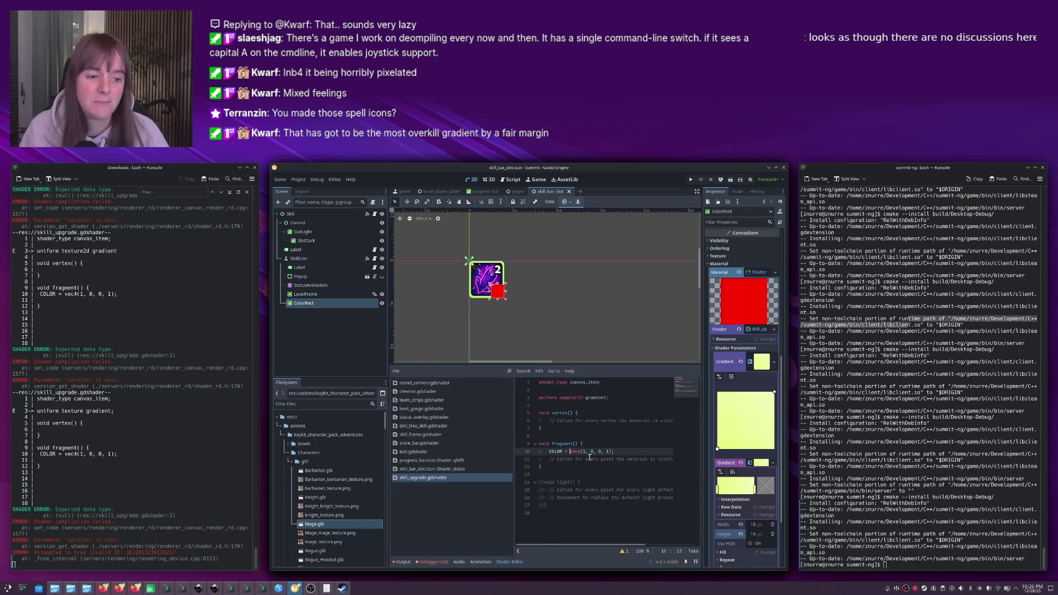
# Replace the red vec4 in fragment() with texture(gradient, UV).
pyautogui.moveTo(569, 451); pyautogui.dragTo(615, 451)
pyautogui.write('texture(')
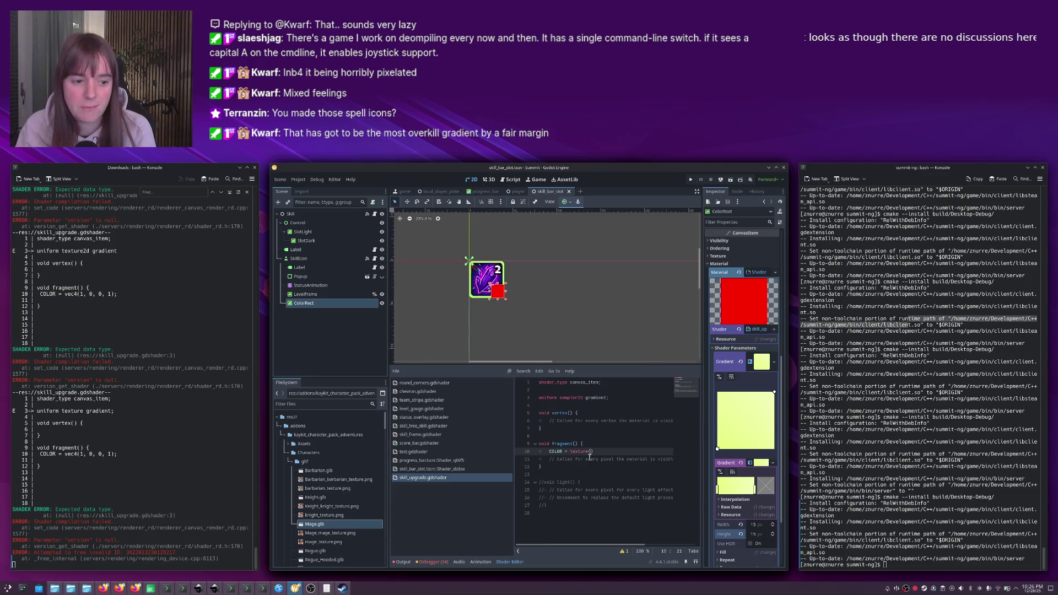
pyautogui.write('gradient, UV)')
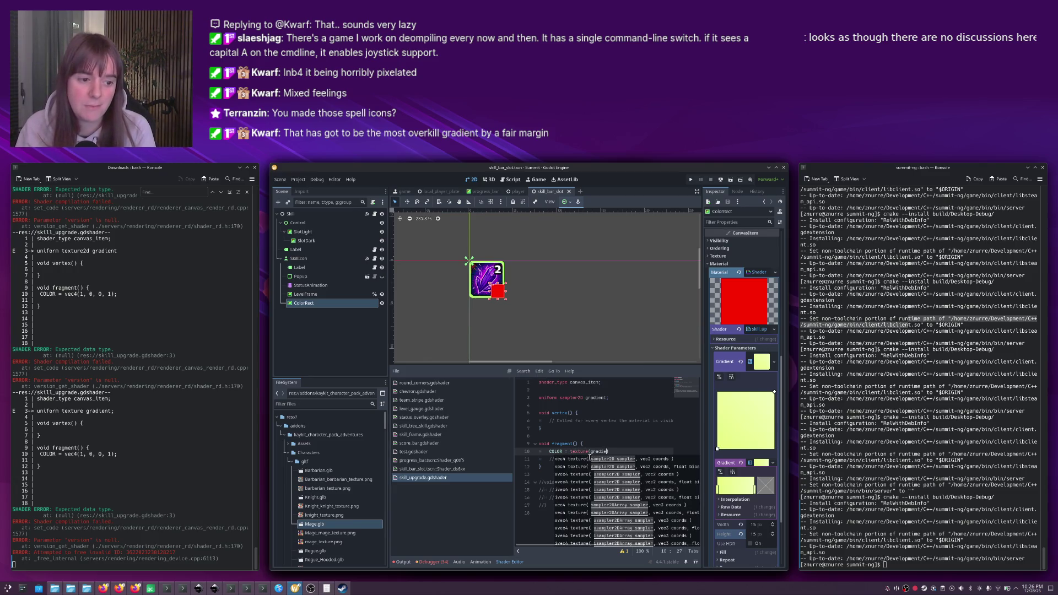
pyautogui.click(600, 444)
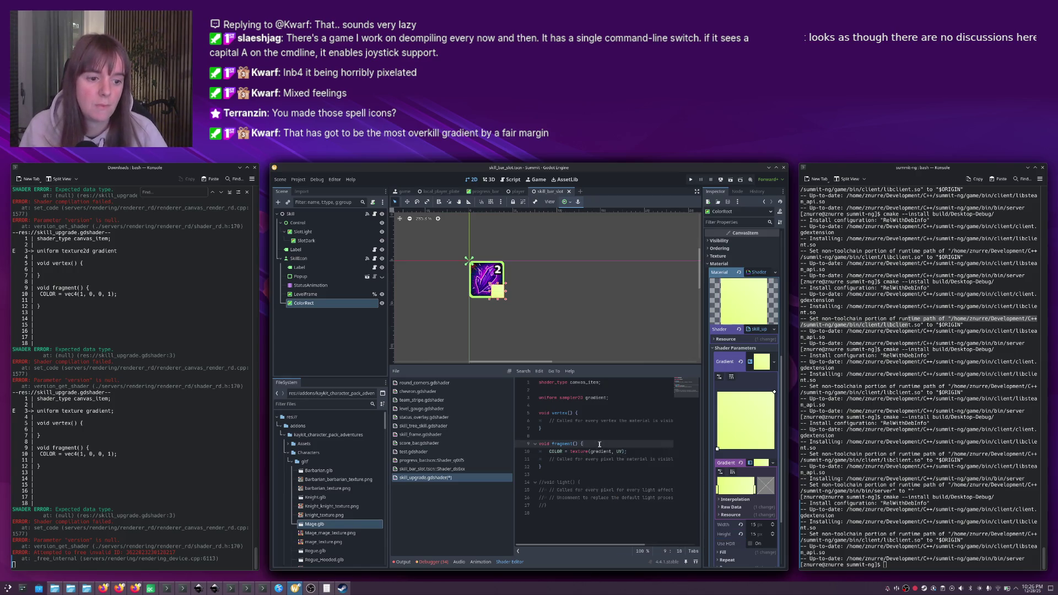
pyautogui.press('Return')
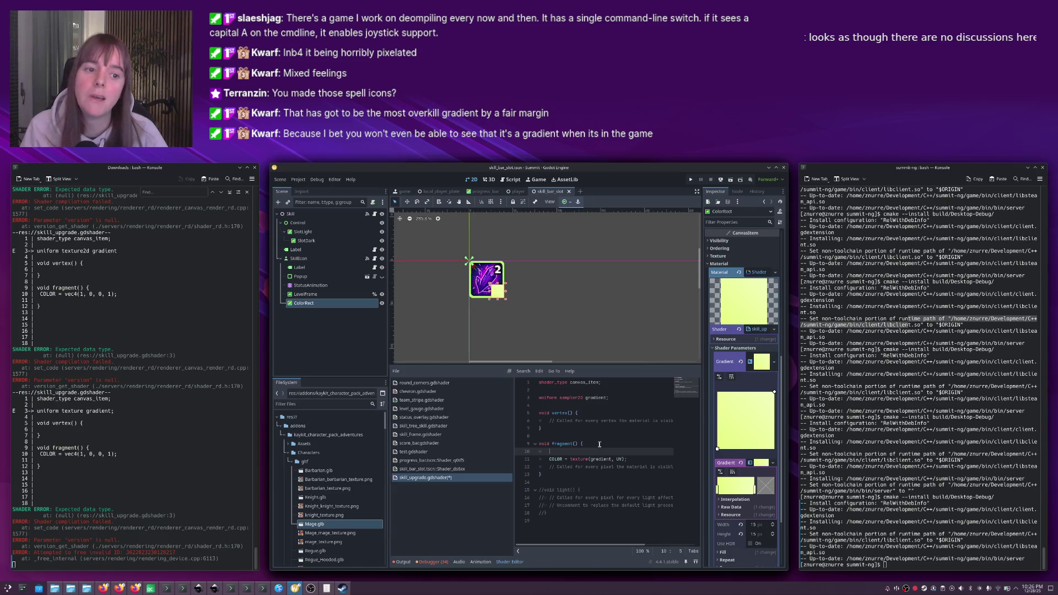
pyautogui.hotkey('alt', 'Tab')
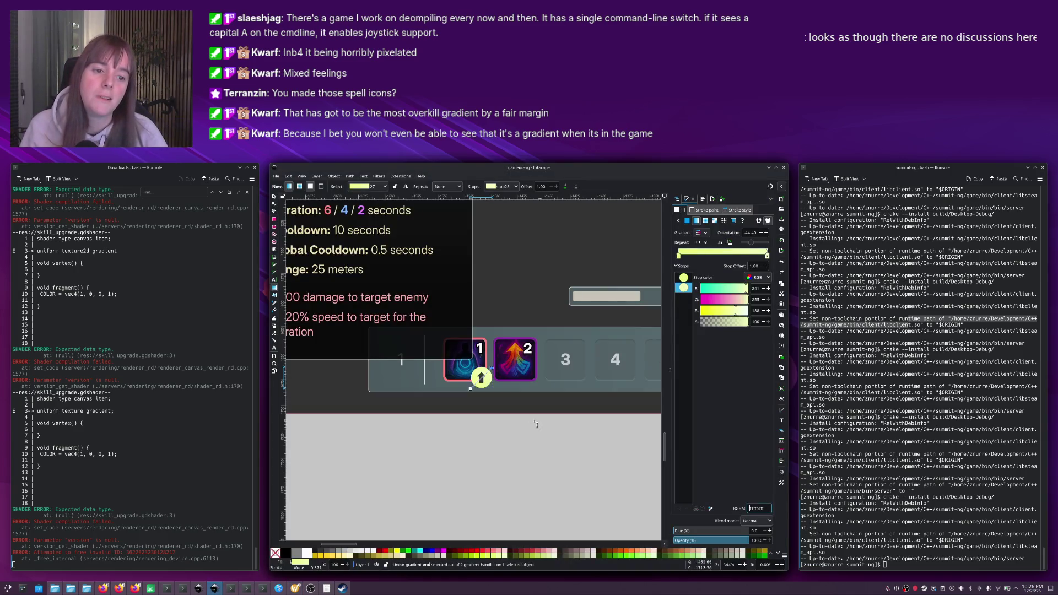
pyautogui.scroll(-2, 525, 427)
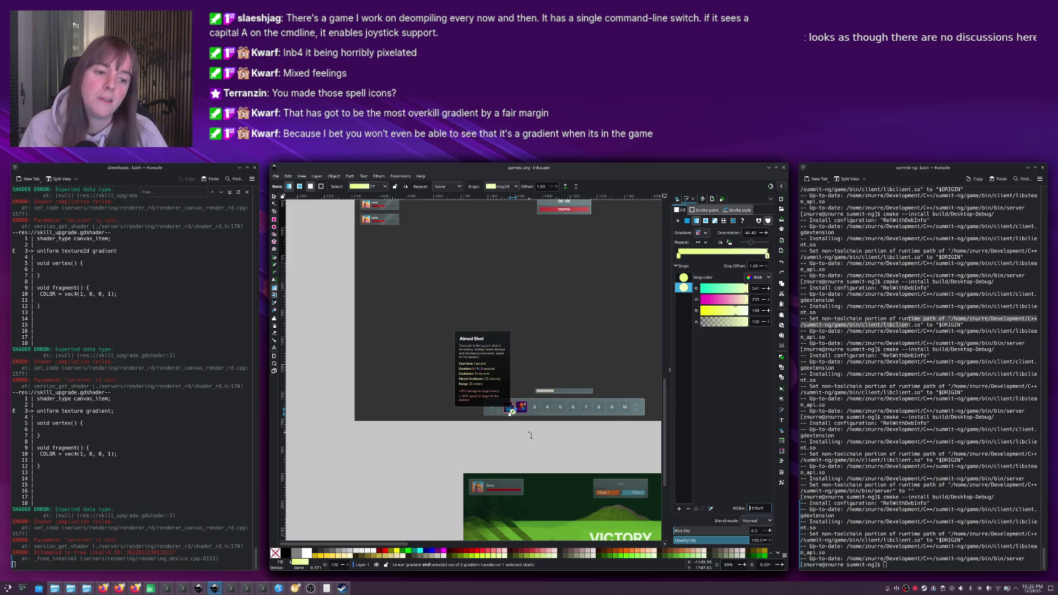
pyautogui.press('Escape')
pyautogui.press('s')
pyautogui.scroll(-2, 529, 434)
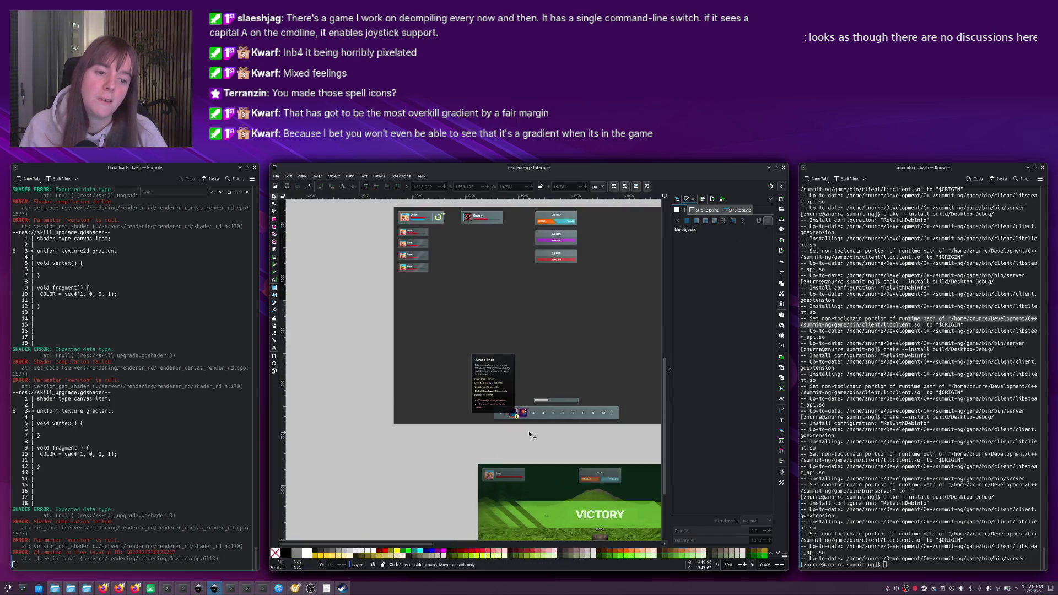
pyautogui.scroll(3, 529, 434)
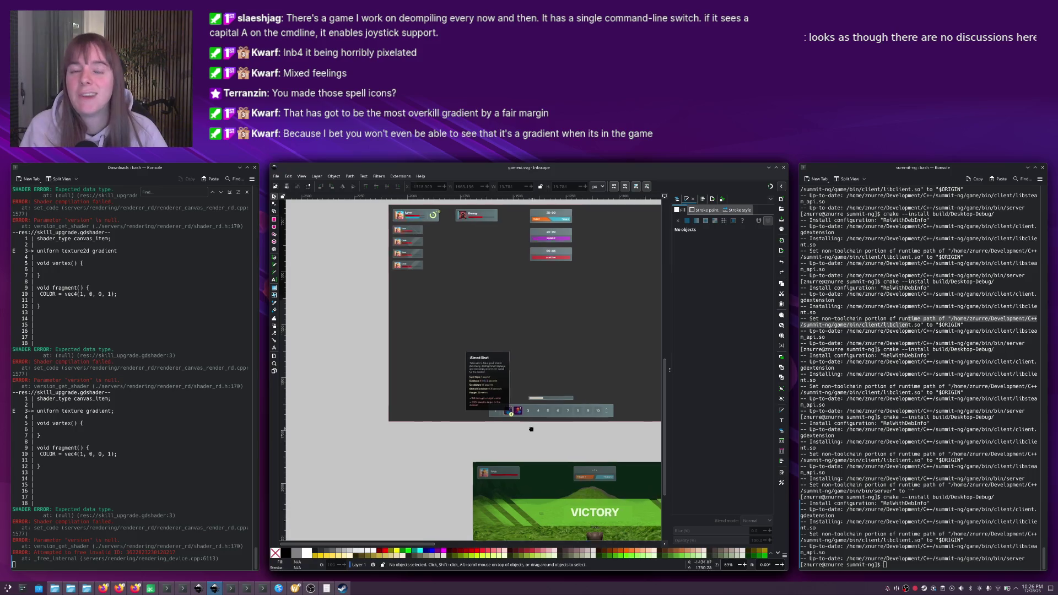
pyautogui.hotkey('alt', 'Tab')
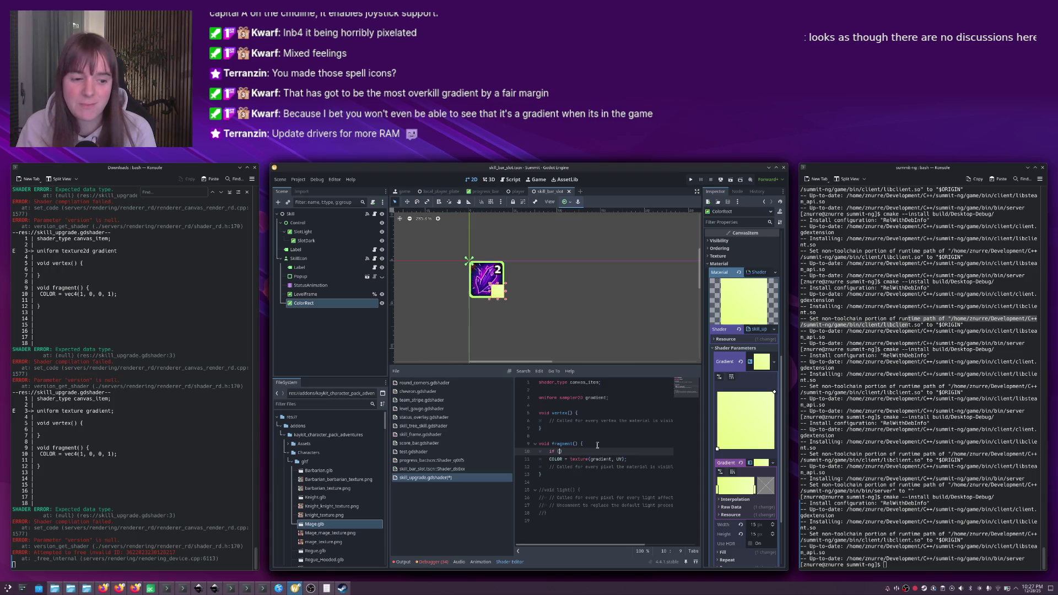
# Wrap the COLOR line in an if (length(uv) < 1.) block after the vec3 uv line.
pyautogui.press('BackSpace')
pyautogui.press('BackSpace')
pyautogui.press('BackSpace')
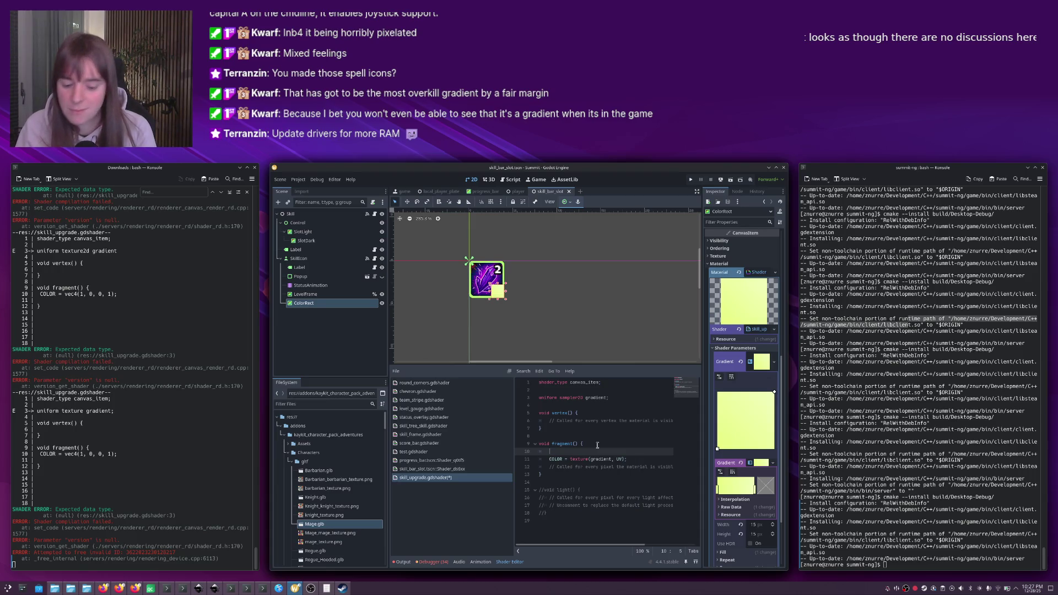
pyautogui.write('vec3')
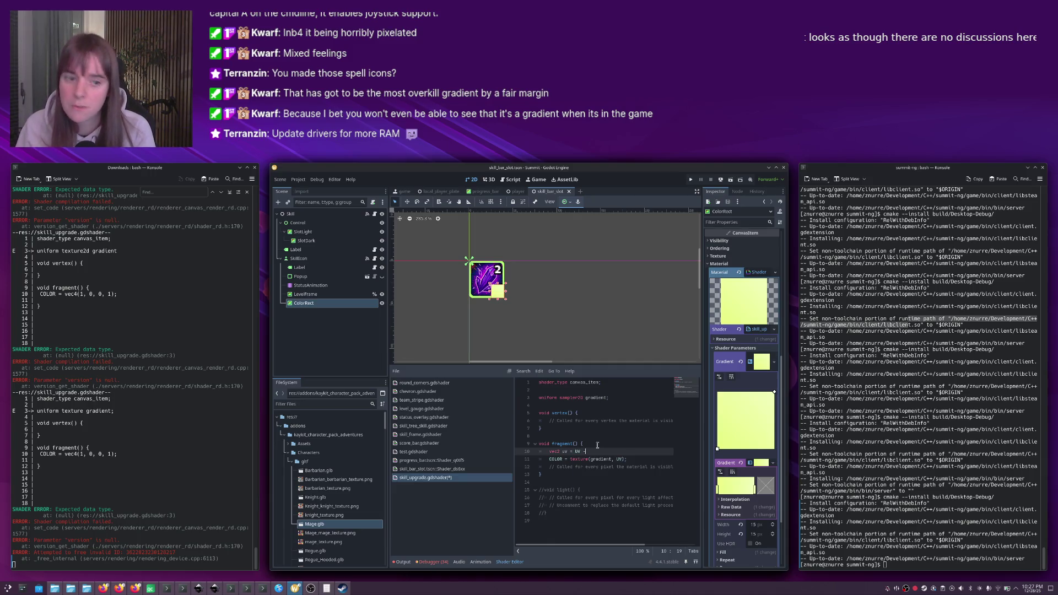
pyautogui.write(';')
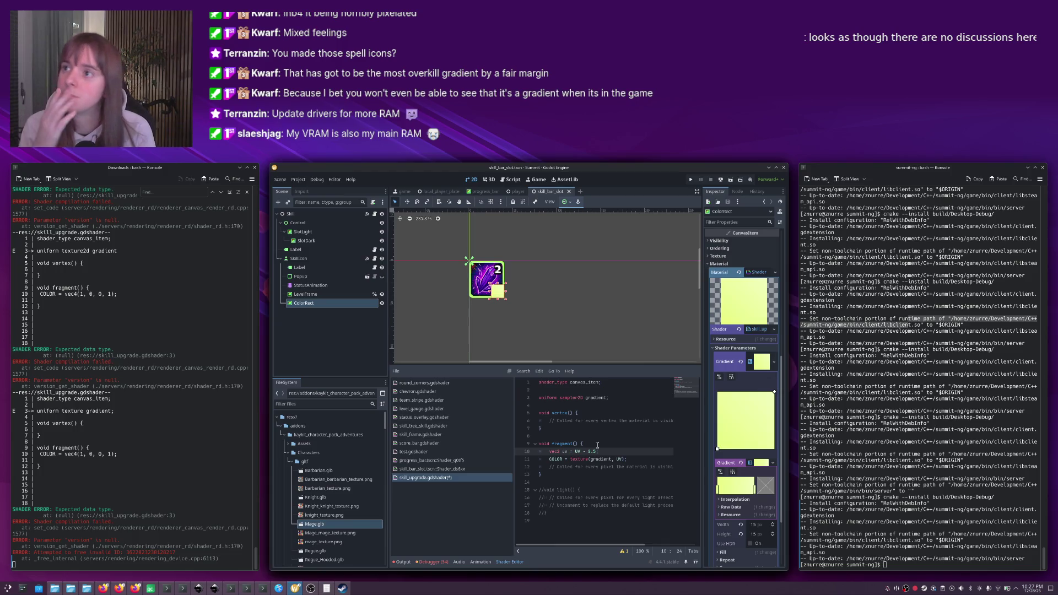
pyautogui.press('Return')
pyautogui.press('Return')
pyautogui.press('Return')
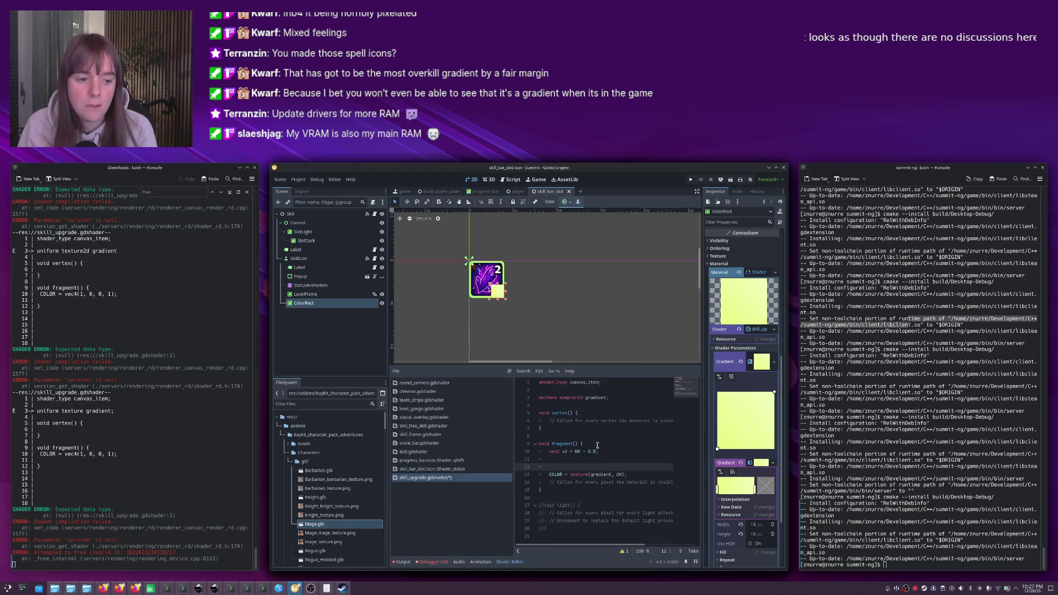
pyautogui.press('Up')
pyautogui.write('lu')
pyautogui.press('BackSpace')
pyautogui.press('BackSpace')
pyautogui.press('BackSpace')
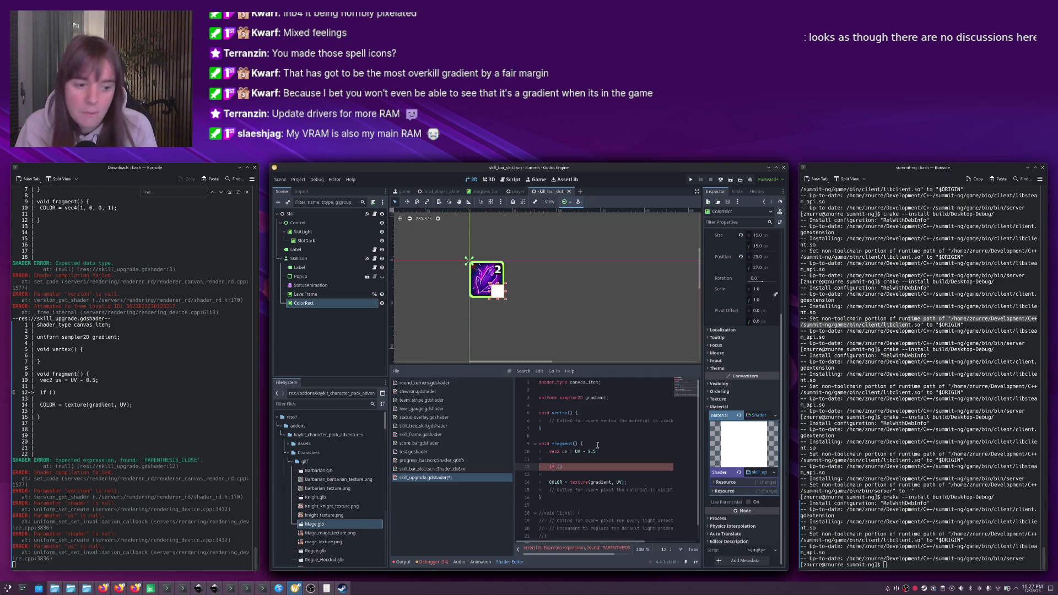
pyautogui.write('length(uv)')
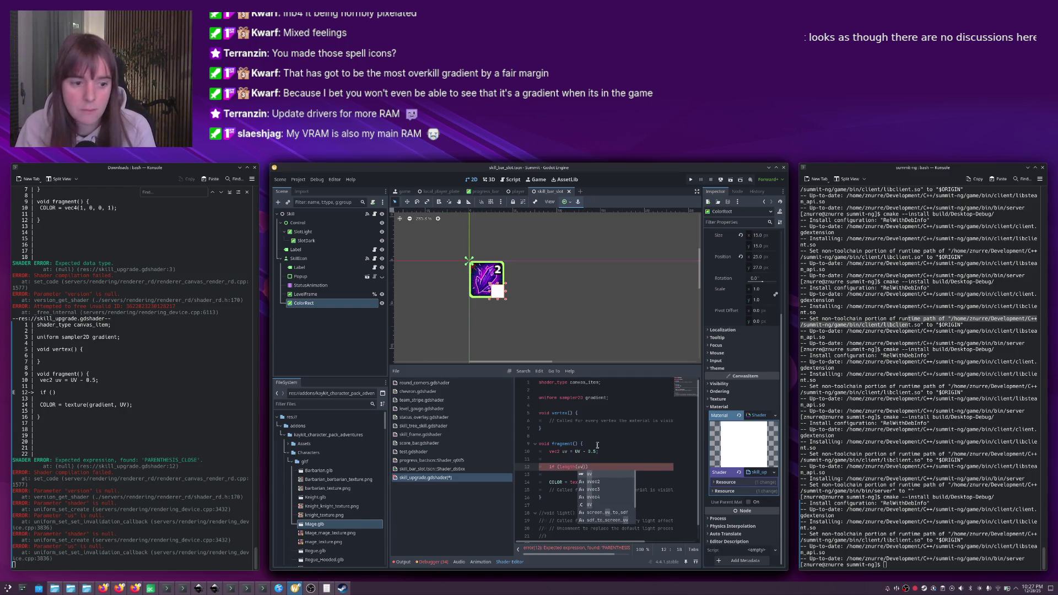
pyautogui.write(' < 1')
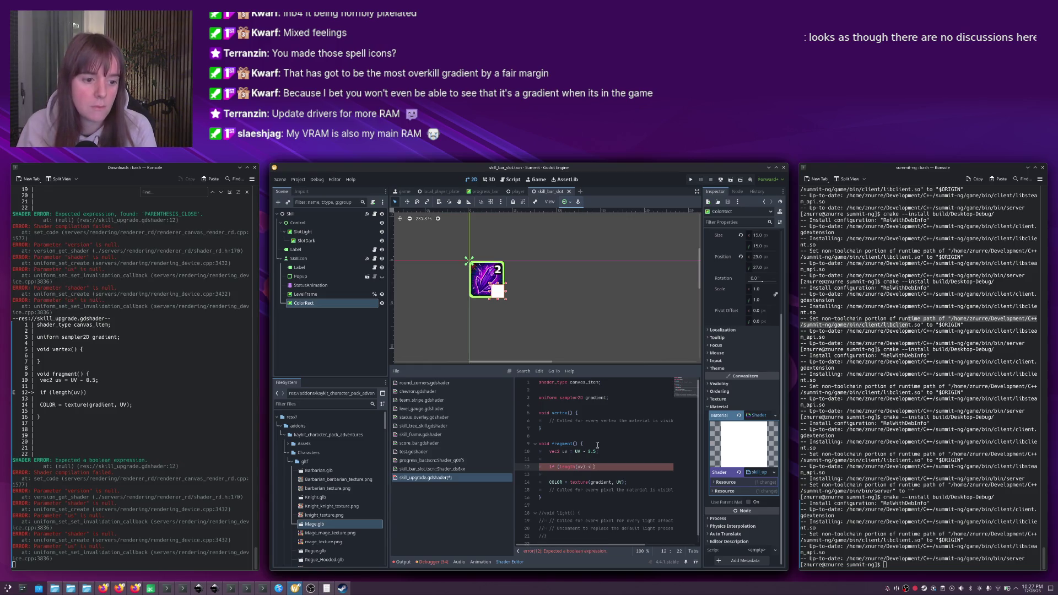
pyautogui.write('.0')
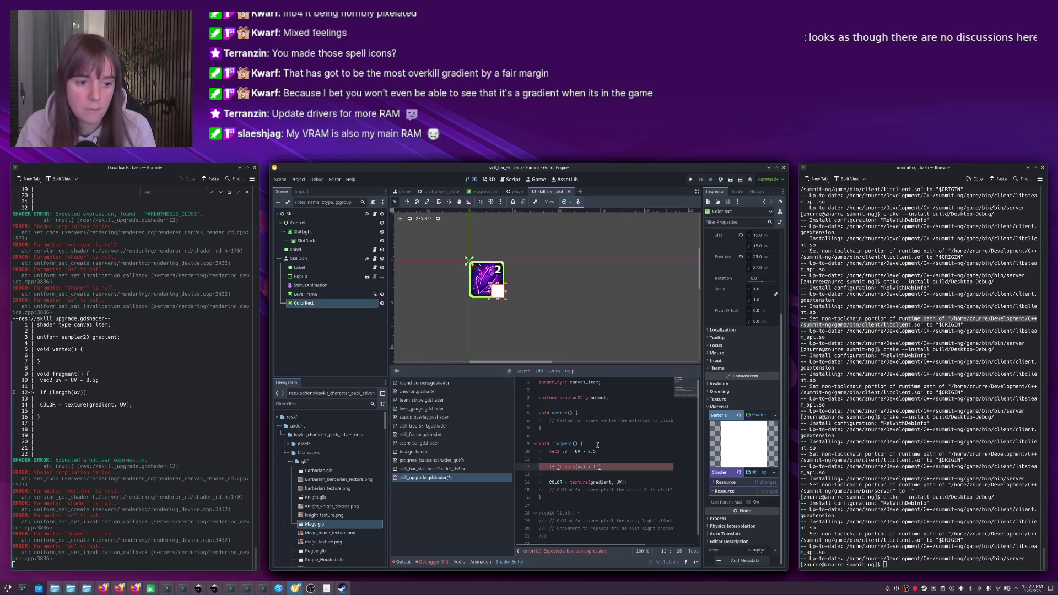
pyautogui.press('Return')
pyautogui.write('{')
pyautogui.press('Down')
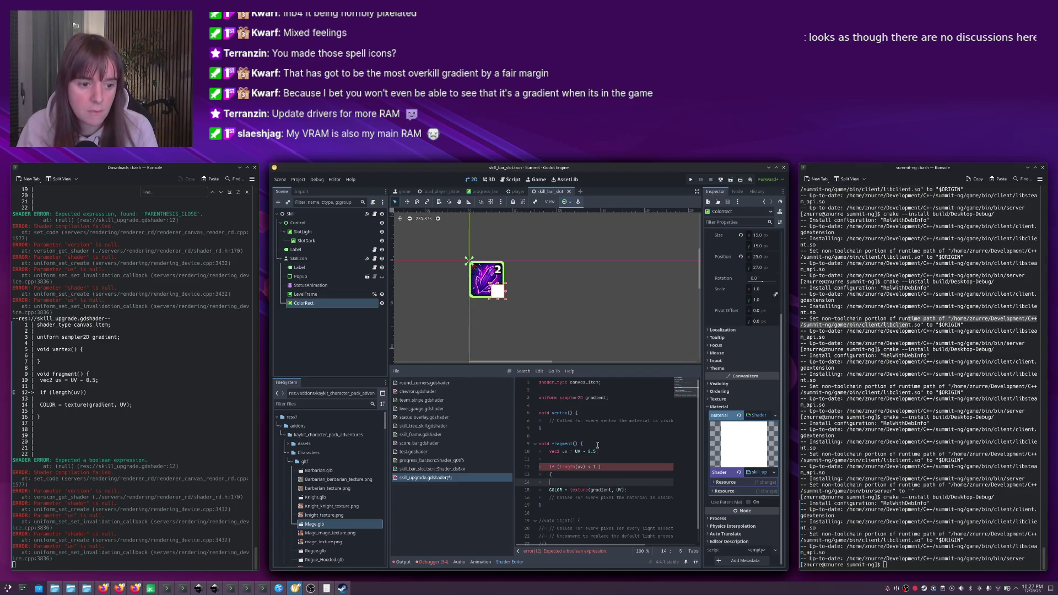
pyautogui.hotkey('alt', 'Down')
# Add an else branch that sets the colour to vec4(0).
pyautogui.press('Return')
pyautogui.press('Return')
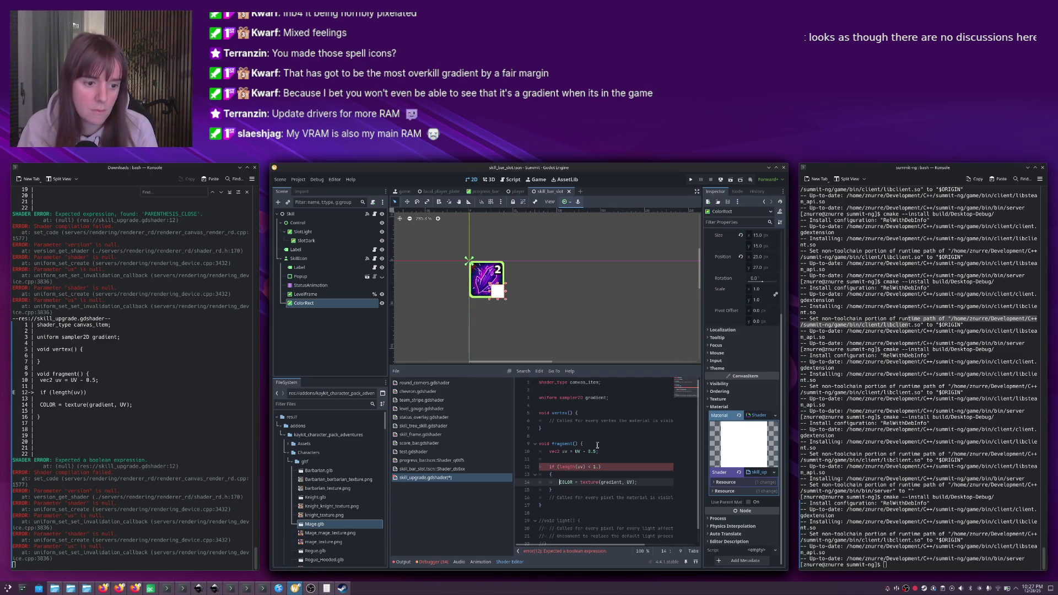
pyautogui.write('C')
pyautogui.press('BackSpace')
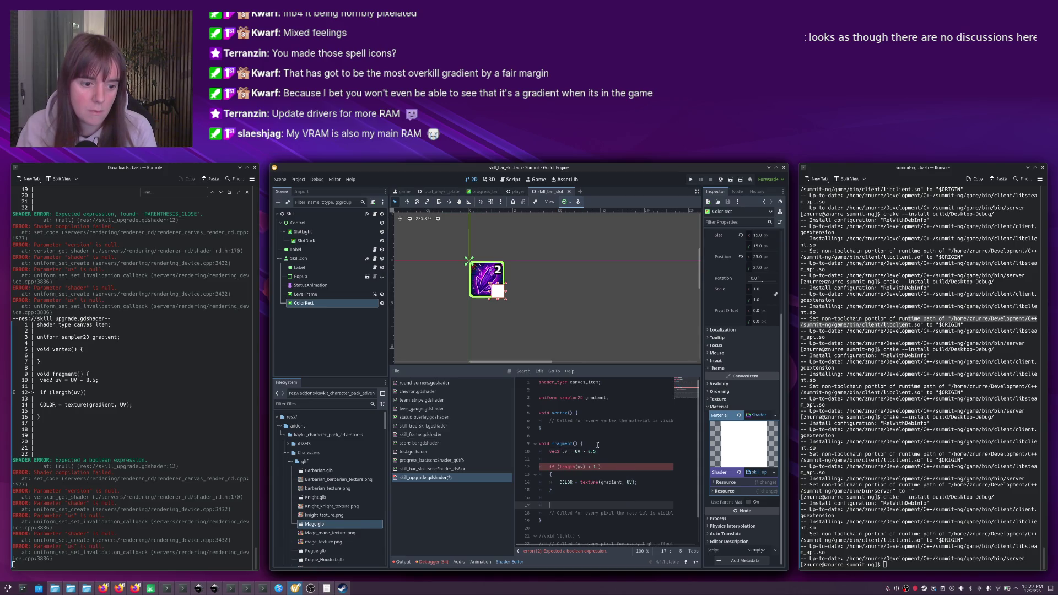
pyautogui.press('Up')
pyautogui.write('else')
pyautogui.press('Return')
pyautogui.write('{')
pyautogui.press('Return')
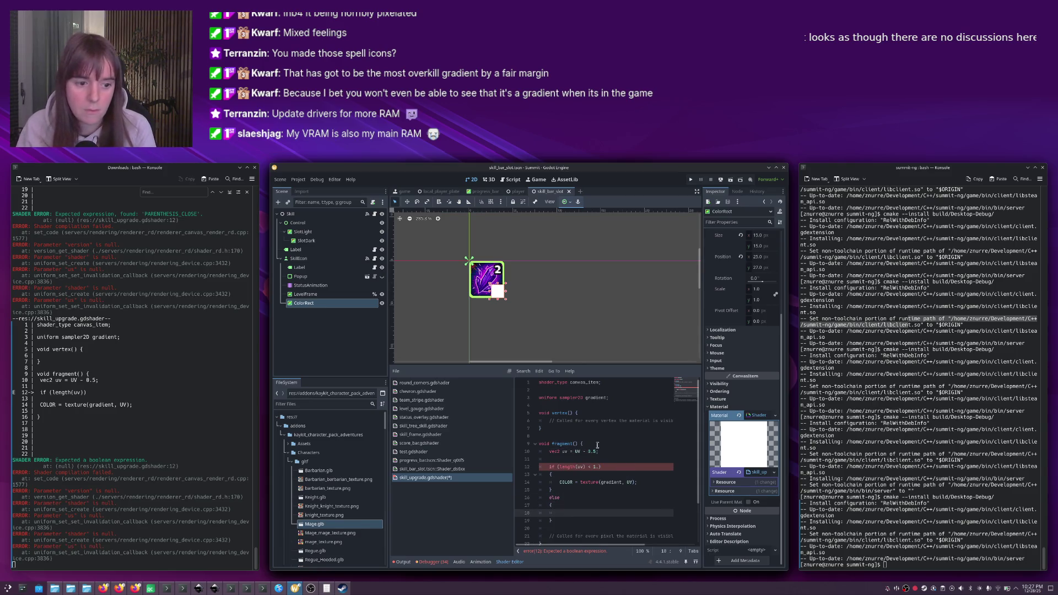
pyautogui.write('vec4(0);')
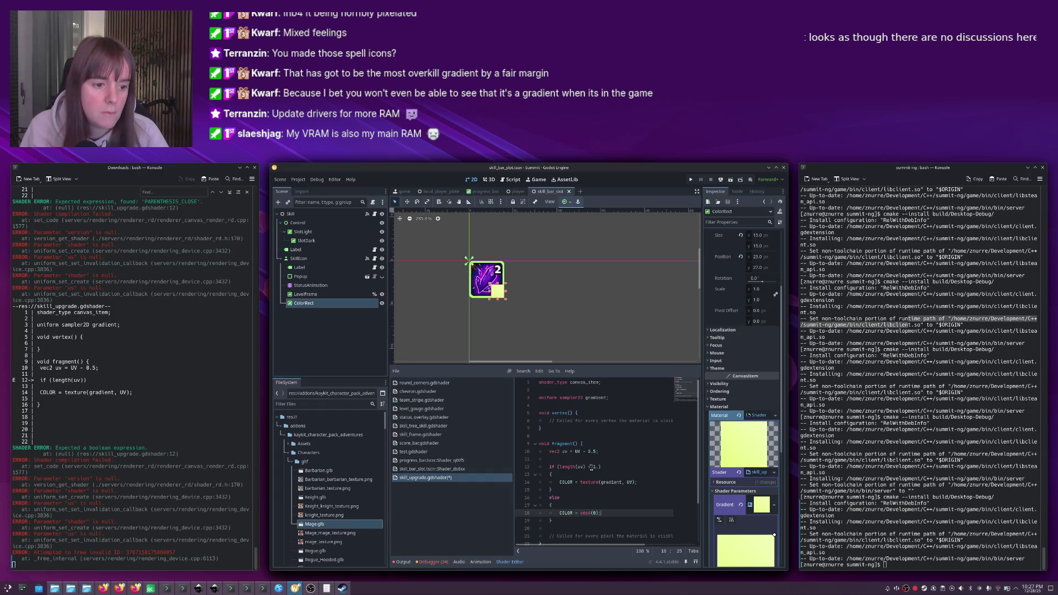
# Tighten the radius check to length(uv) < .5 and preview the circular badge.
pyautogui.click(578, 467)
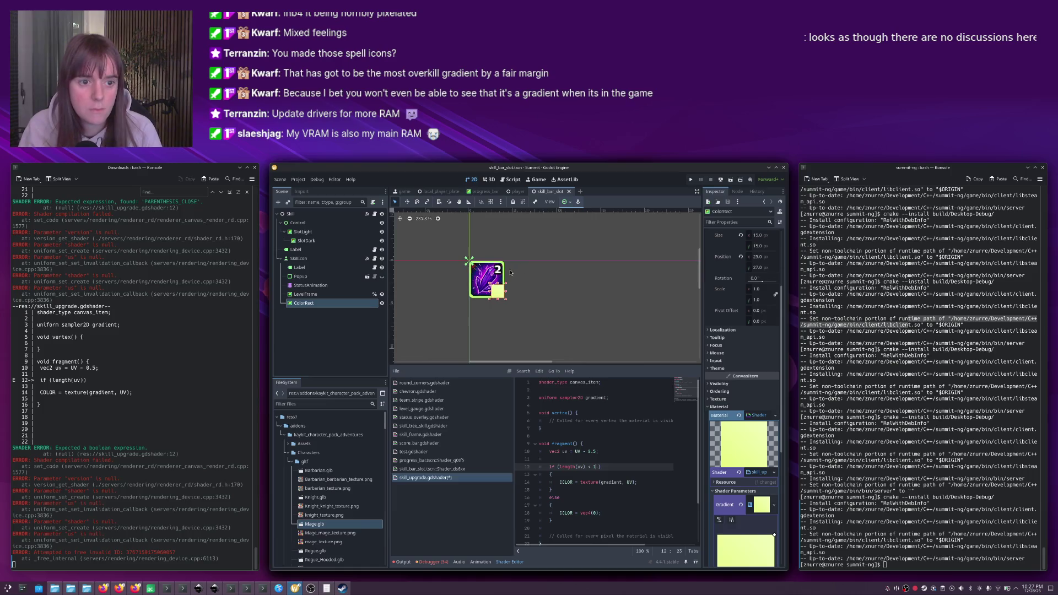
pyautogui.scroll(6, 510, 272)
pyautogui.scroll(-3, 510, 272)
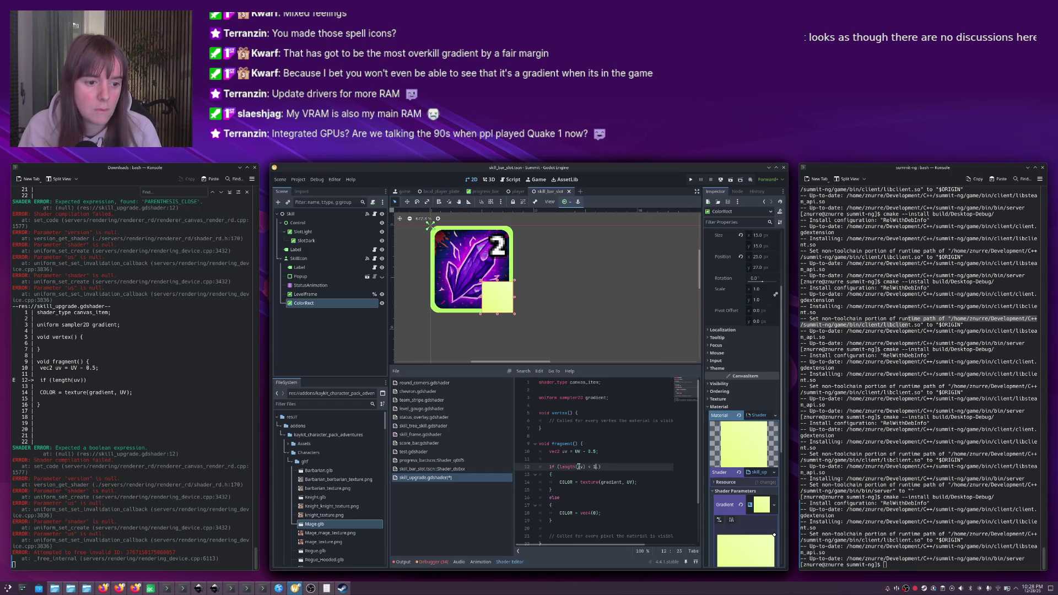
pyautogui.press('BackSpace')
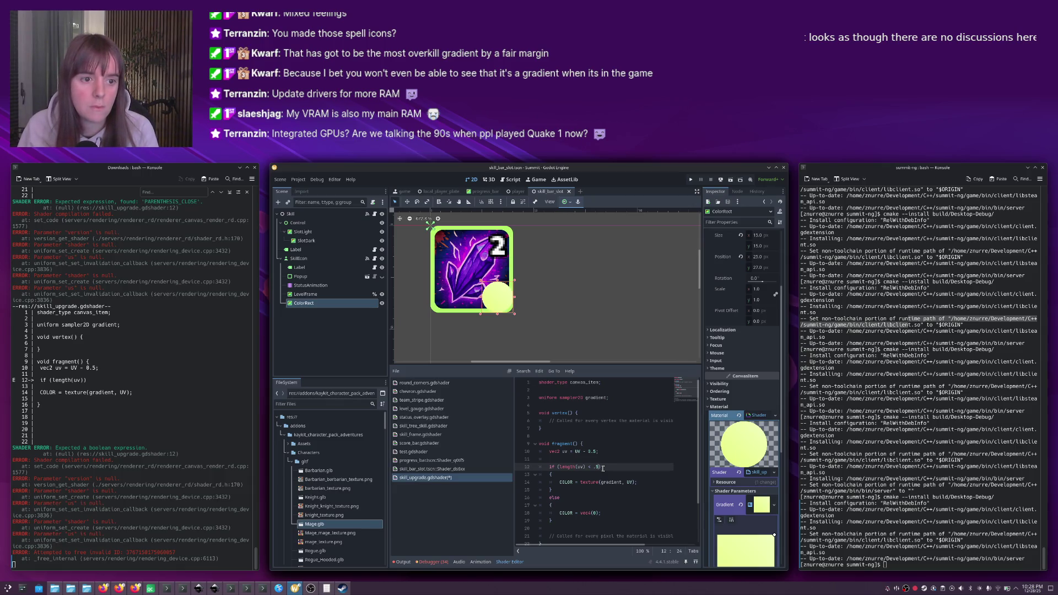
pyautogui.click(541, 332)
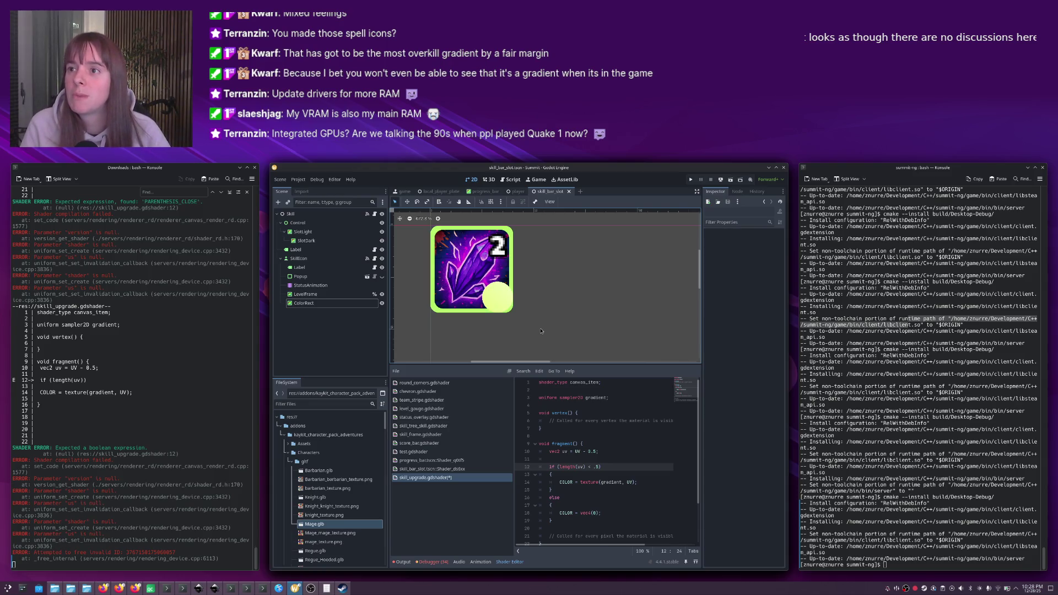
# Nudge the yellow circle ColorRect about 5,4 px down-right over the icon's corner.
pyautogui.click(496, 294)
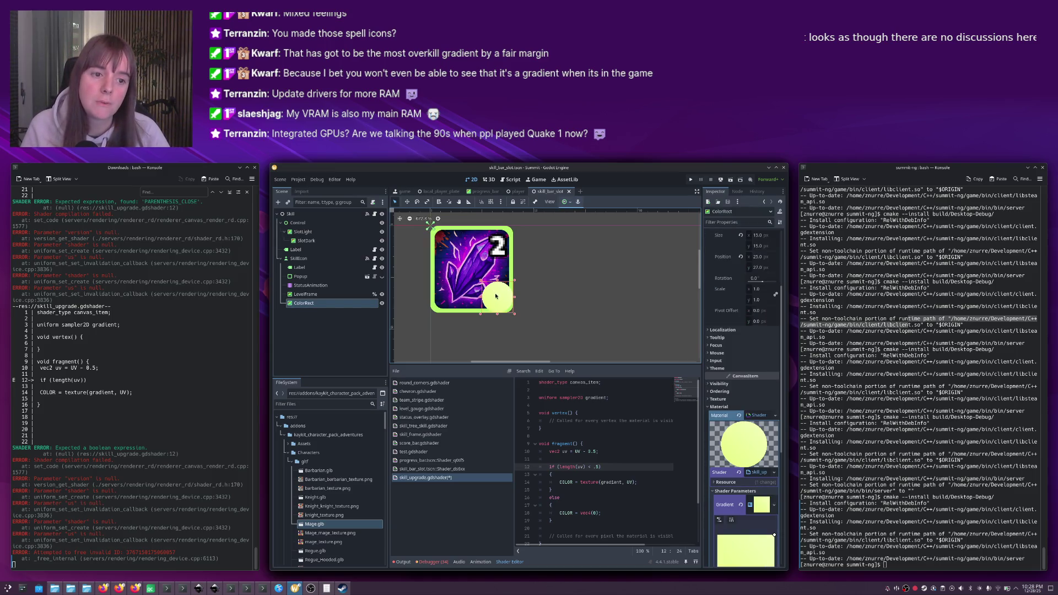
pyautogui.moveTo(495, 296); pyautogui.dragTo(509, 306)
pyautogui.click(534, 306)
pyautogui.scroll(-1, 534, 307)
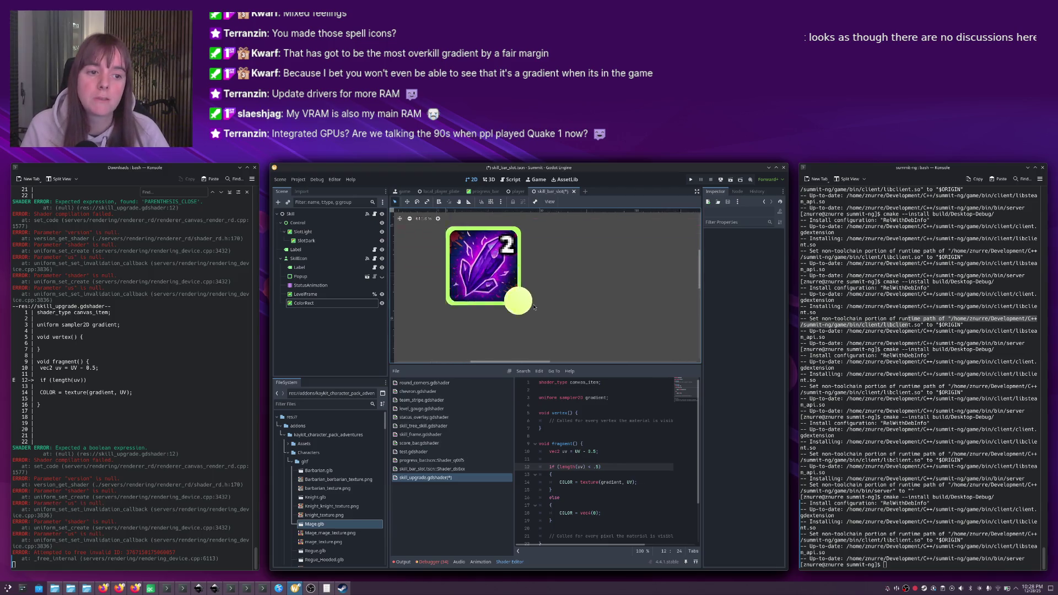
pyautogui.scroll(1, 523, 305)
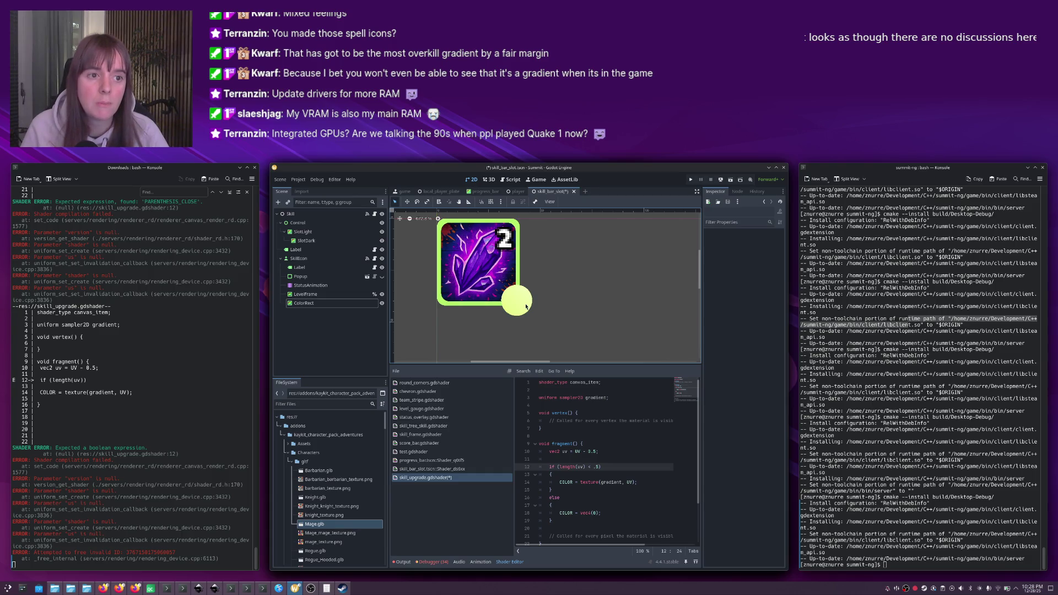
# Save the shader with Ctrl+S and switch to the Inkscape mockup.
pyautogui.hotkey('ctrl', 's')
pyautogui.scroll(-15, 527, 307)
pyautogui.scroll(4, 526, 307)
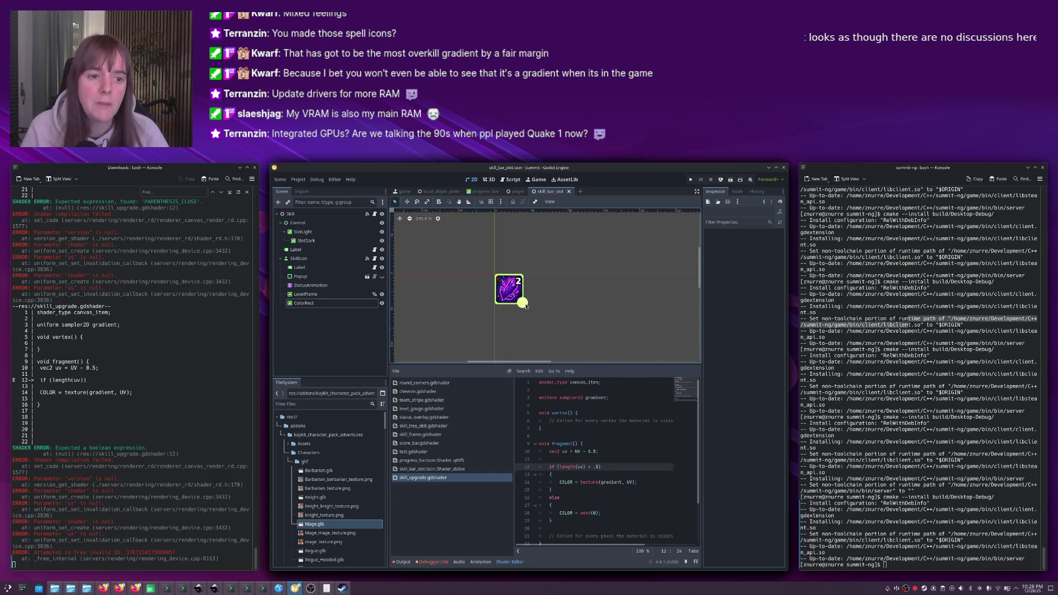
pyautogui.hotkey('alt', 'Tab')
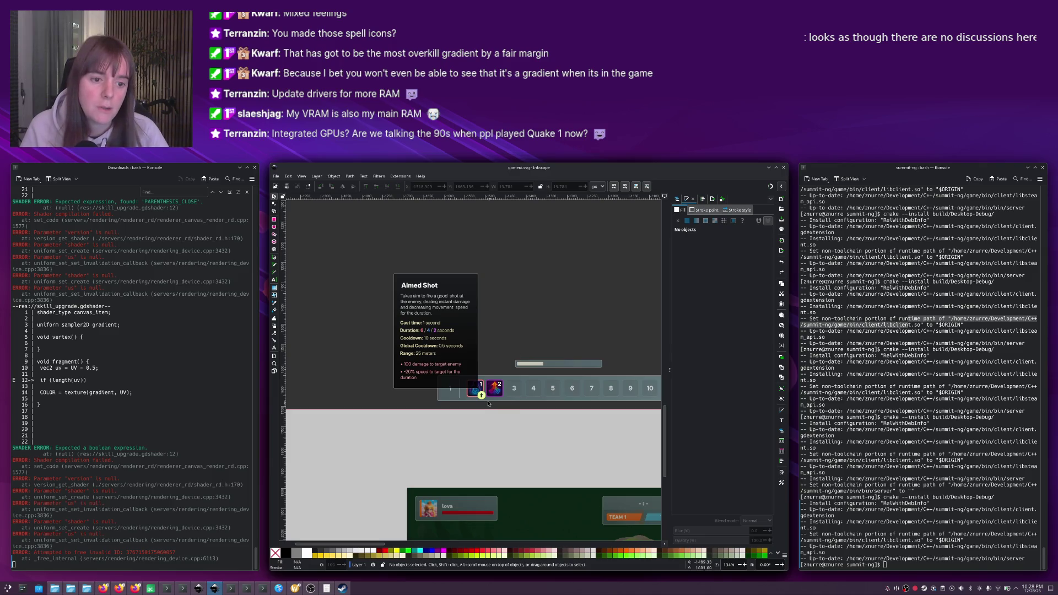
# Check the small badge on the Inkscape skill-icon mockup, then return to Godot.
pyautogui.hotkey('alt', 'Tab')
pyautogui.hotkey('alt', 'Tab')
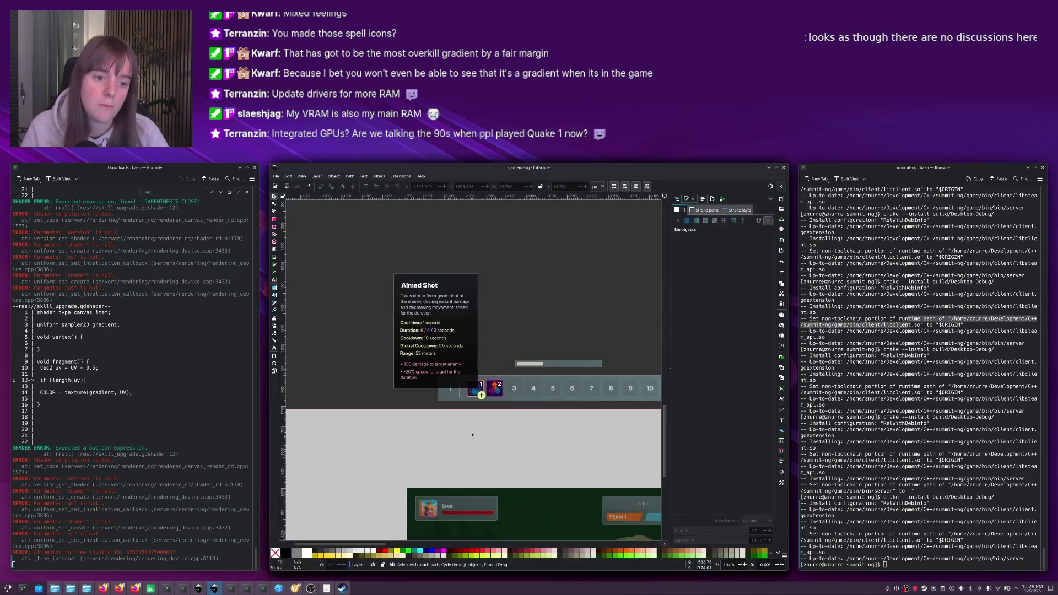
pyautogui.click(482, 396)
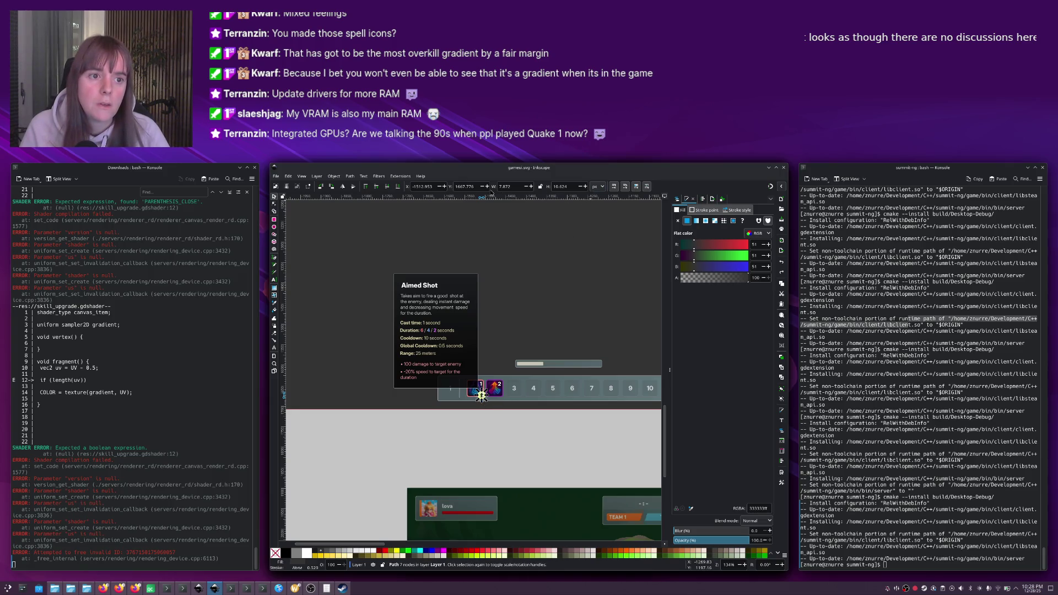
pyautogui.keyDown('ctrl'); pyautogui.scroll(-2, 545, 250); pyautogui.keyUp('ctrl')
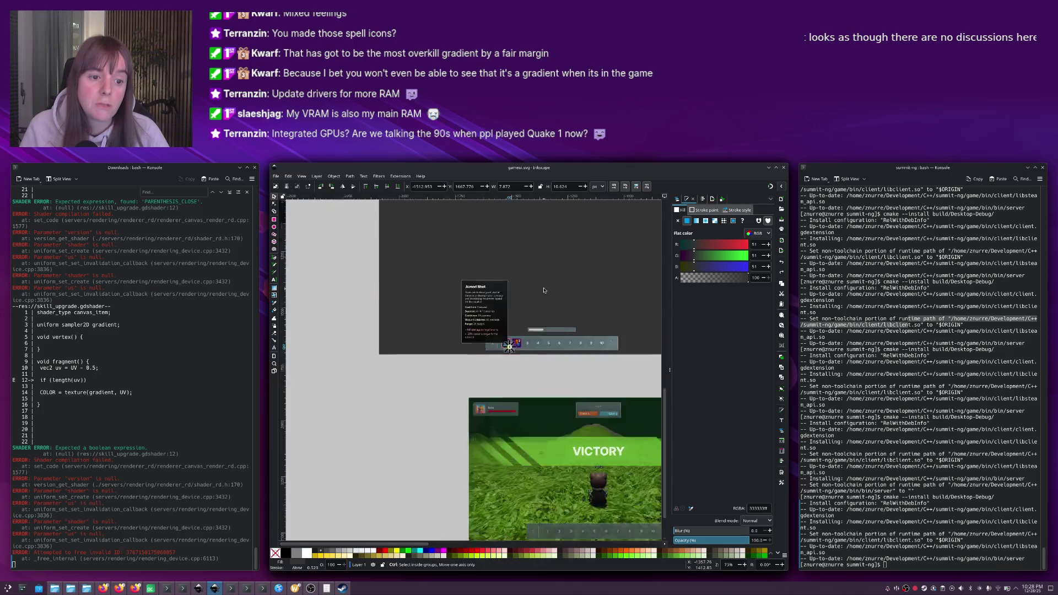
pyautogui.keyDown('ctrl'); pyautogui.scroll(1, 544, 291); pyautogui.keyUp('ctrl')
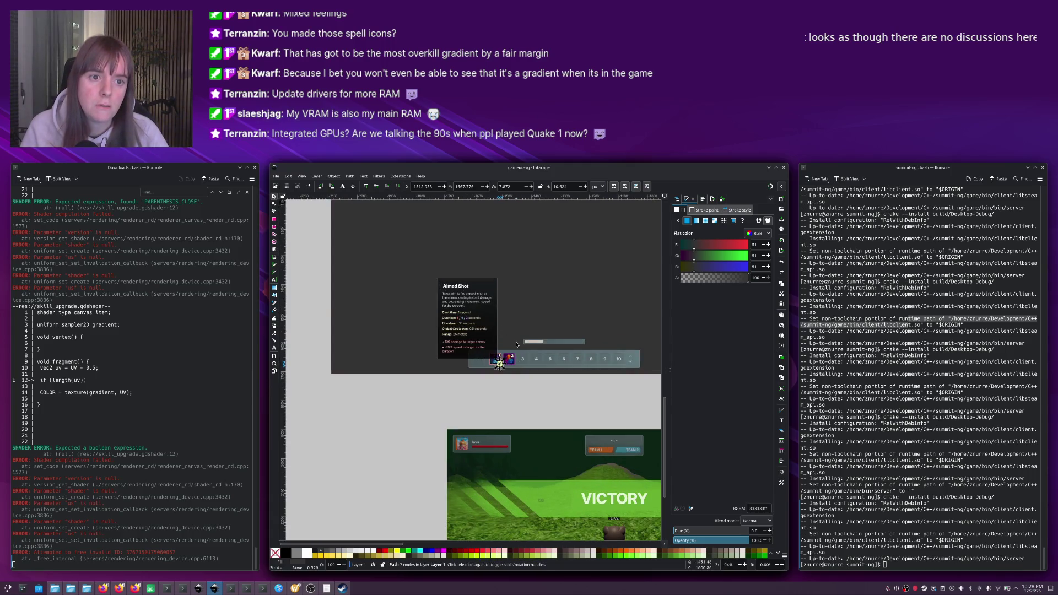
pyautogui.hotkey('alt', 'Tab')
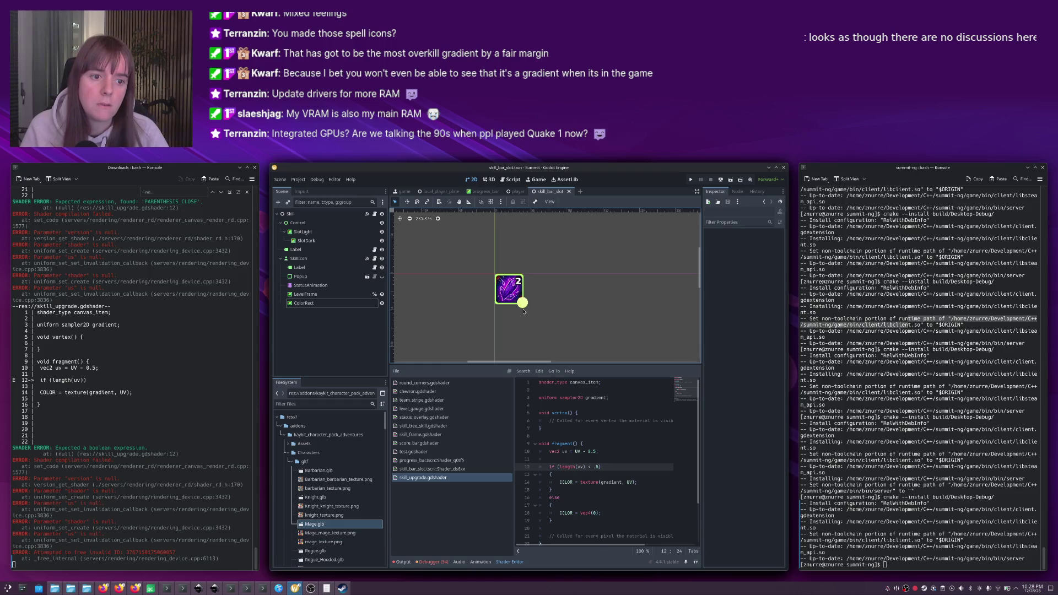
pyautogui.click(522, 303)
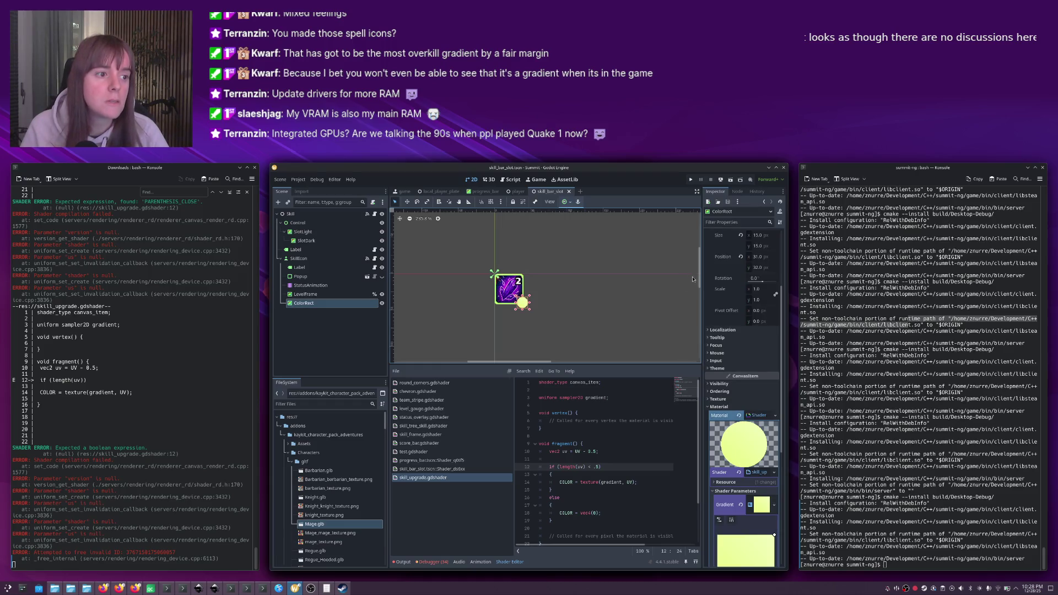
pyautogui.click(559, 302)
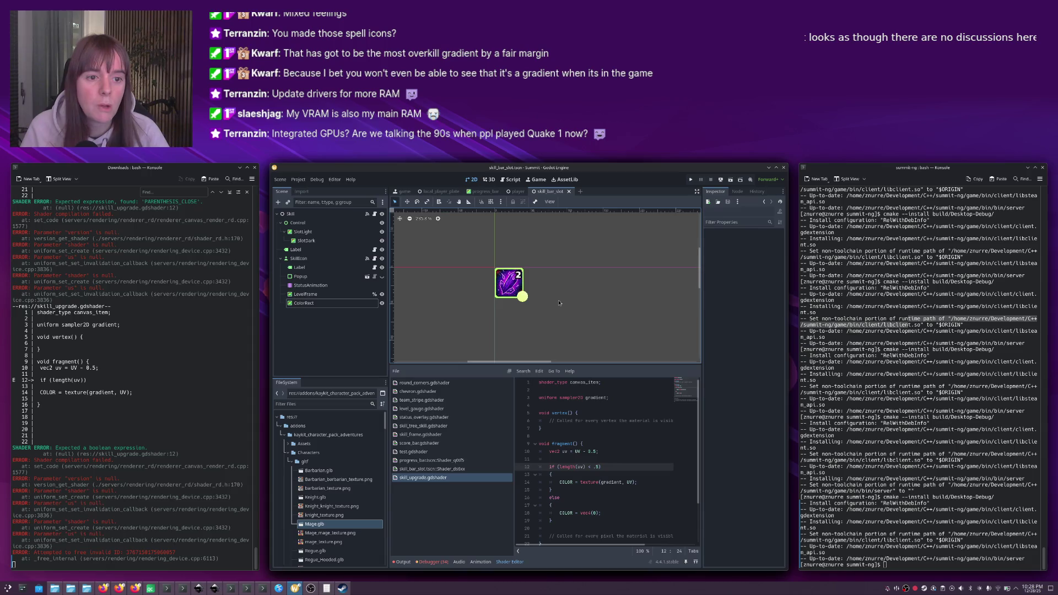
pyautogui.click(429, 221)
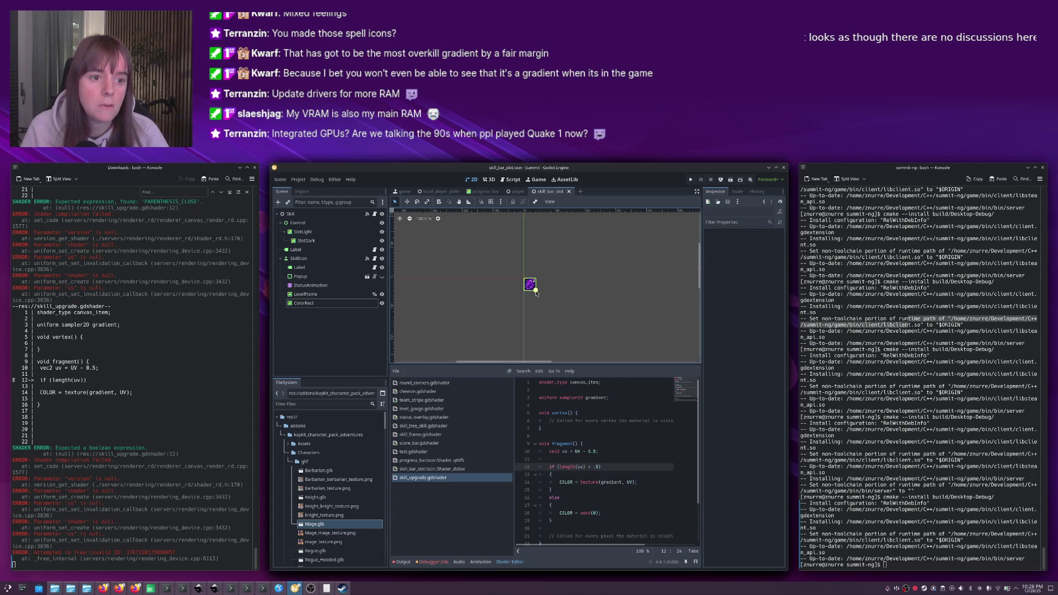
pyautogui.hotkey('alt', 'Tab')
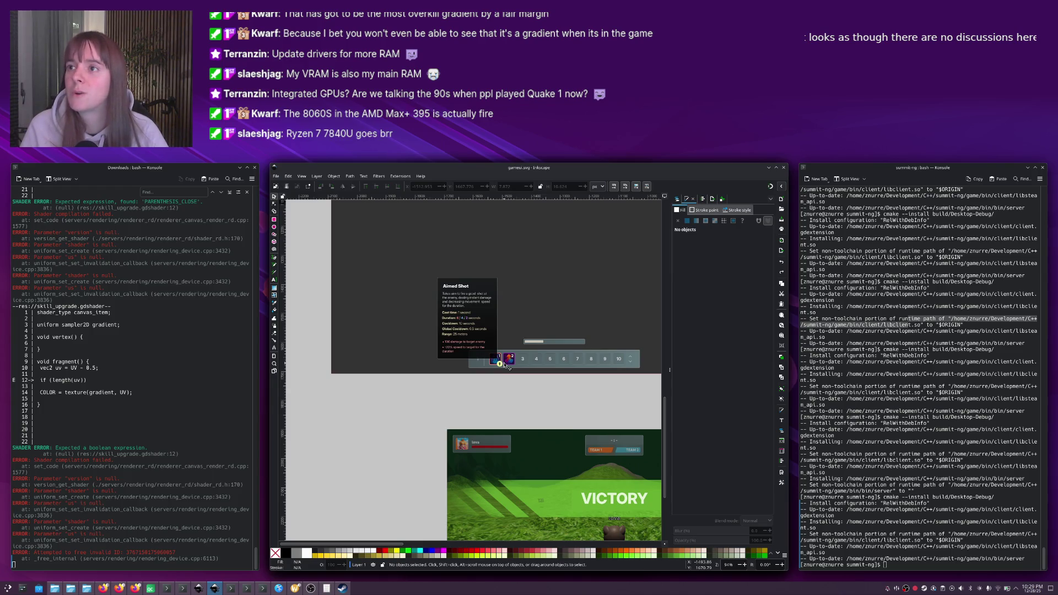
pyautogui.hotkey('alt', 'Tab')
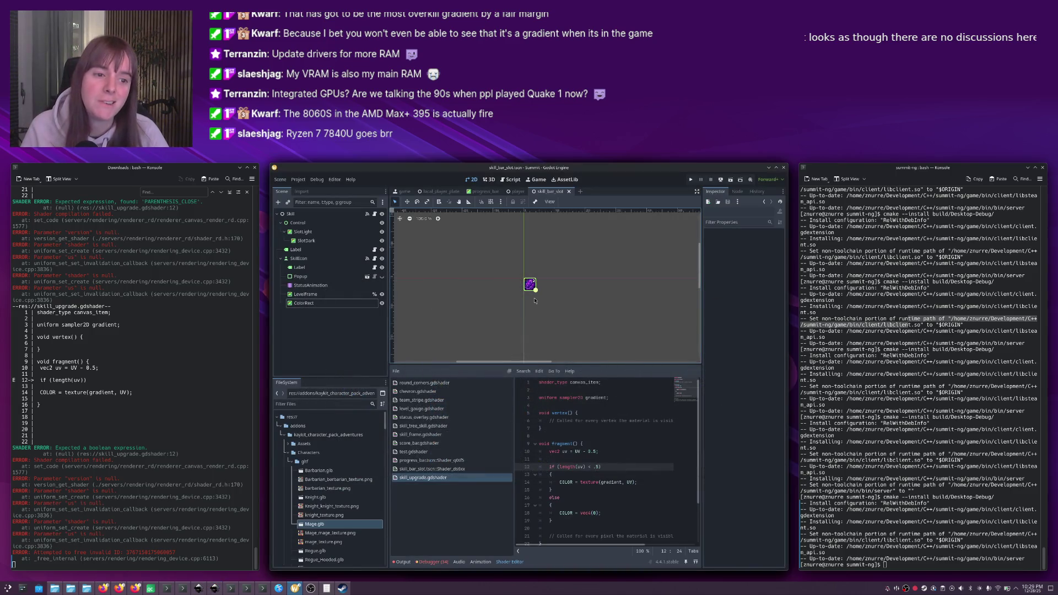
pyautogui.hotkey('alt', 'Tab')
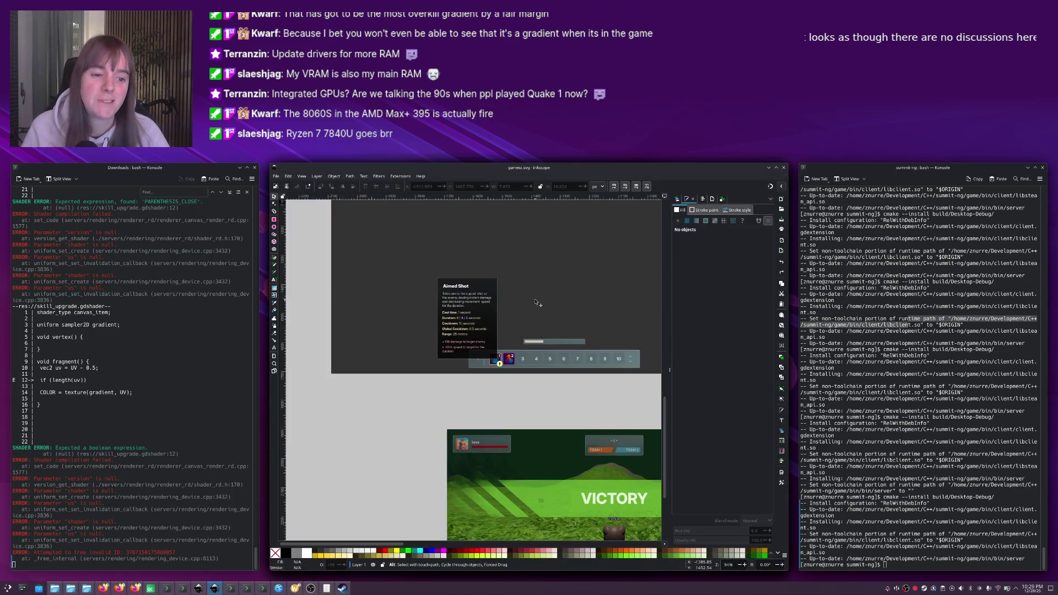
pyautogui.hotkey('alt', 'Tab')
pyautogui.click(531, 285)
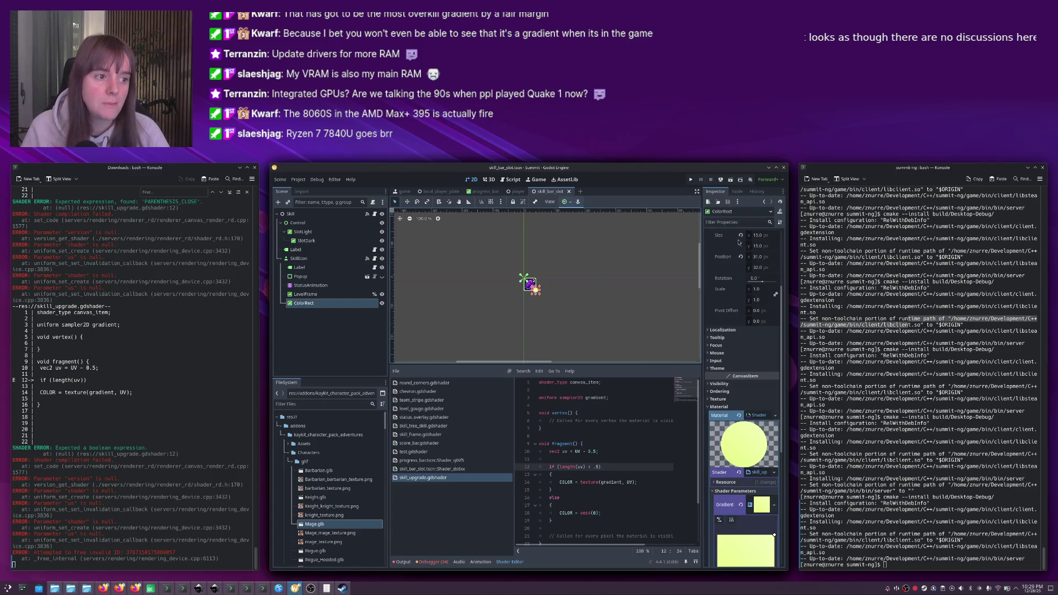
# Resize the circle ColorRect in the Inspector, entering 10 for its width.
pyautogui.click(756, 237)
pyautogui.write('10')
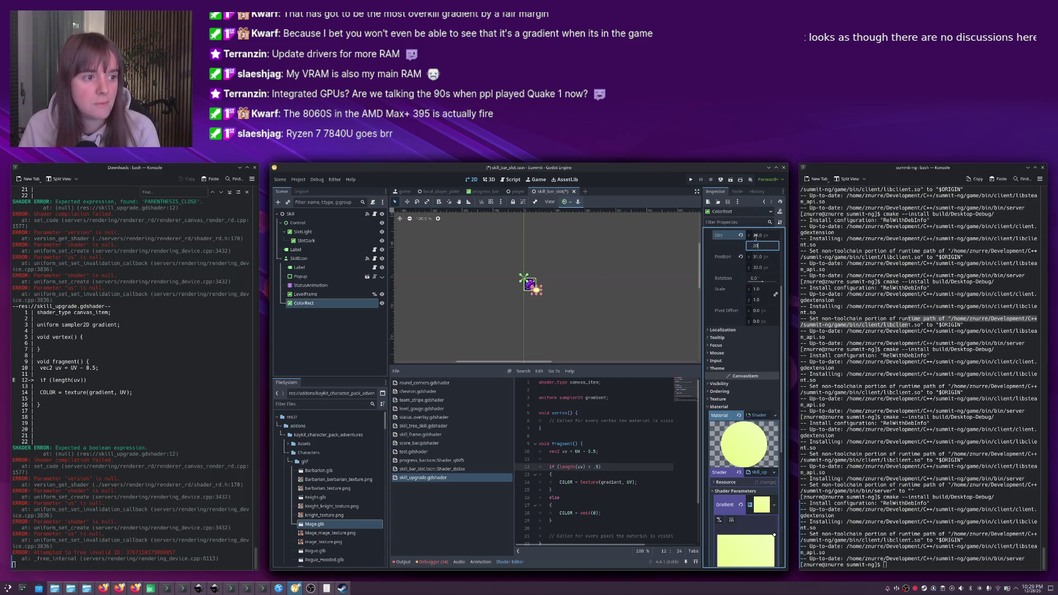
pyautogui.press('Tab')
pyautogui.click(612, 284)
# Shift the circle badge about 4,5 px up-left, then place the caret on shader line 13.
pyautogui.click(535, 291)
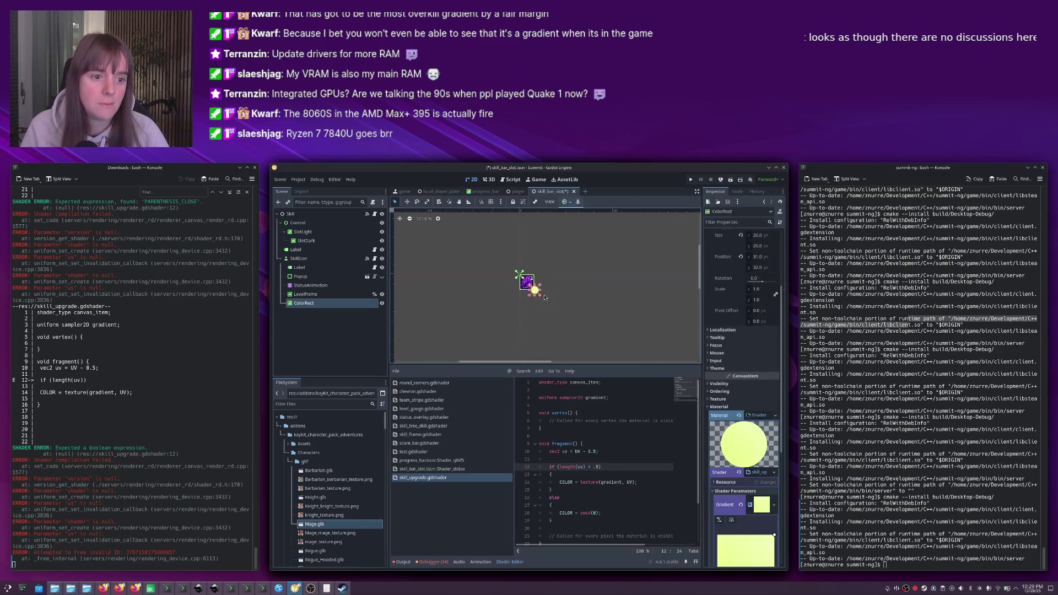
pyautogui.scroll(5, 531, 283)
pyautogui.moveTo(489, 264); pyautogui.dragTo(484, 257)
pyautogui.scroll(-2, 496, 270)
pyautogui.click(537, 278)
pyautogui.scroll(-3, 537, 278)
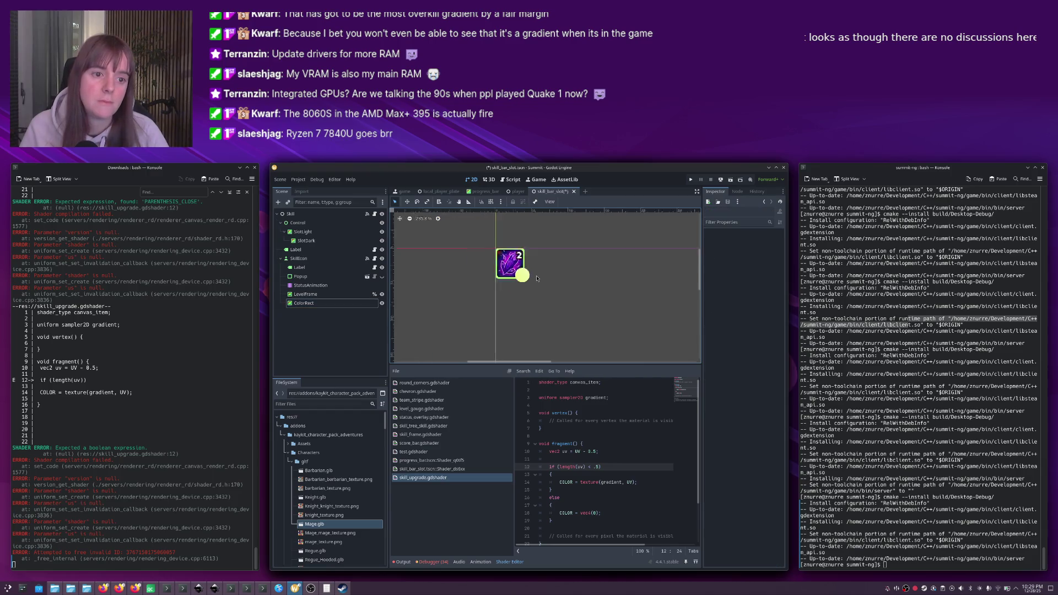
pyautogui.scroll(-3, 532, 275)
pyautogui.scroll(5, 520, 275)
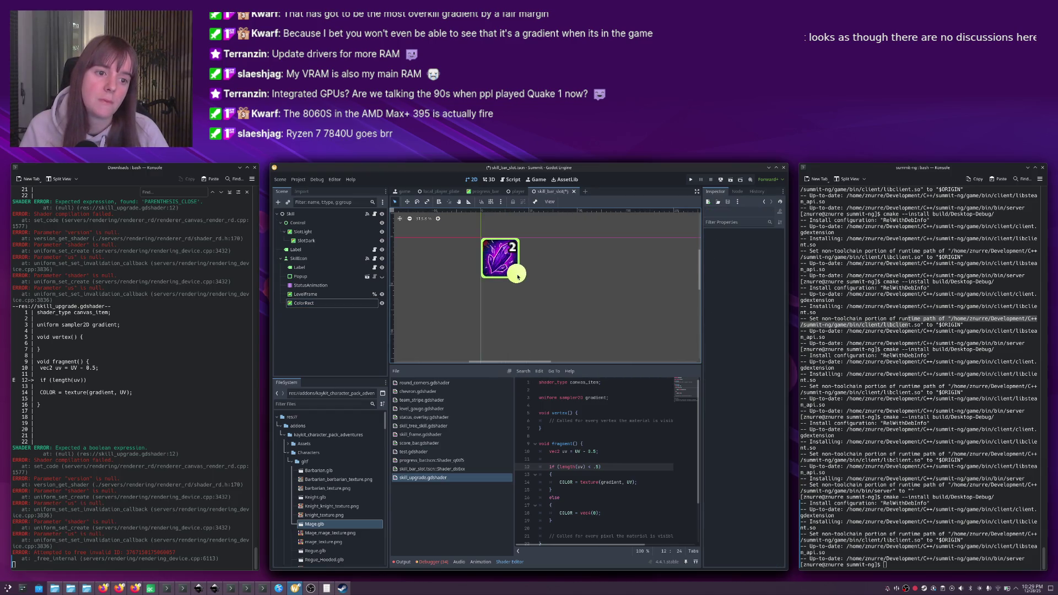
pyautogui.click(518, 276)
pyautogui.scroll(5, 518, 277)
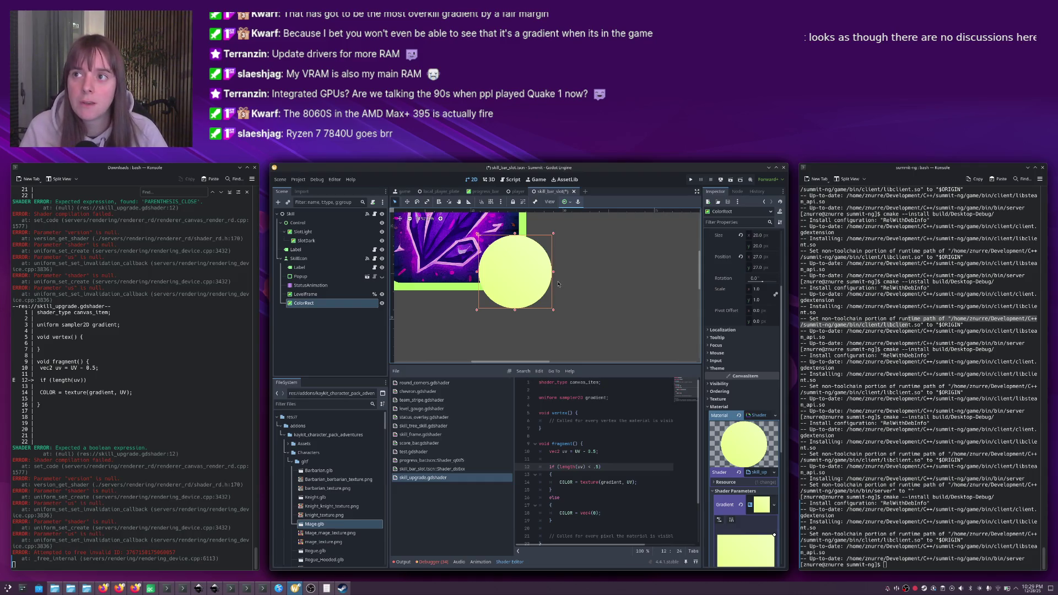
pyautogui.click(525, 267)
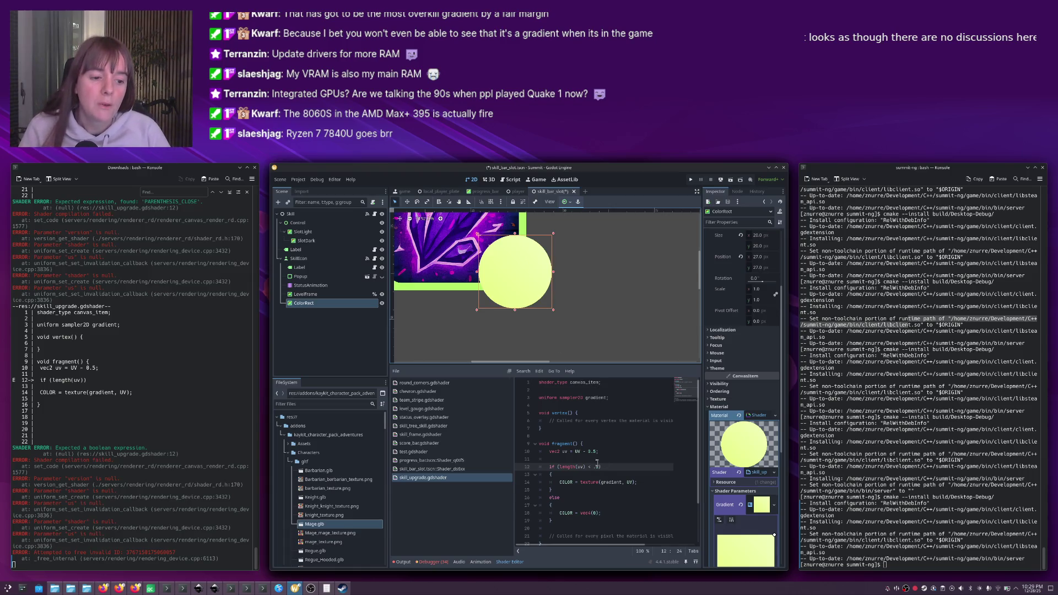
pyautogui.click(548, 474)
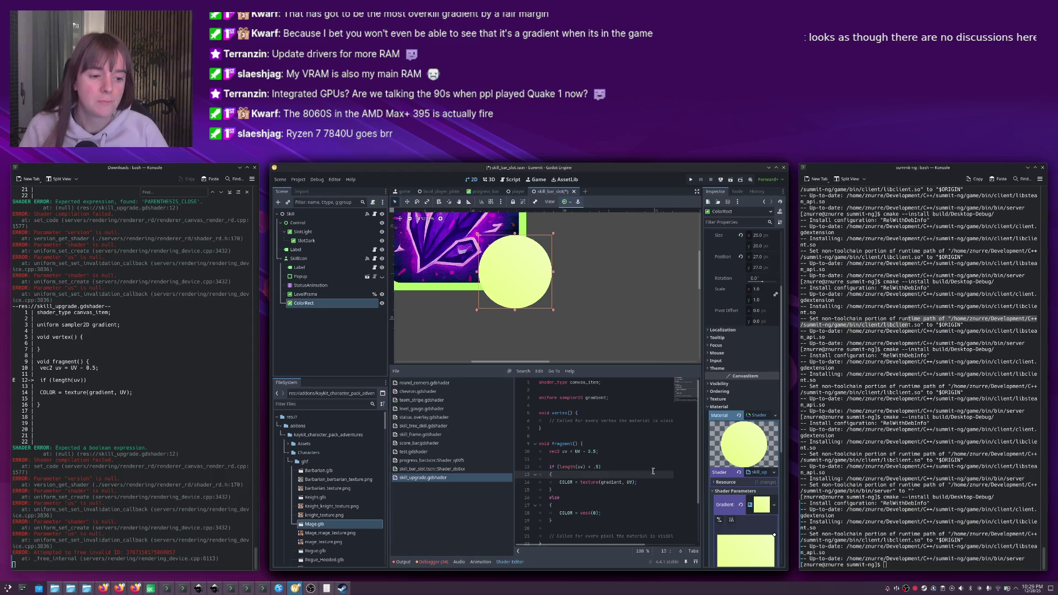
# Add a nested if (uv.x < 0.1 && uv.y < 0.6) block setting COLOR = vec4(0, 0, 0, 1).
pyautogui.press('Return')
pyautogui.hotkey('shift', 'Home')
pyautogui.press('Delete')
pyautogui.press('Delete')
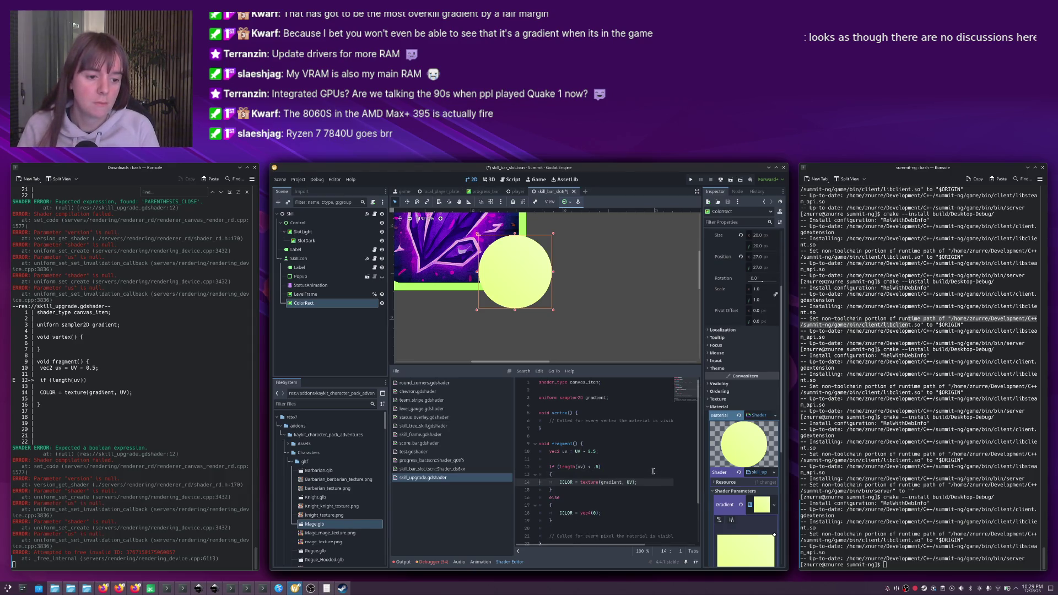
pyautogui.press('Return')
pyautogui.press('Return')
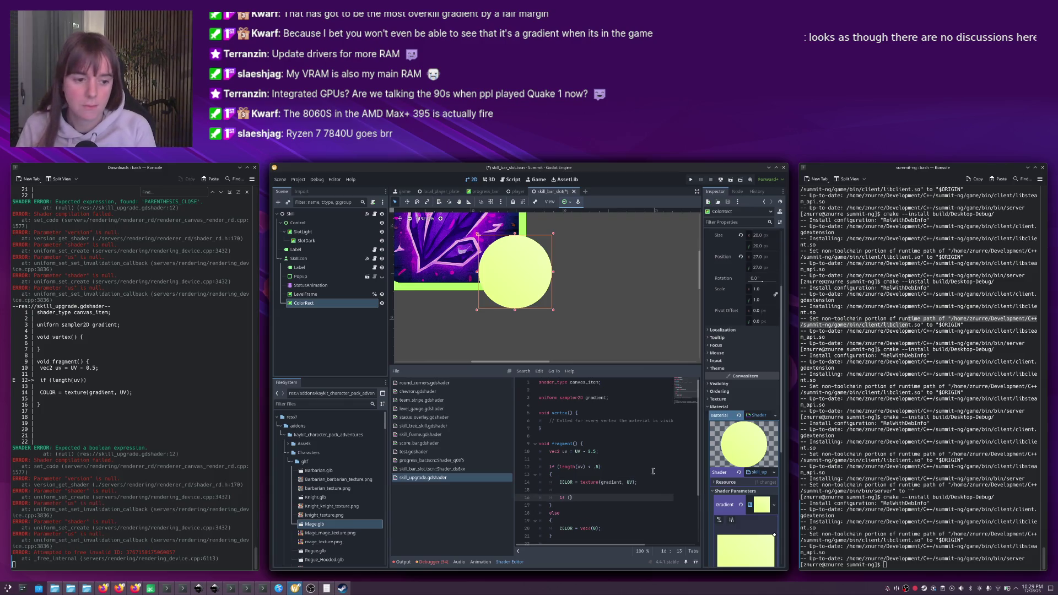
pyautogui.write('uv.x <')
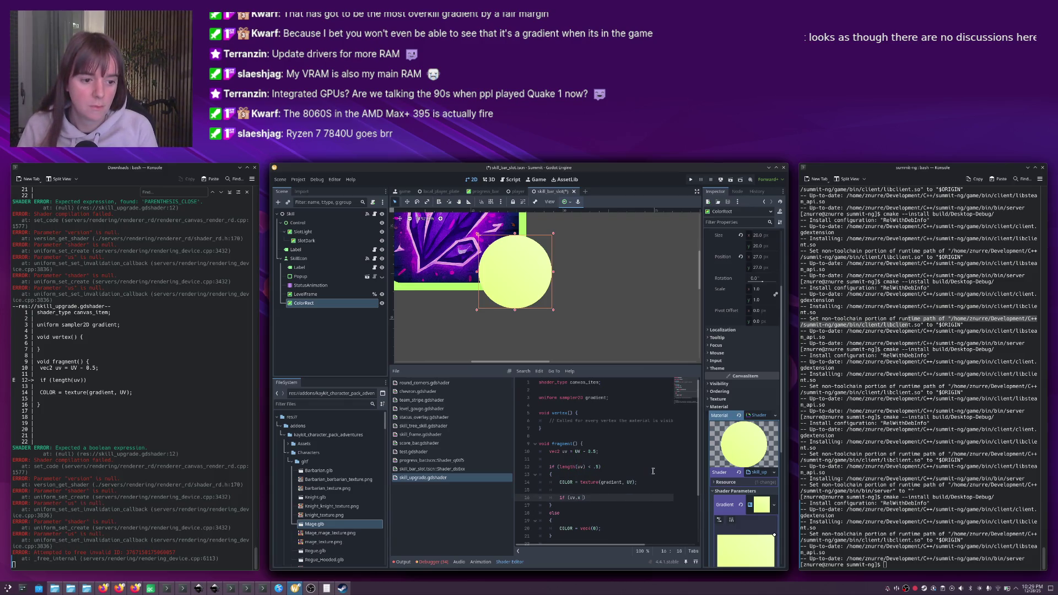
pyautogui.write(' 0.1 && ')
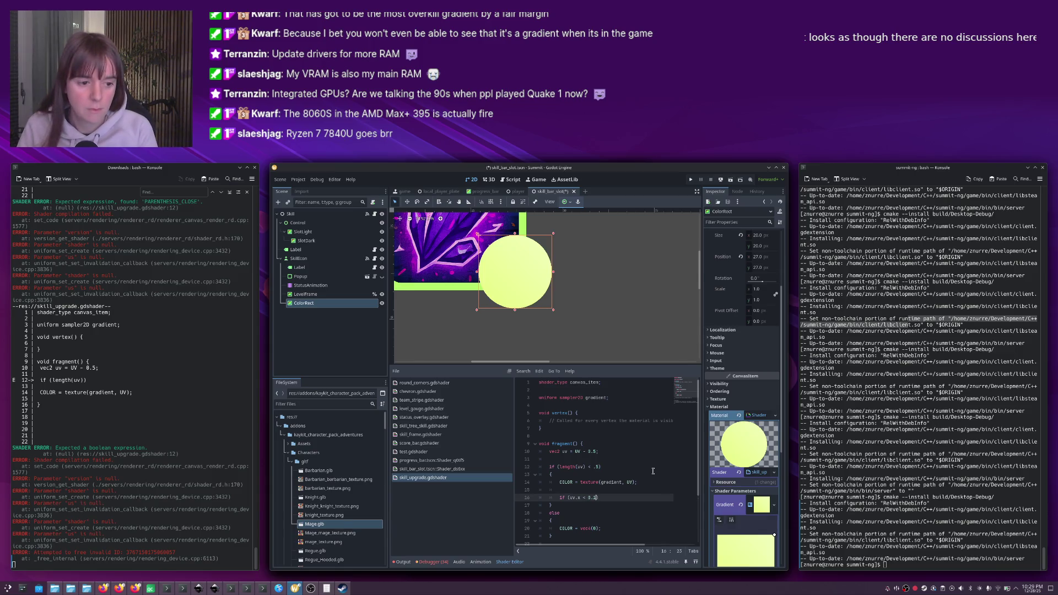
pyautogui.write('uv.y <')
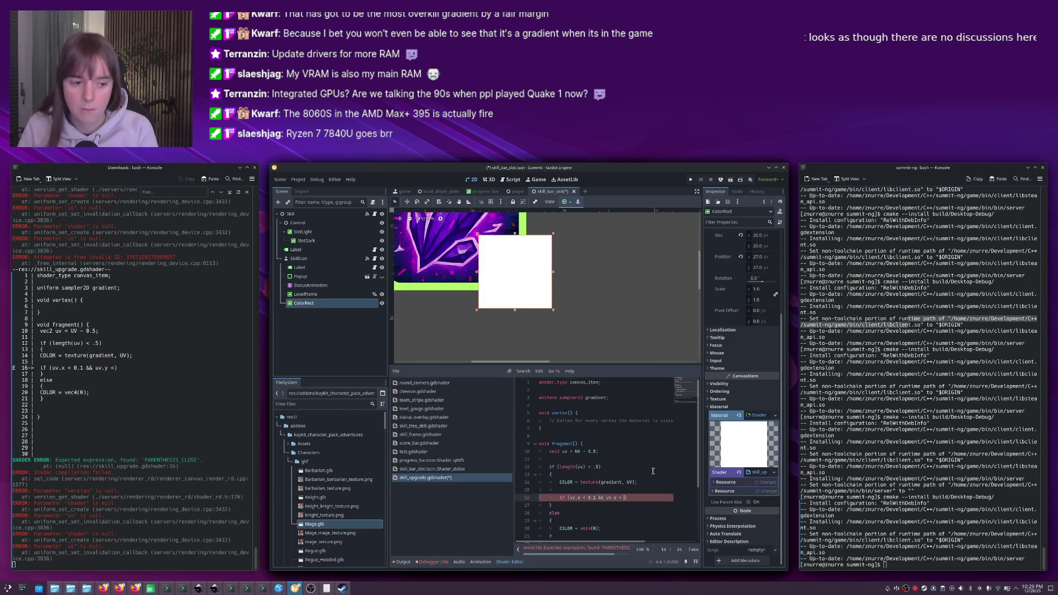
pyautogui.write(' 0.')
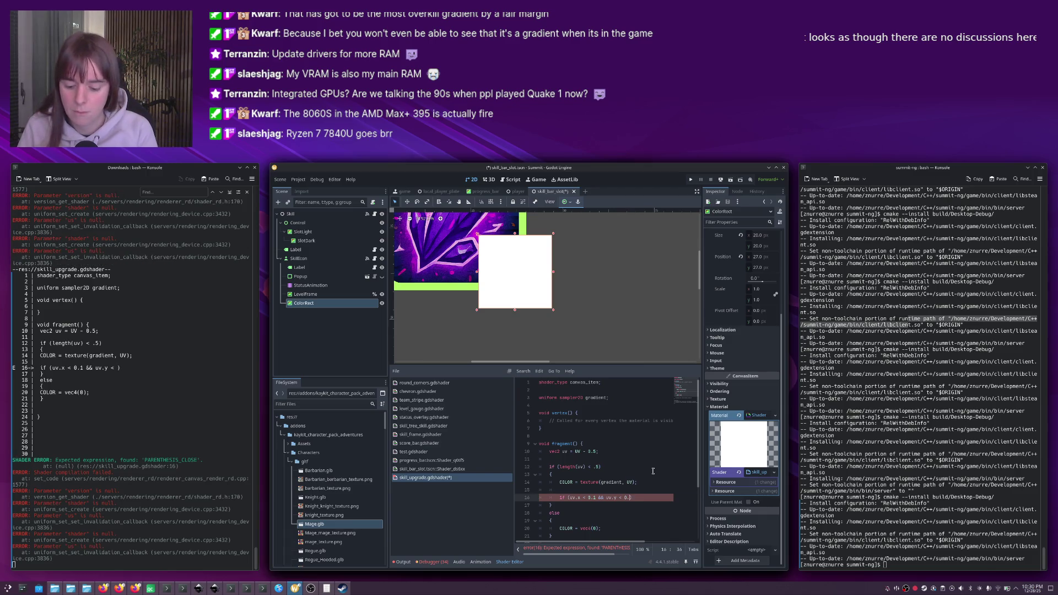
pyautogui.write('6')
pyautogui.press('End')
pyautogui.press('Return')
pyautogui.write('{')
pyautogui.press('Return')
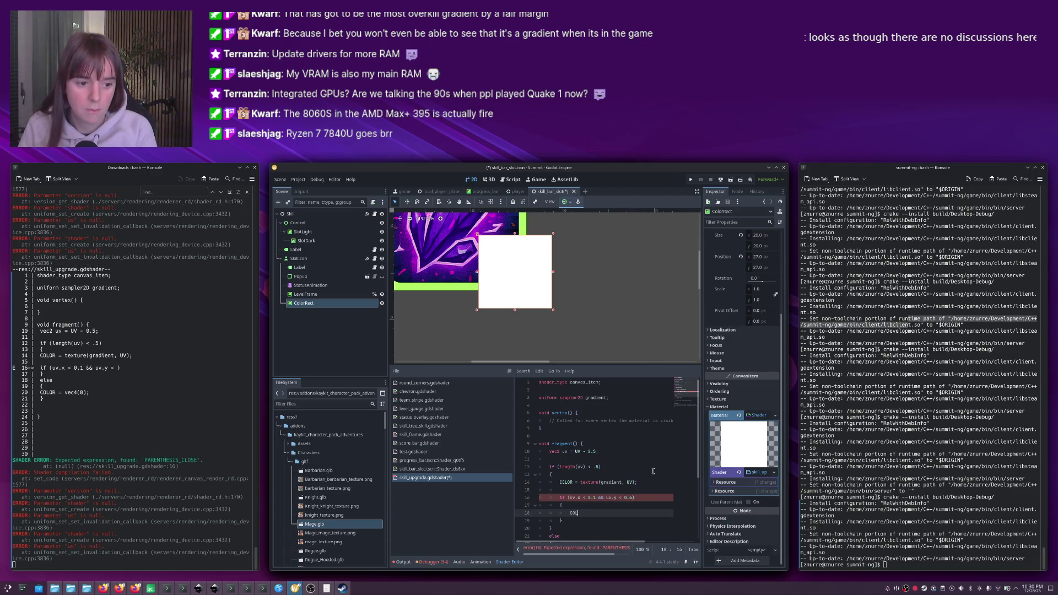
pyautogui.write('OR = vec4(')
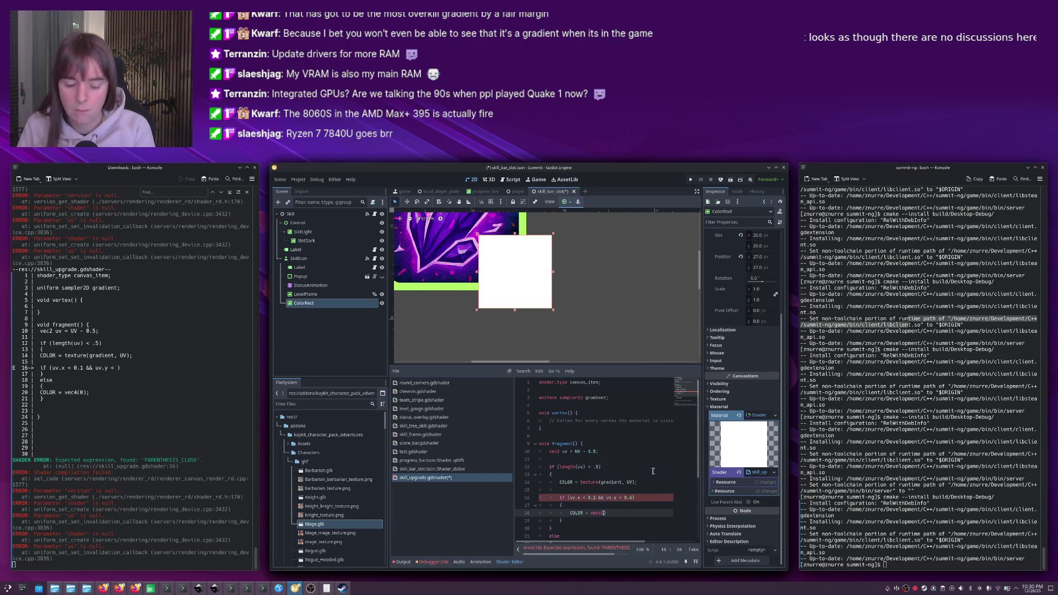
pyautogui.write('0, 0, 0, ')
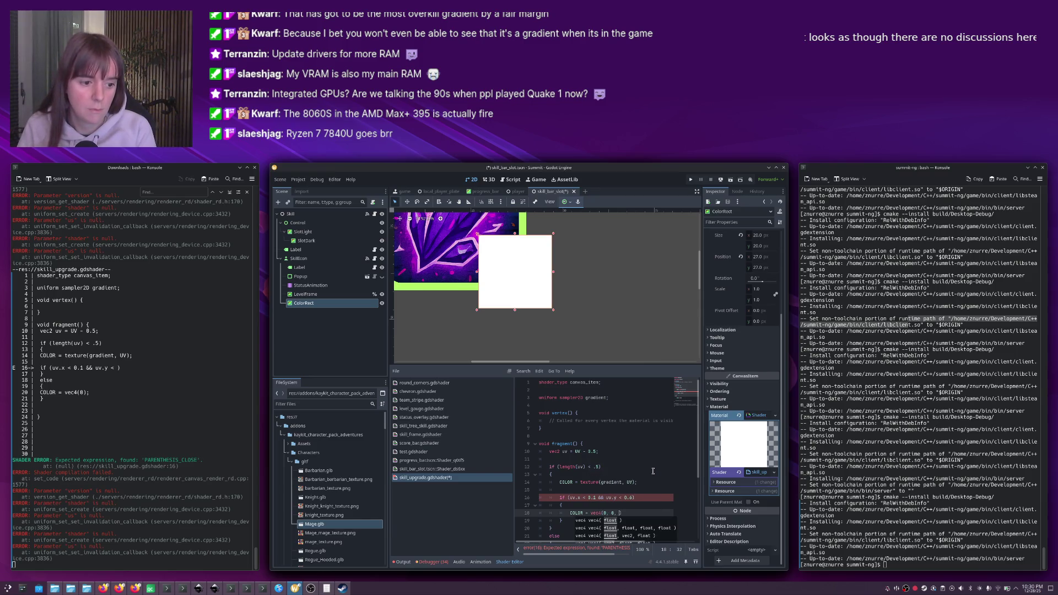
pyautogui.write('1);')
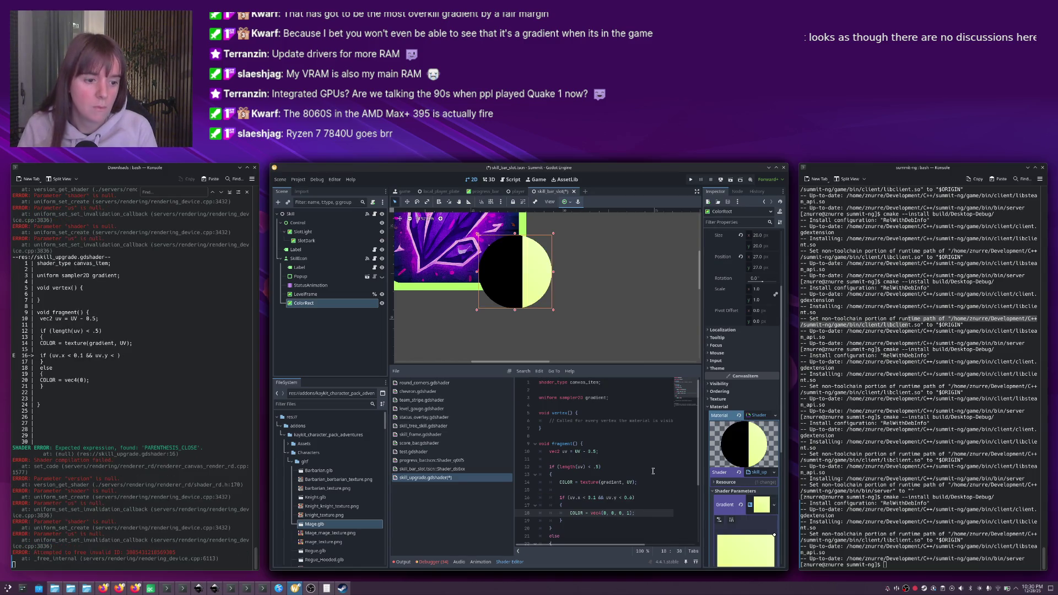
# Refine the bar condition to uv.x between -0.1 and 0.1 and uv.y between -0.3 and 0.3.
pyautogui.click(584, 497)
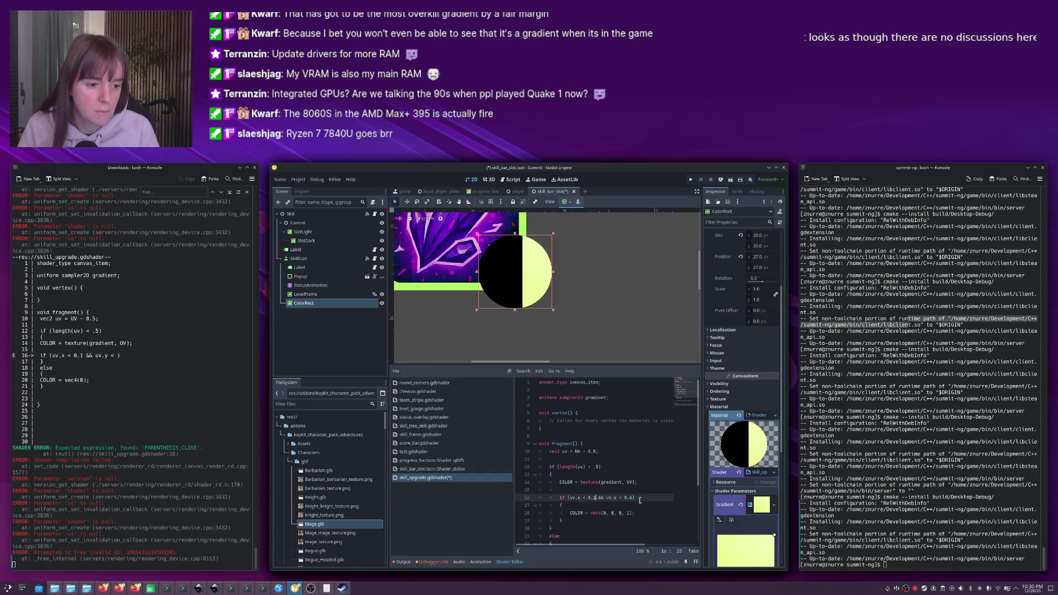
pyautogui.write('uv.x < 0.1 && uv.')
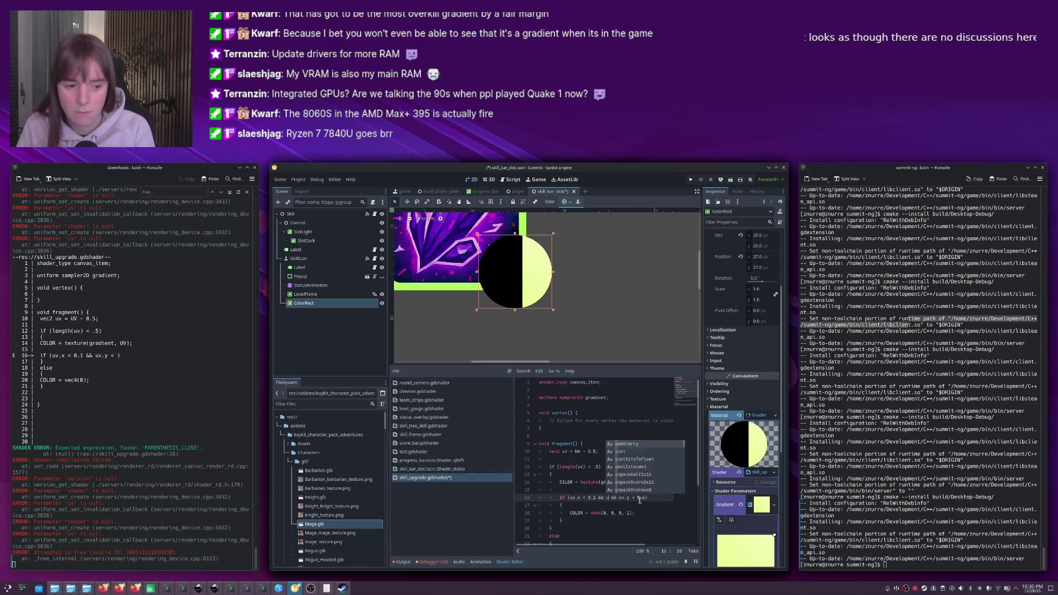
pyautogui.write('x ')
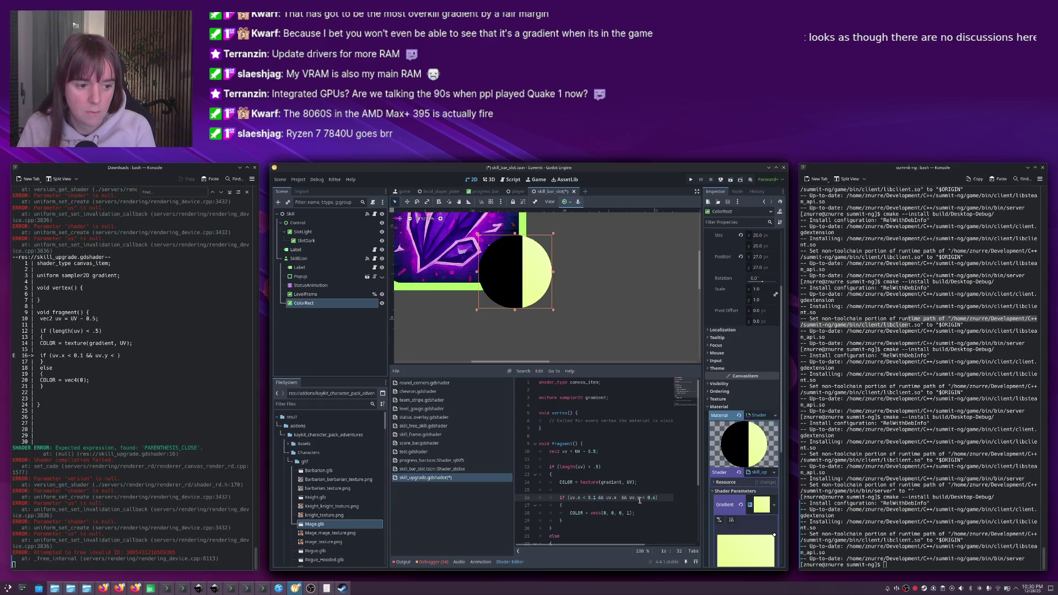
pyautogui.write('> -0.1')
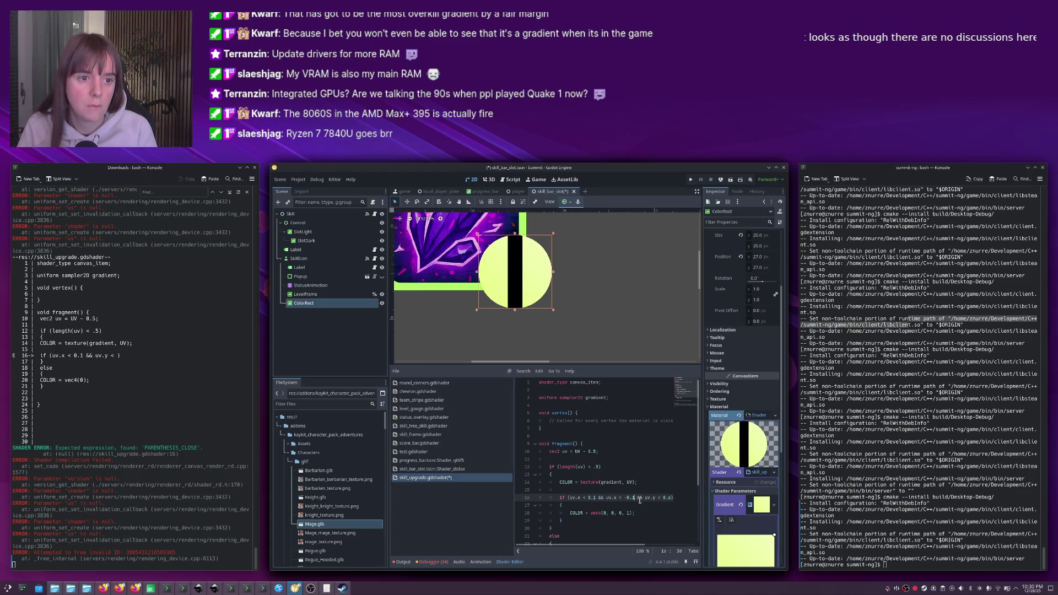
pyautogui.click(670, 498)
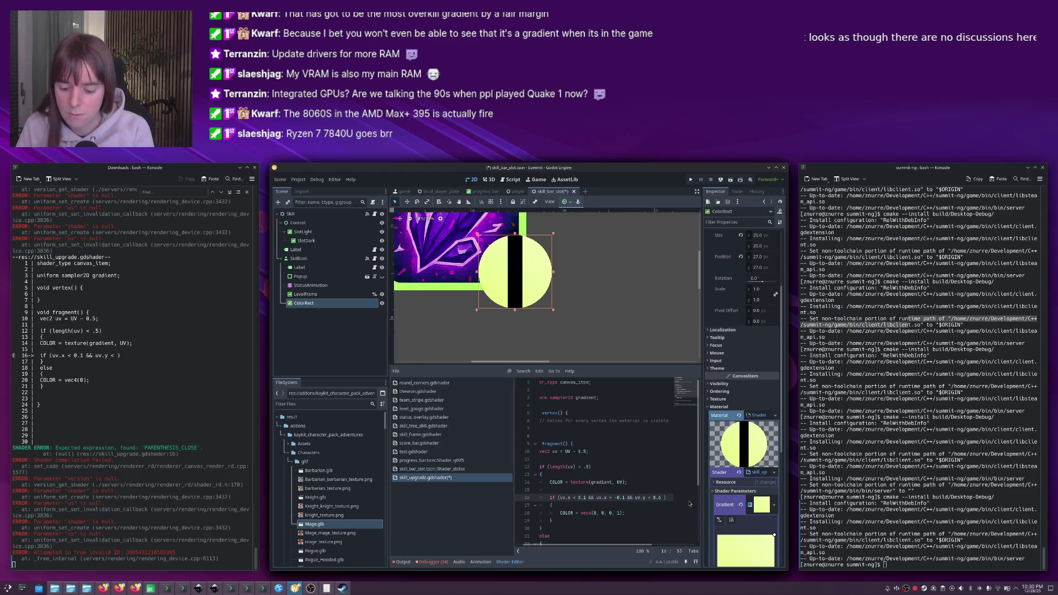
pyautogui.write('&& uv.y > 0.6')
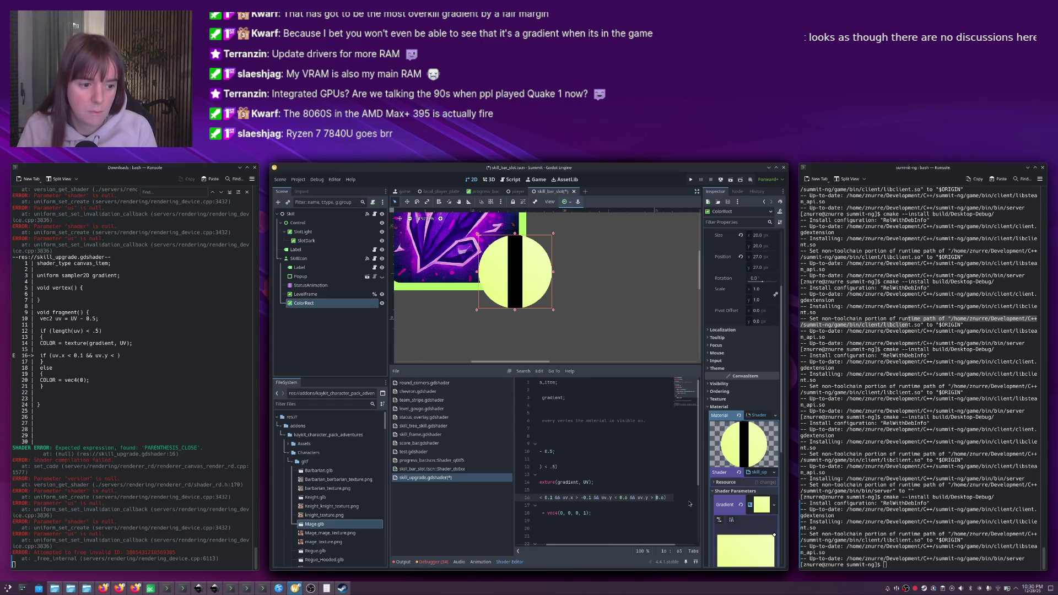
pyautogui.write('-')
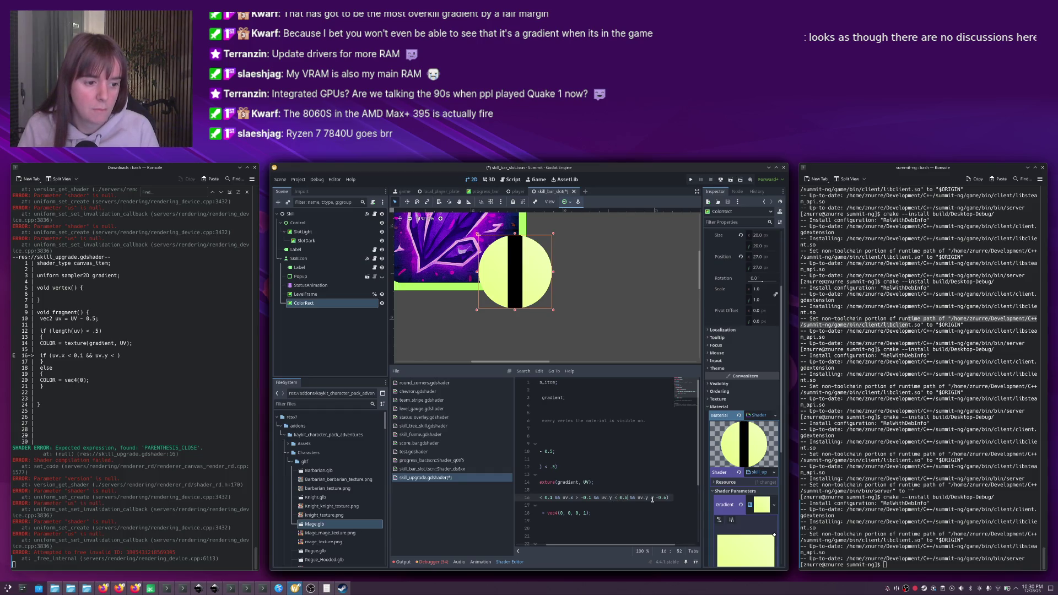
pyautogui.press('BackSpace')
pyautogui.write('3')
pyautogui.click(652, 497)
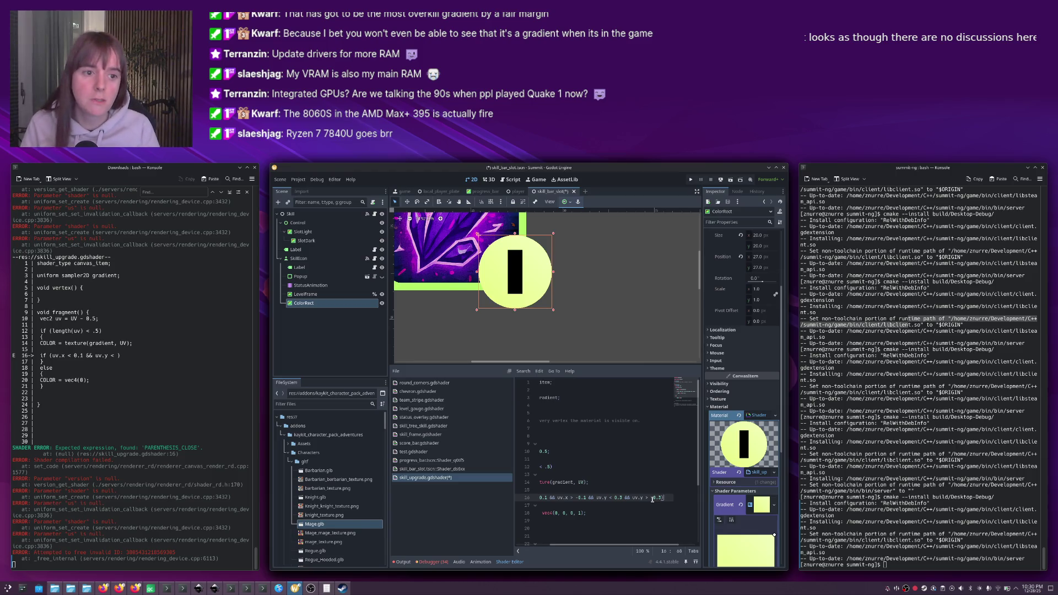
# Preview the black vertical bar on the badge, then switch to the Inkscape mockup.
pyautogui.click(579, 347)
pyautogui.scroll(-6, 579, 347)
pyautogui.scroll(8, 579, 347)
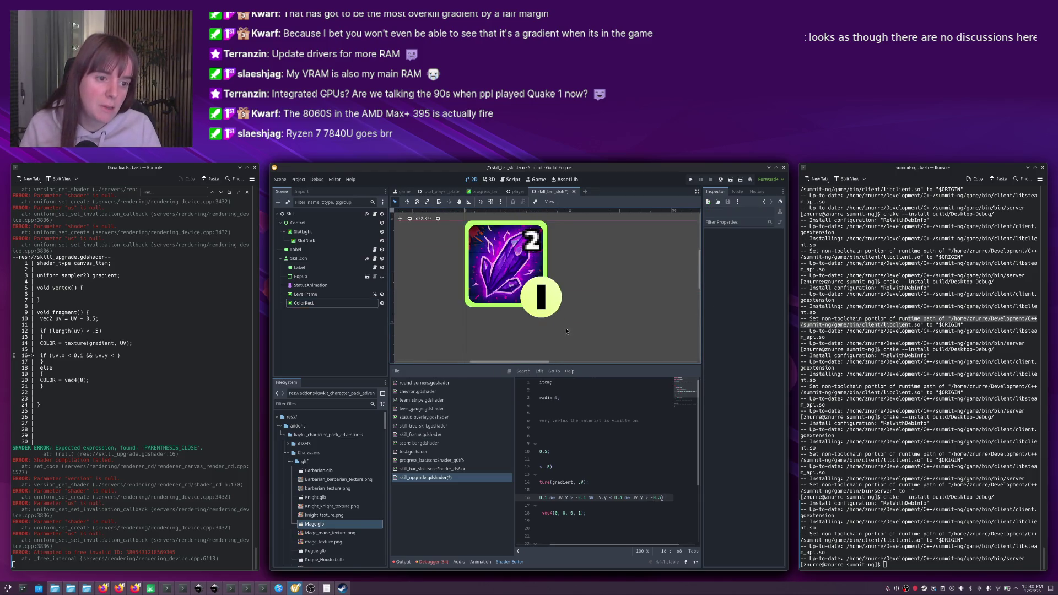
pyautogui.click(529, 279)
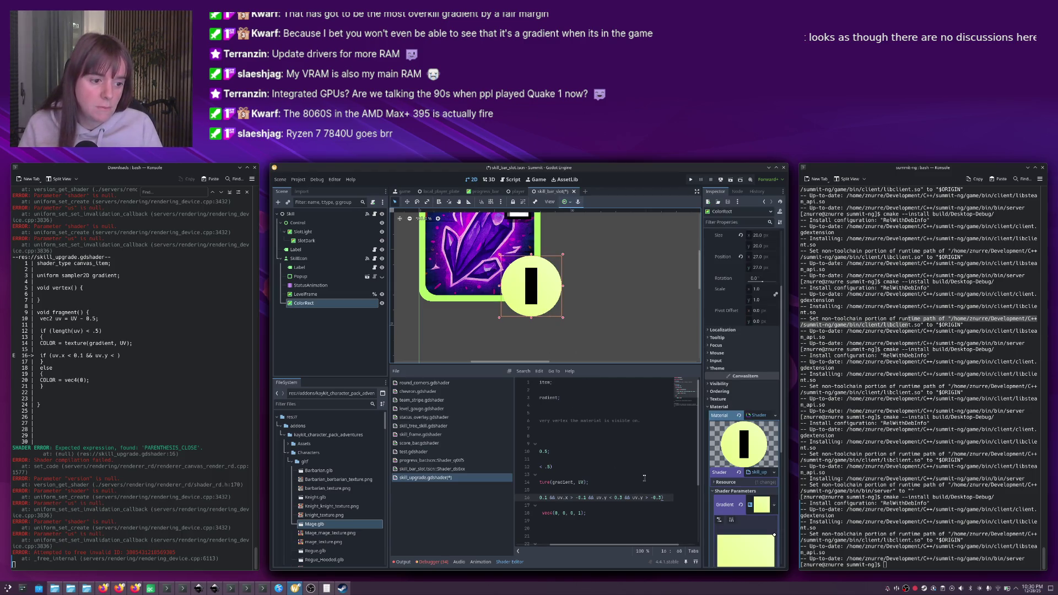
pyautogui.hotkey('alt', 'Tab')
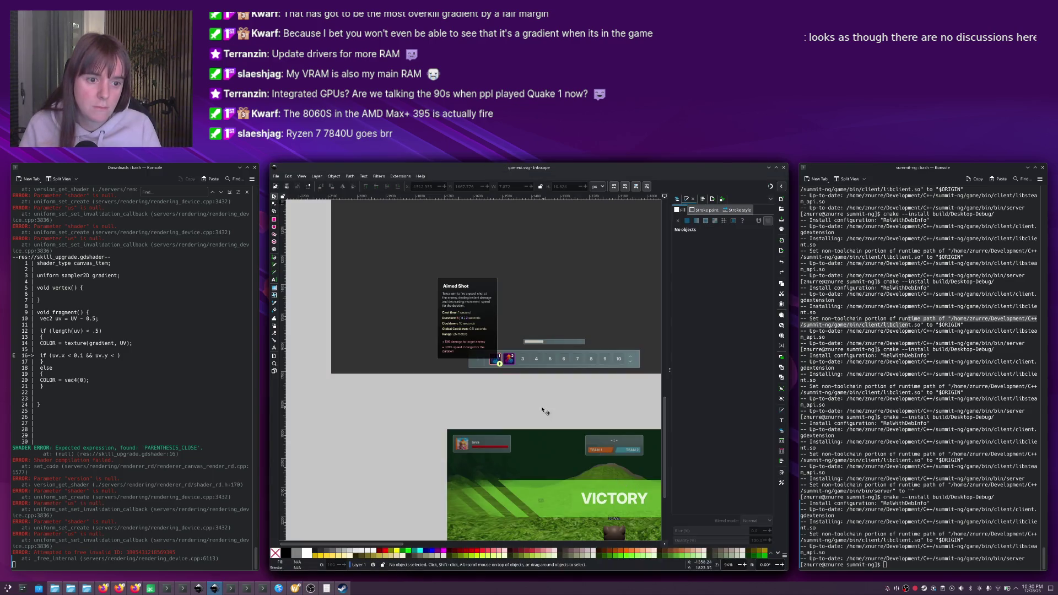
# Inspect the mockup arrow badge's dark grey fill colour (333333ff) in Inkscape.
pyautogui.scroll(4, 502, 383)
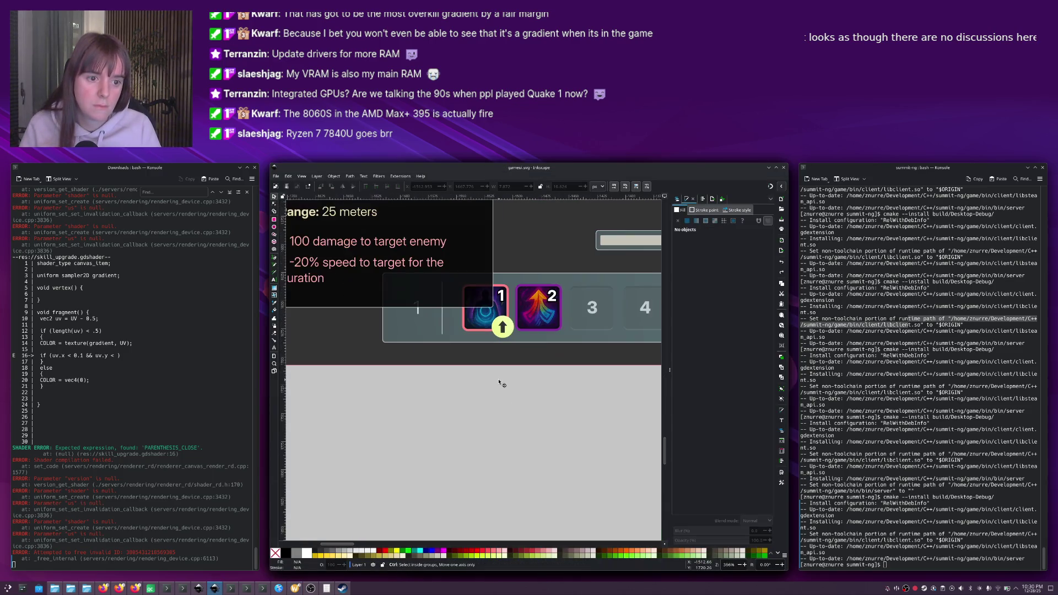
pyautogui.hotkey('alt', 'Tab')
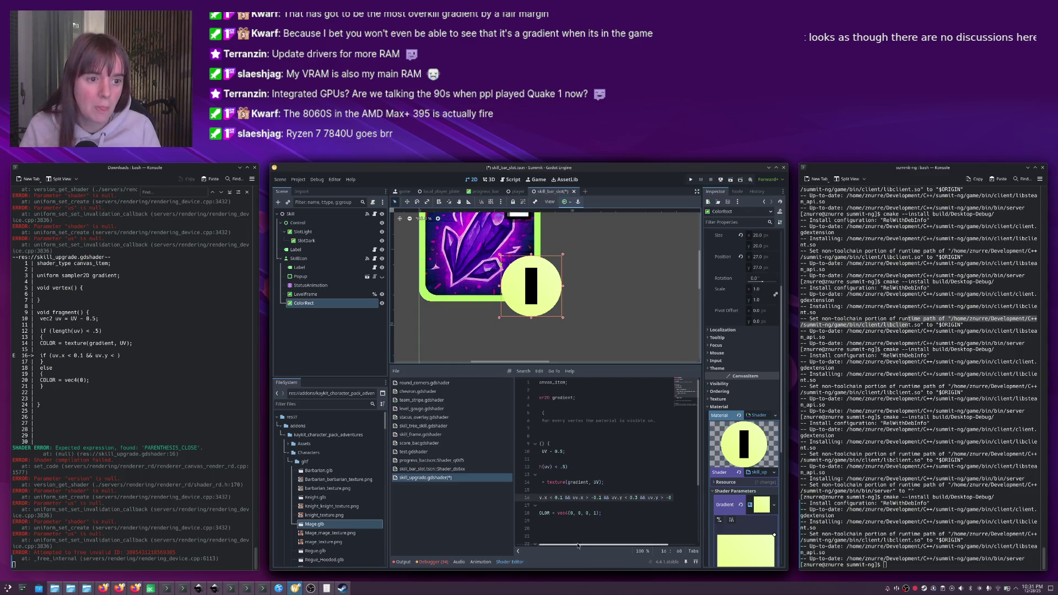
pyautogui.hotkey('alt', 'Tab')
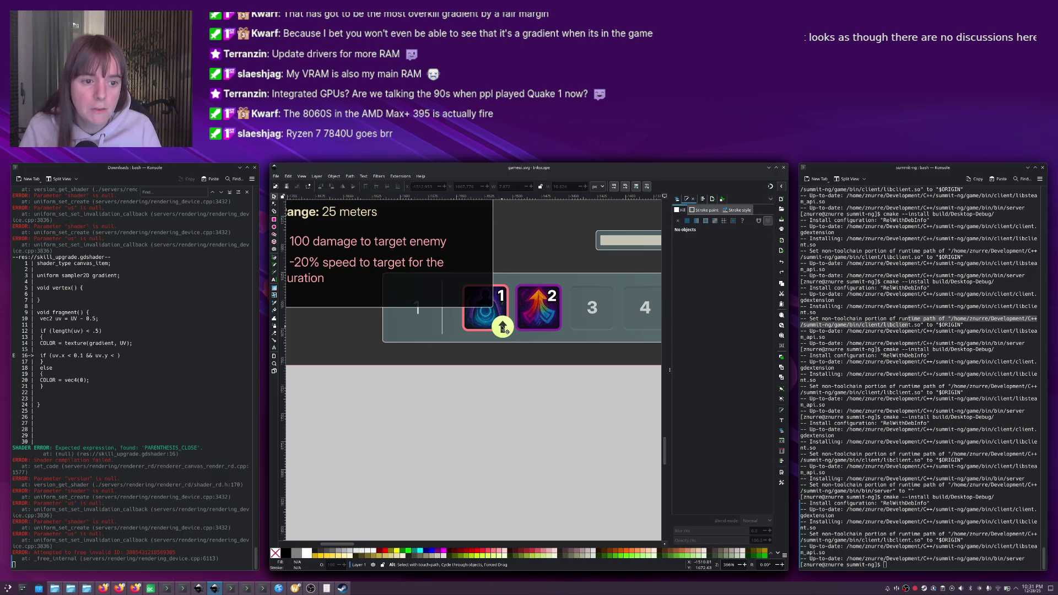
pyautogui.click(506, 330)
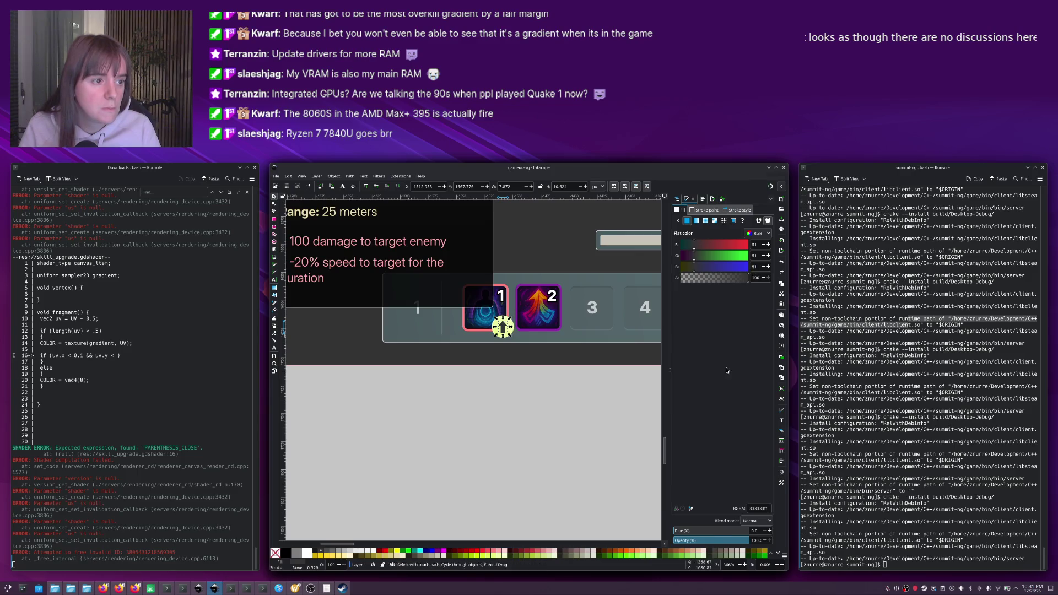
pyautogui.hotkey('alt', 'Tab')
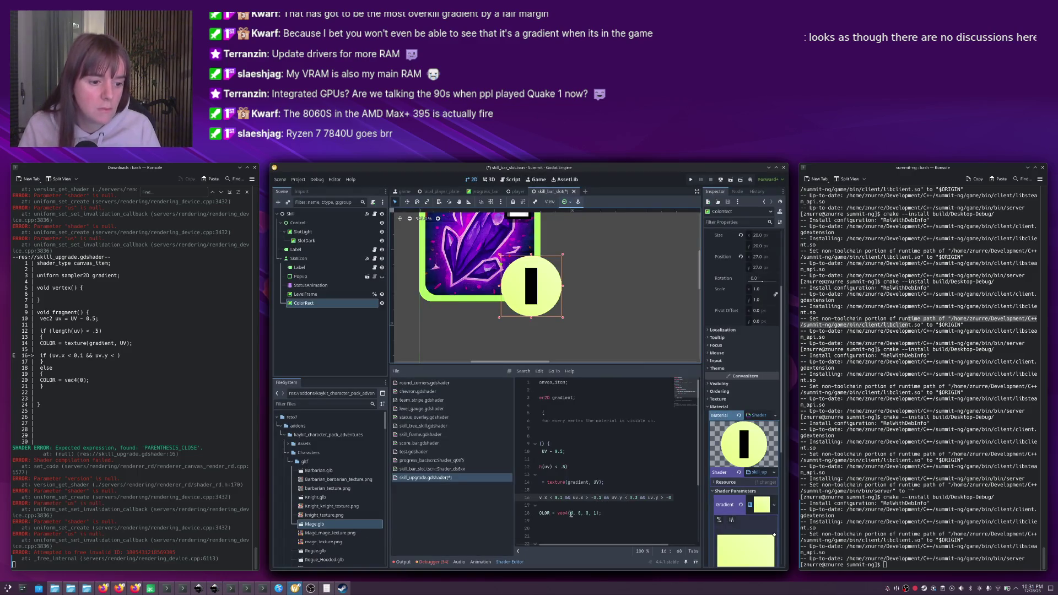
# Change the bar colour to dark grey vec4(0.2, 0.2, 0.2, 1) to match the mockup.
pyautogui.click(663, 509)
pyautogui.write('0.2, 0')
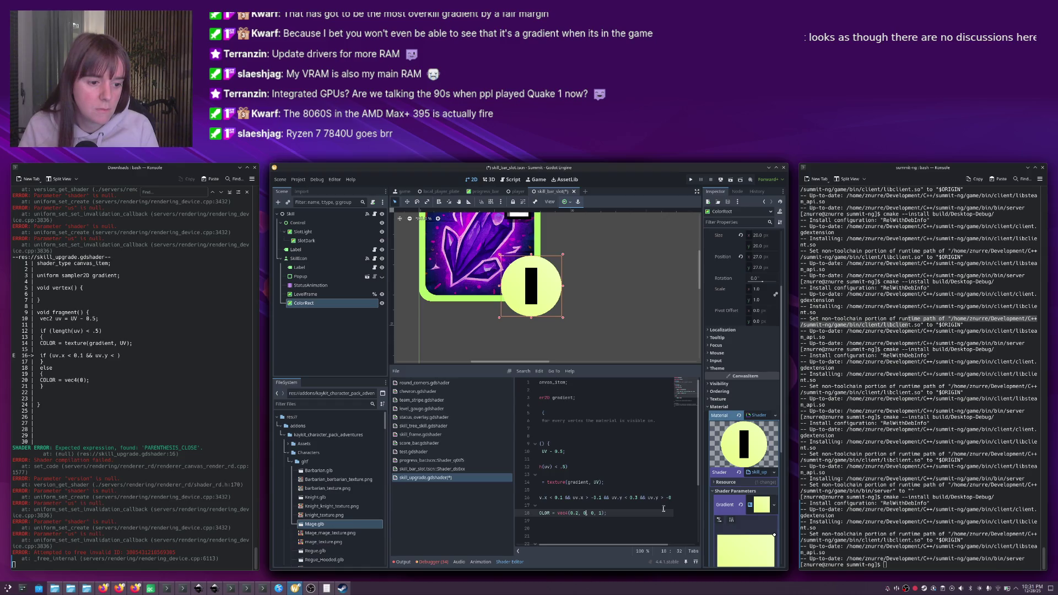
pyautogui.write('.2, 0')
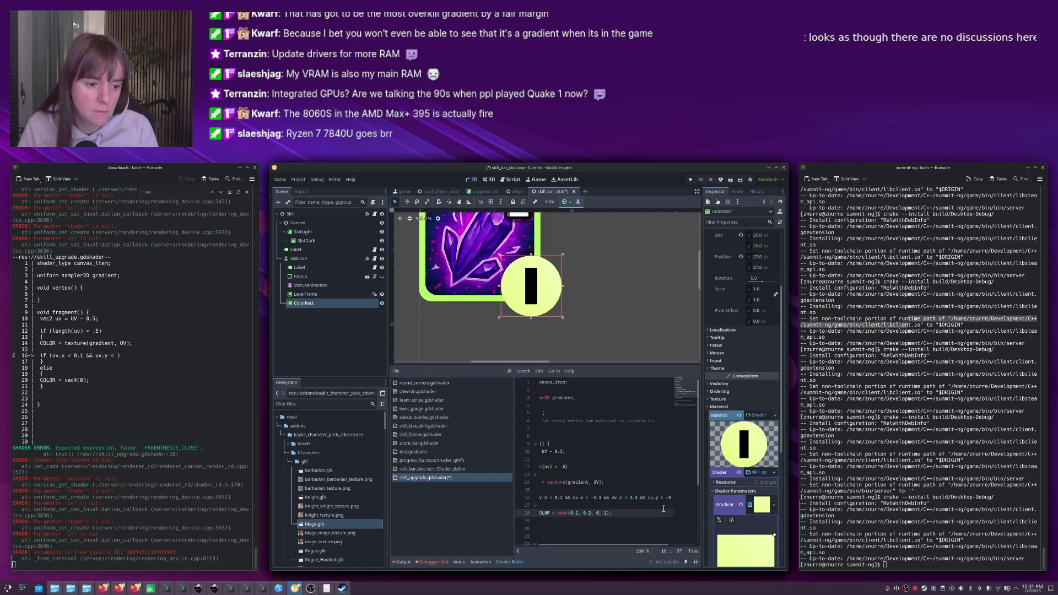
pyautogui.write('.2')
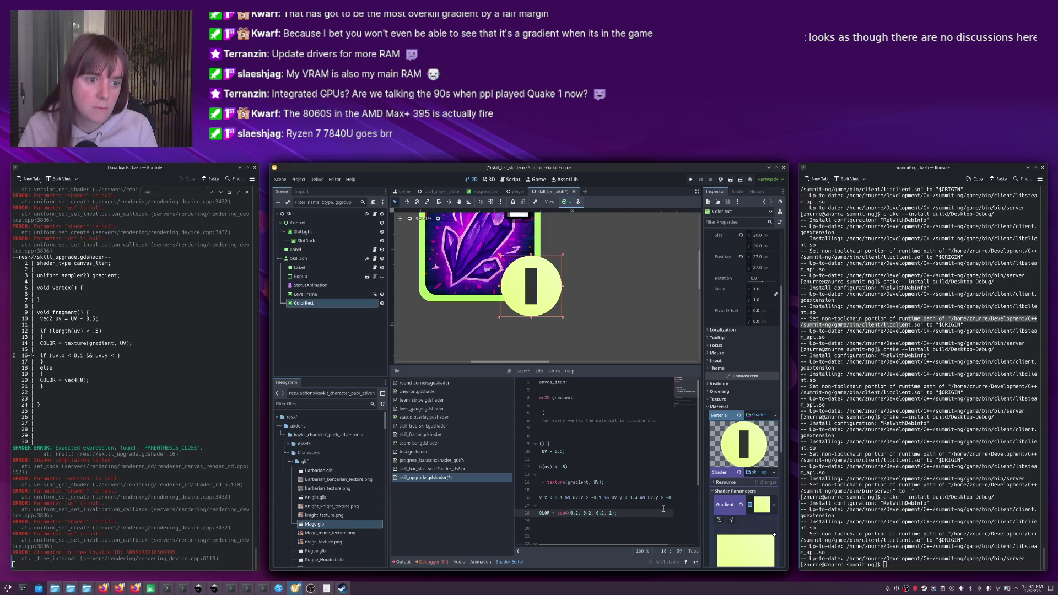
pyautogui.hotkey('alt', 'Tab')
pyautogui.hotkey('alt', 'Tab')
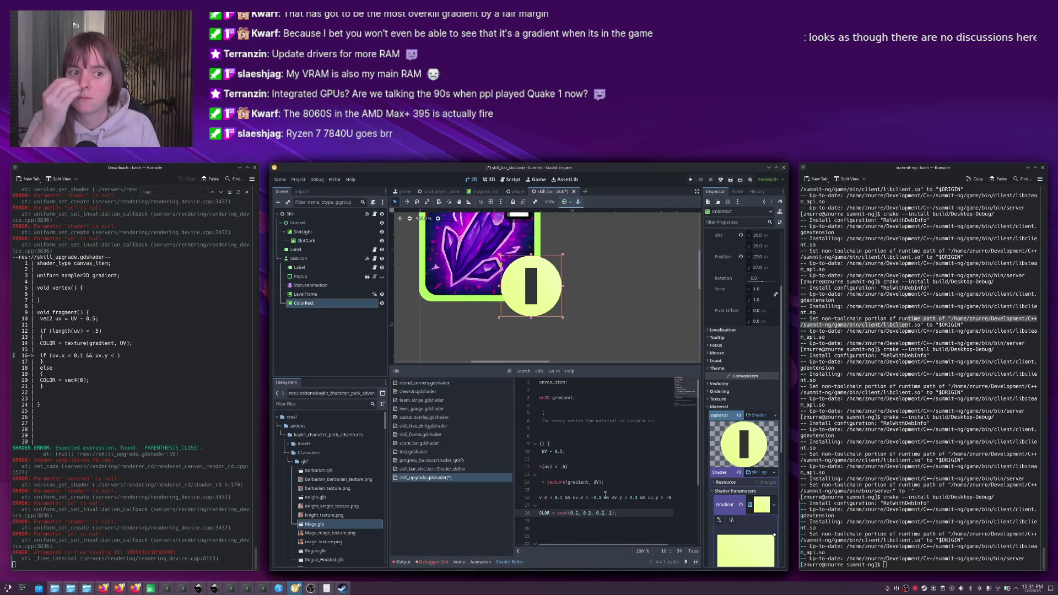
pyautogui.hotkey('alt', 'Tab')
pyautogui.hotkey('alt', 'Tab')
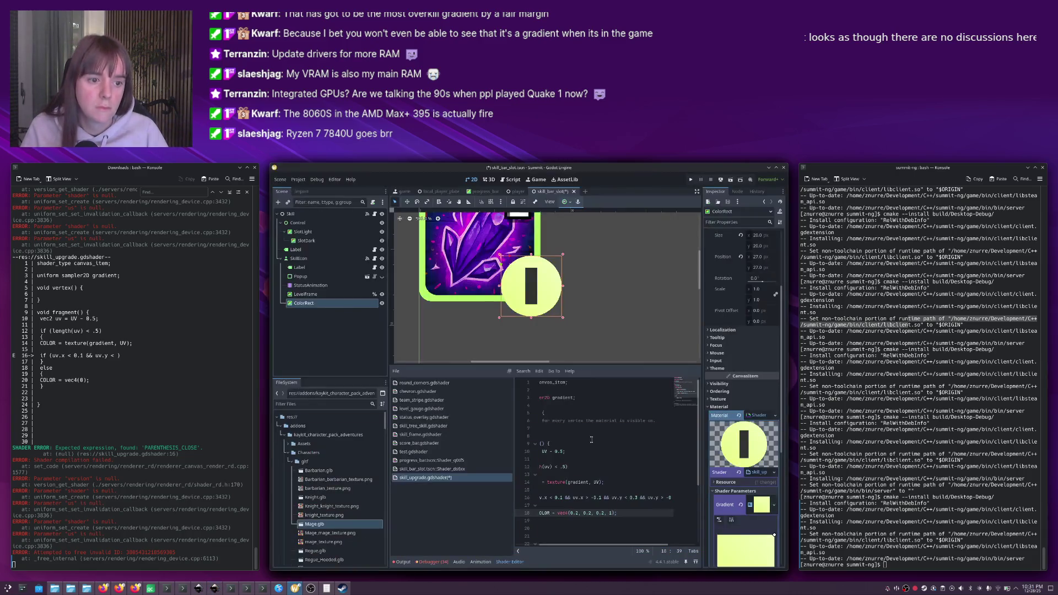
# Narrow the bar's uv.y bounds on line 16 to 0.25 and -0.25.
pyautogui.click(637, 497)
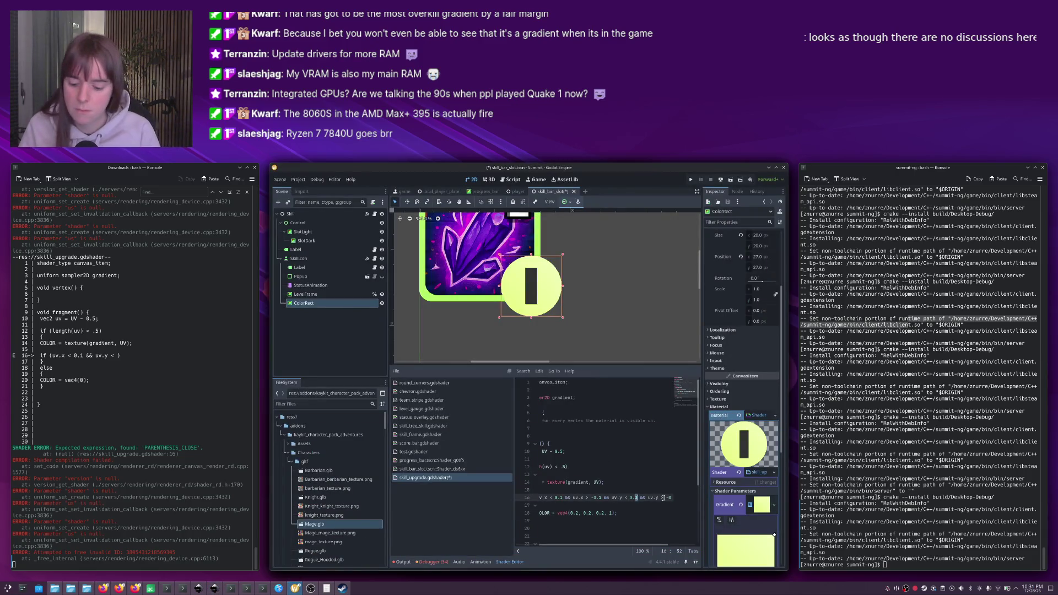
pyautogui.write('5')
pyautogui.write(' > -')
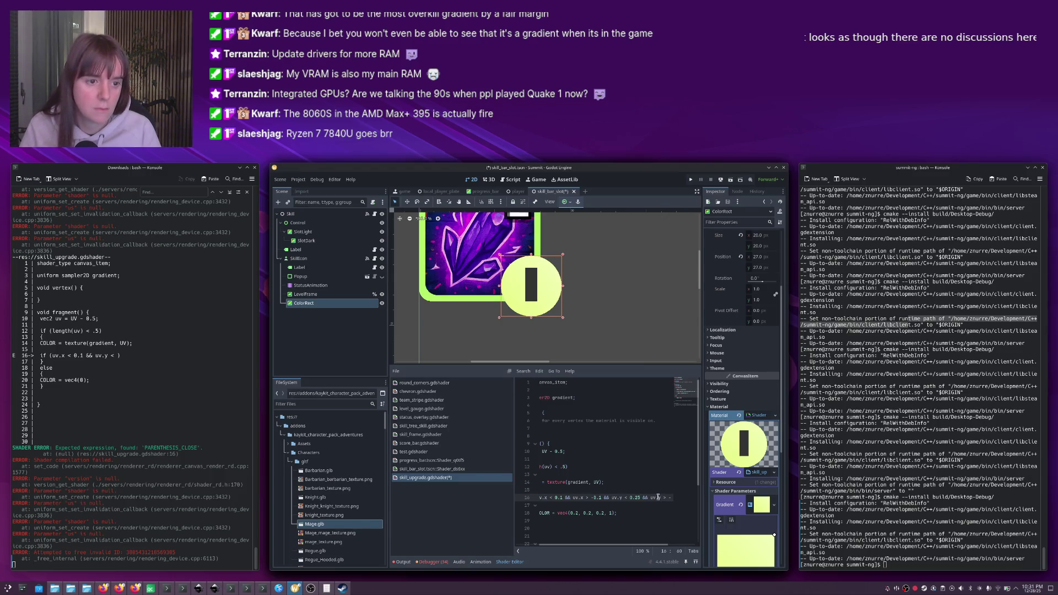
pyautogui.write('0.20.25')
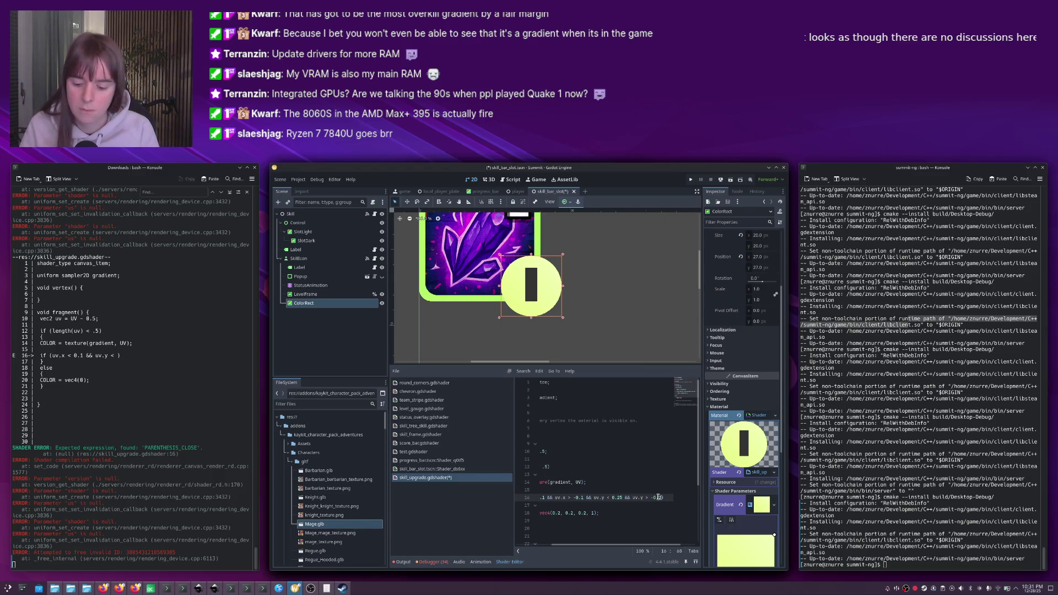
pyautogui.write('5)')
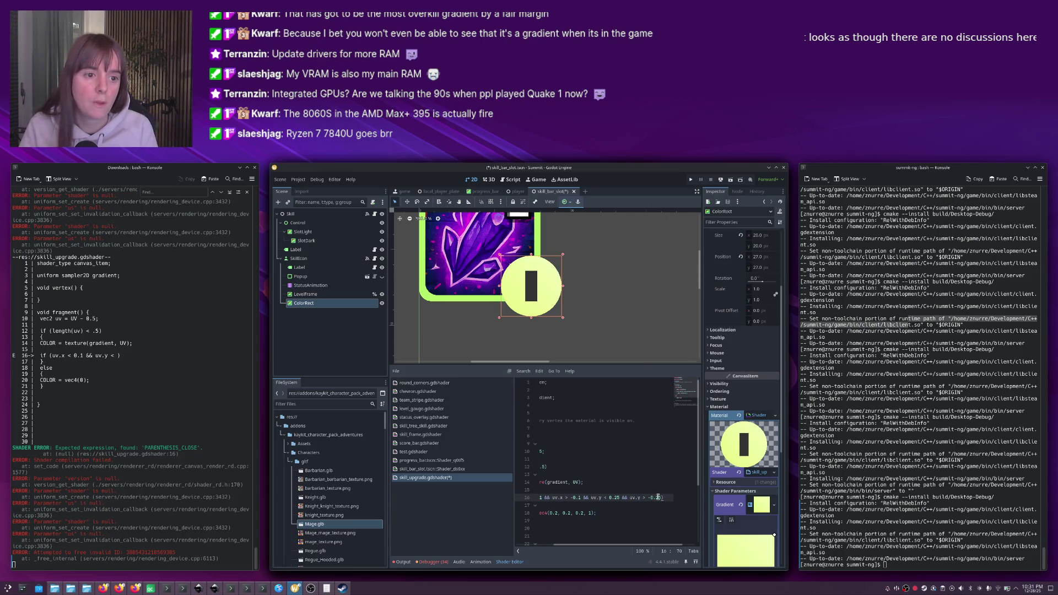
pyautogui.press('Home')
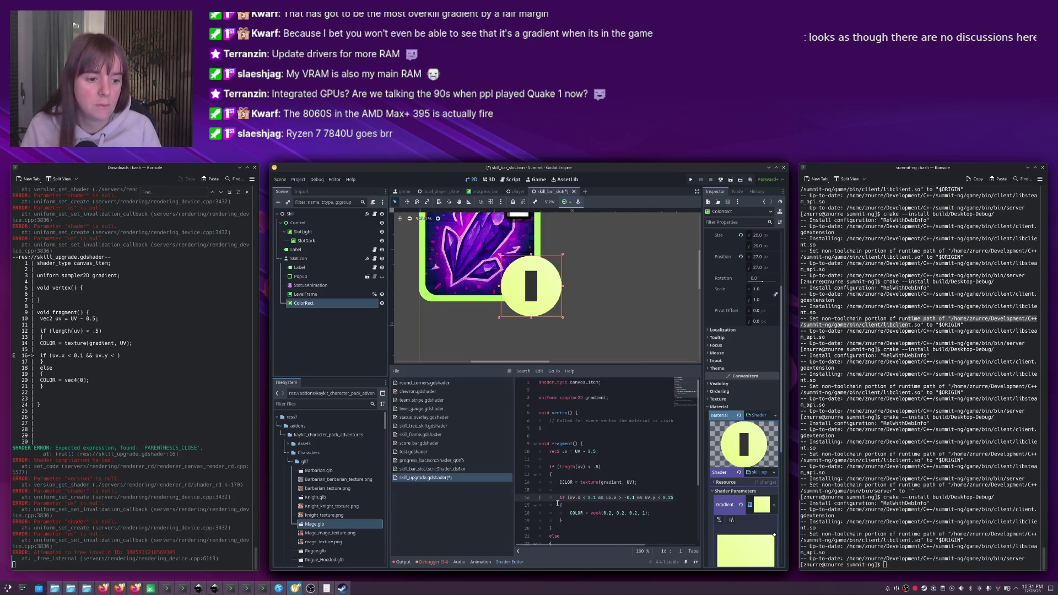
pyautogui.click(558, 505)
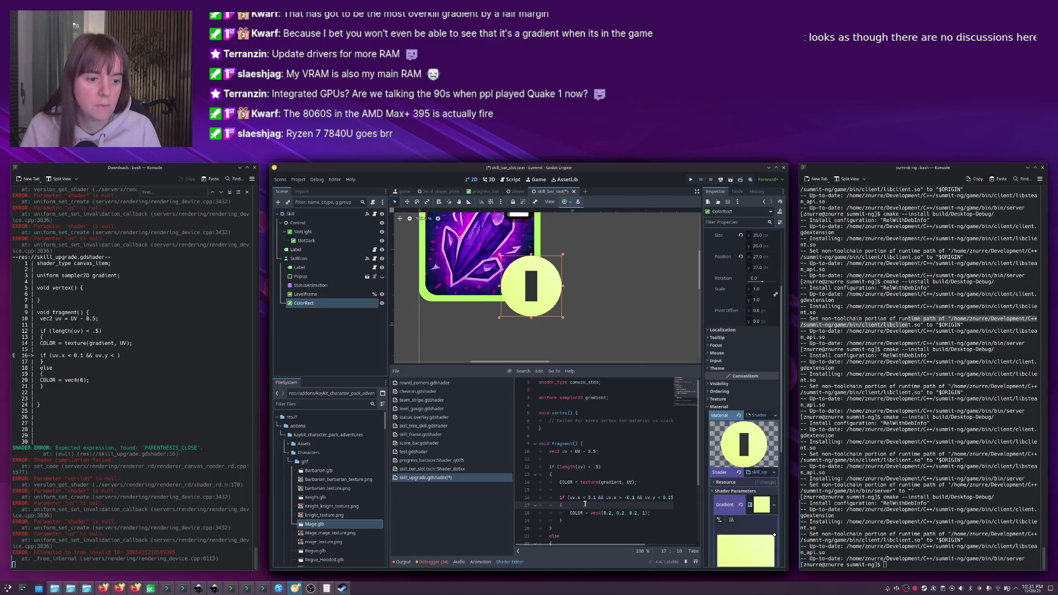
pyautogui.click(569, 519)
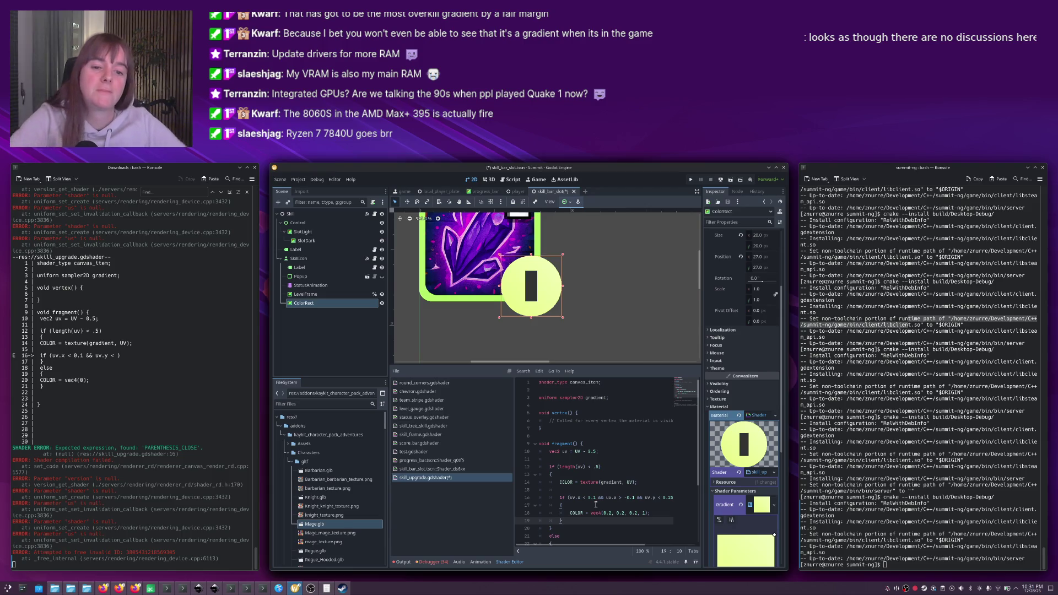
# Copy the chevron stripe condition from chevron.gdshader into the skill_upgrade circle block.
pyautogui.click(435, 391)
pyautogui.scroll(-1, 611, 422)
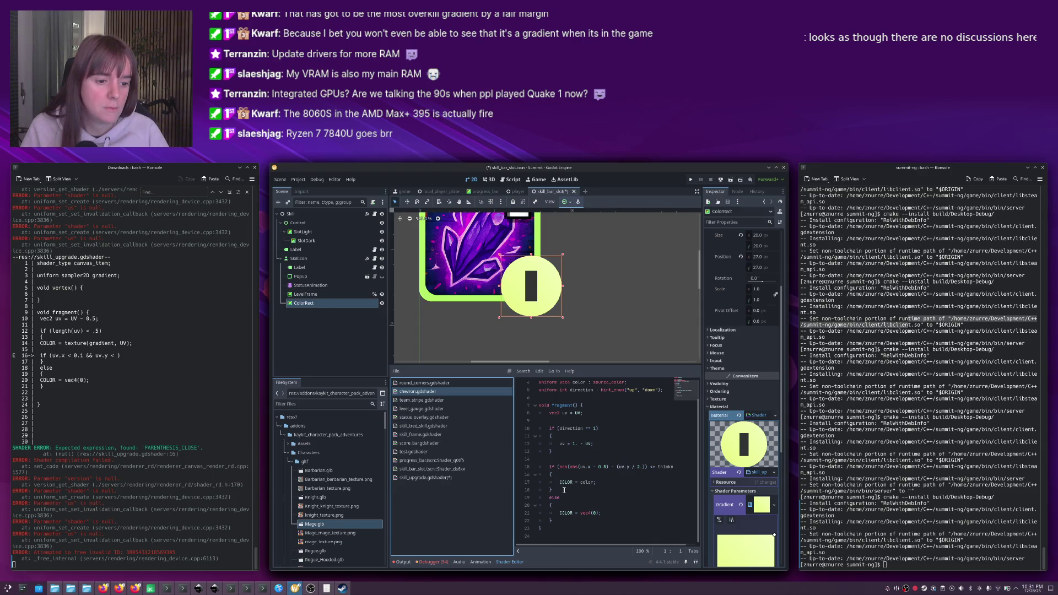
pyautogui.moveTo(562, 490); pyautogui.dragTo(524, 466)
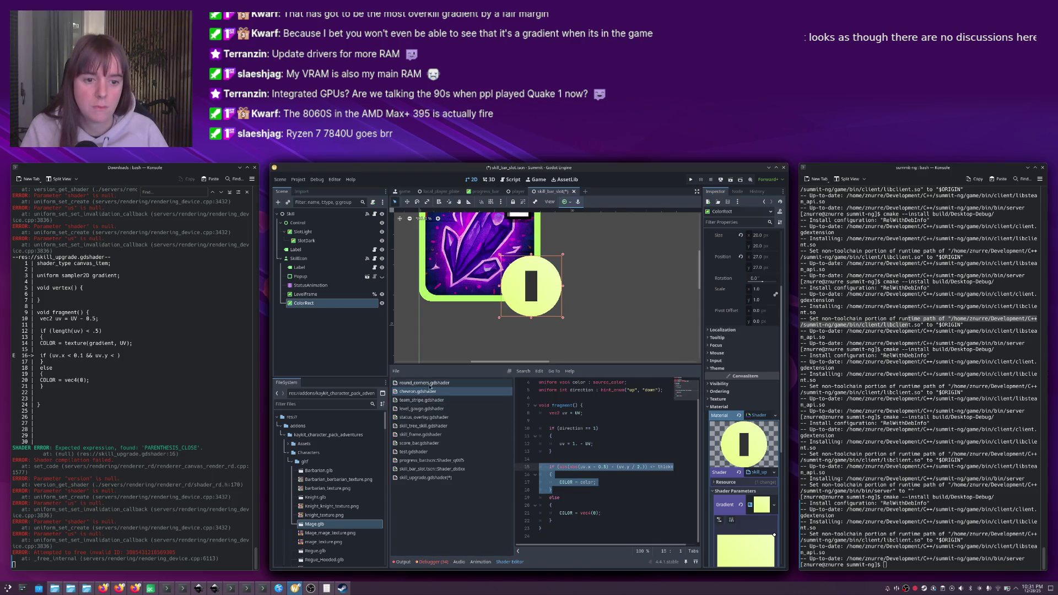
pyautogui.click(444, 477)
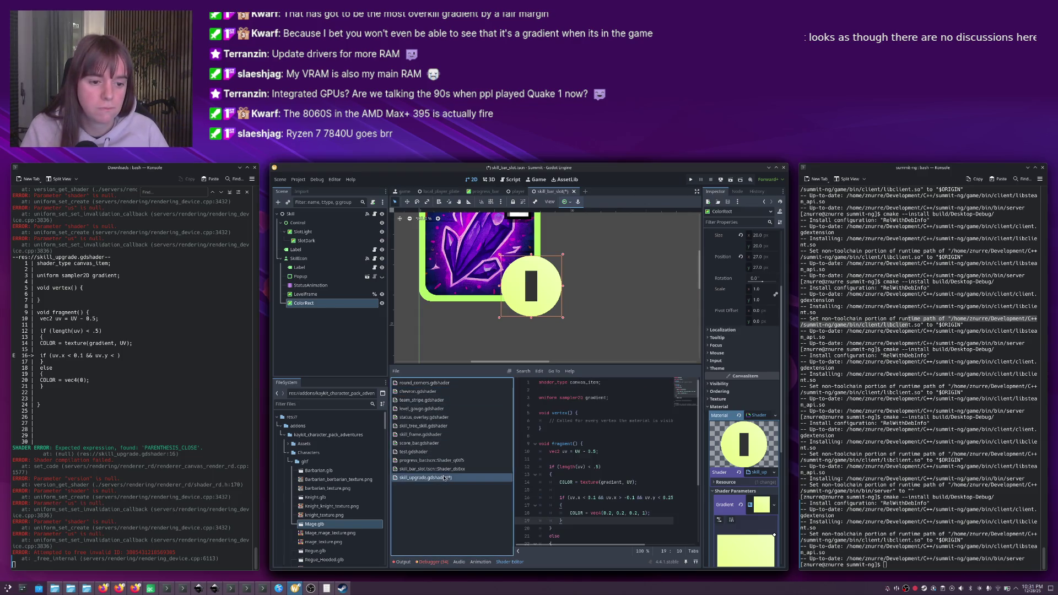
pyautogui.scroll(-2, 581, 472)
pyautogui.click(572, 459)
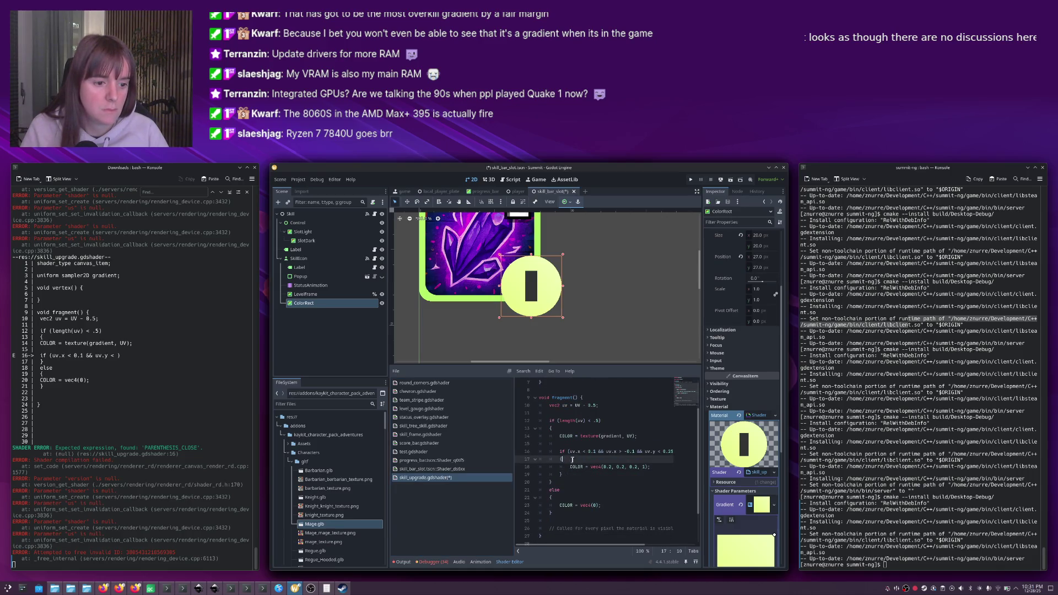
pyautogui.click(642, 436)
pyautogui.hotkey('ctrl', 'z')
pyautogui.hotkey('ctrl', 'z')
pyautogui.hotkey('ctrl', 'z')
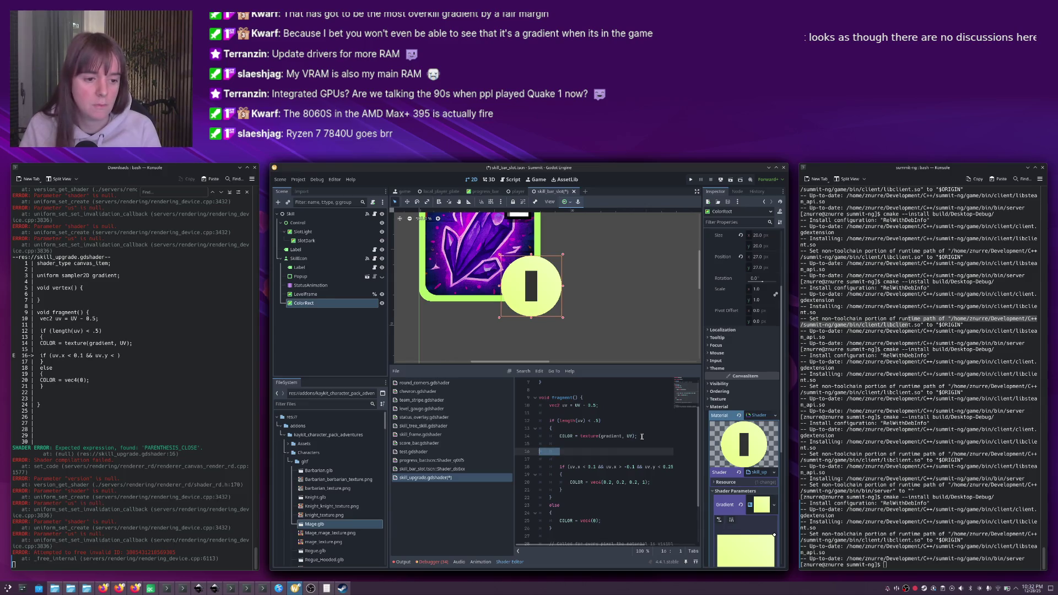
pyautogui.hotkey('ctrl', 'z')
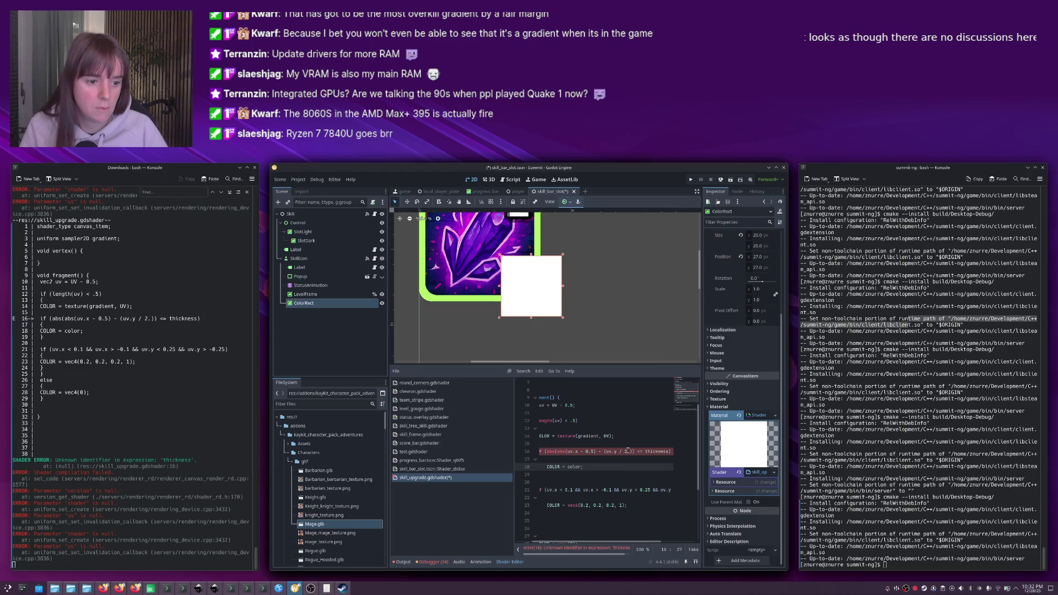
pyautogui.hscroll(1, 625, 459)
# Replace the undefined thickness with 0.02 and color with vec4(0.2, 0.2, 0.2, 1).
pyautogui.doubleClick(629, 451)
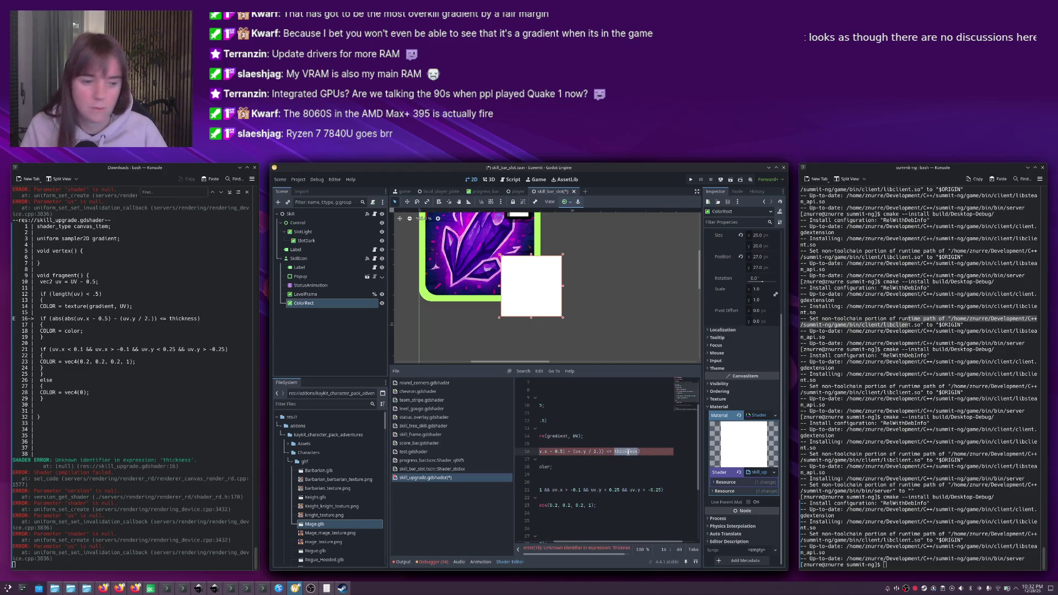
pyautogui.write('0')
pyautogui.write('8')
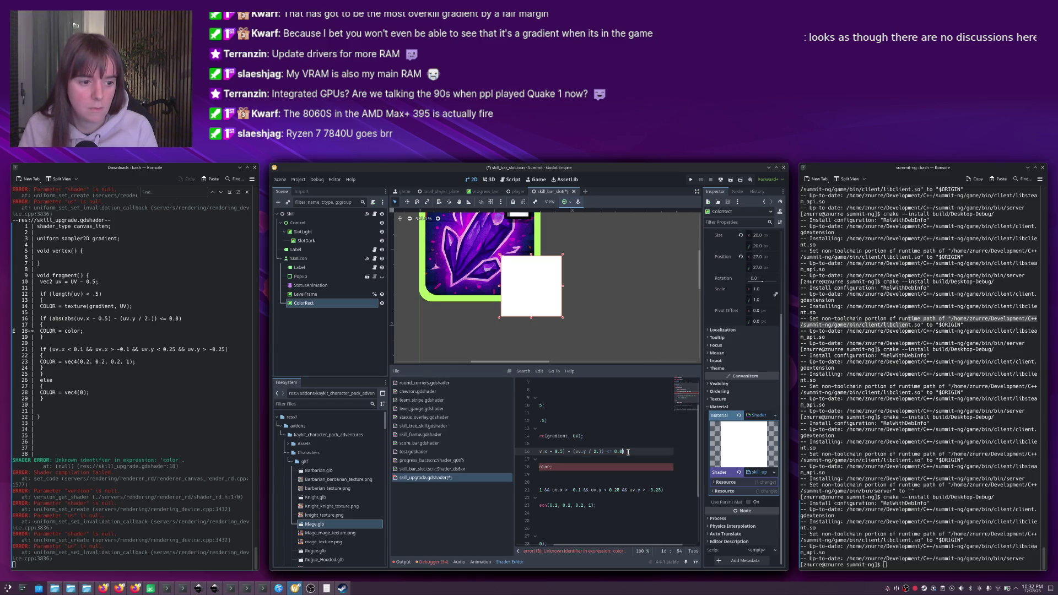
pyautogui.doubleClick(577, 467)
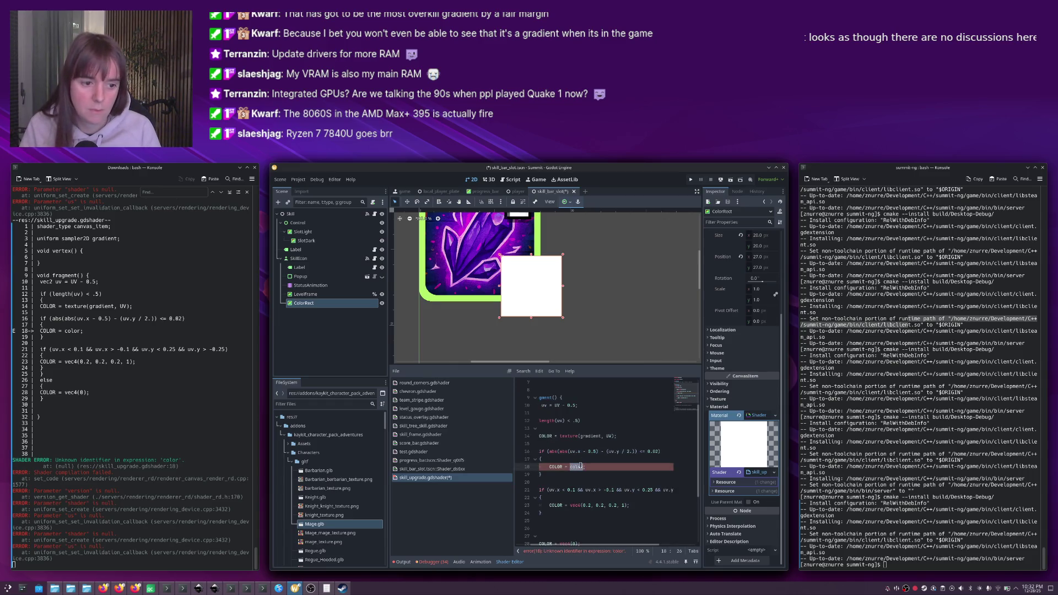
pyautogui.write('vec4(0.2, 0.')
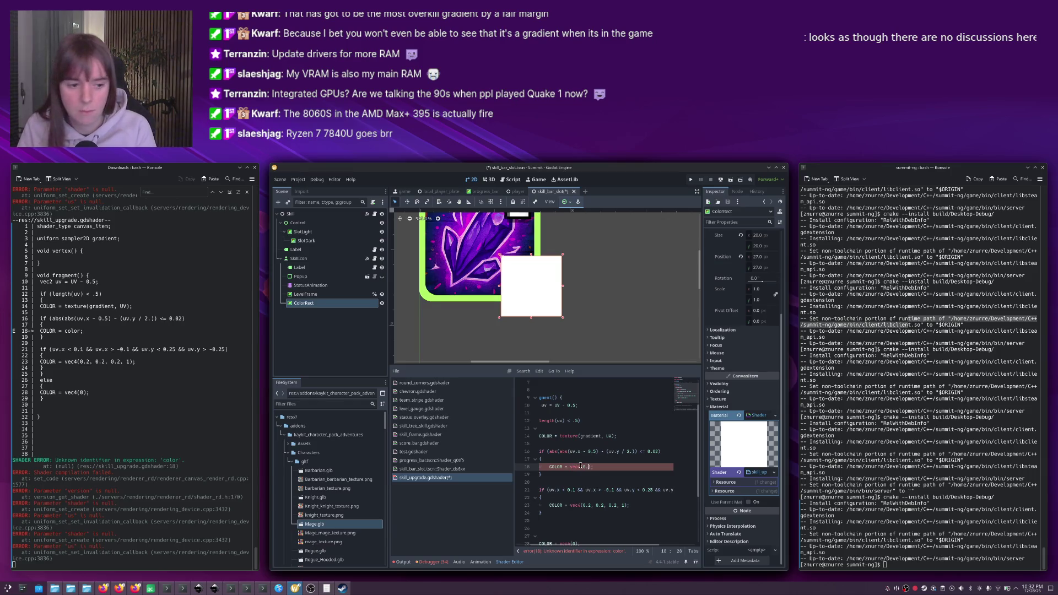
pyautogui.write('2, 0.2')
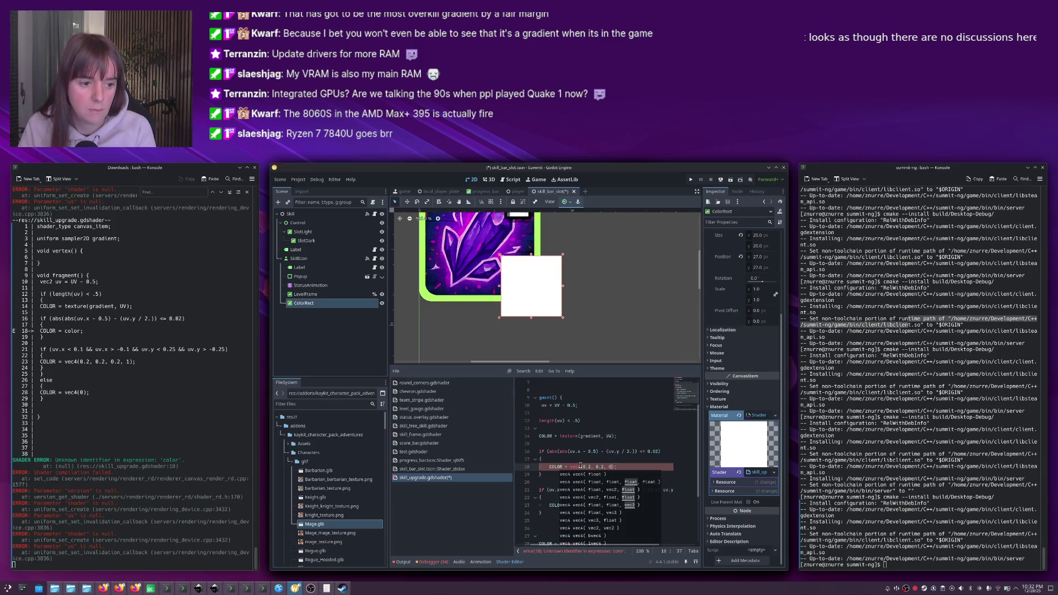
pyautogui.press('Home')
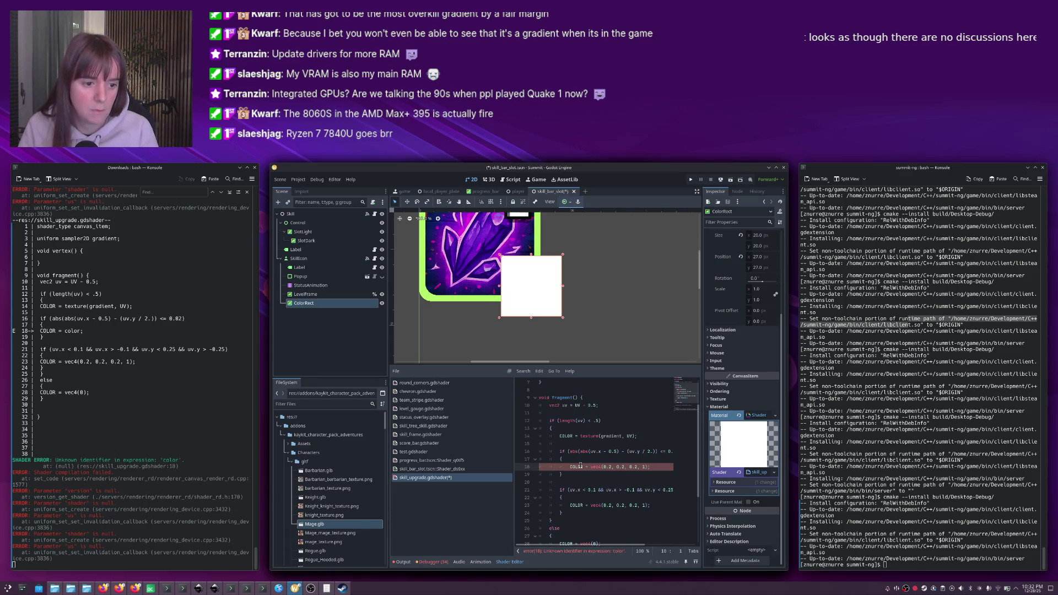
pyautogui.click(573, 480)
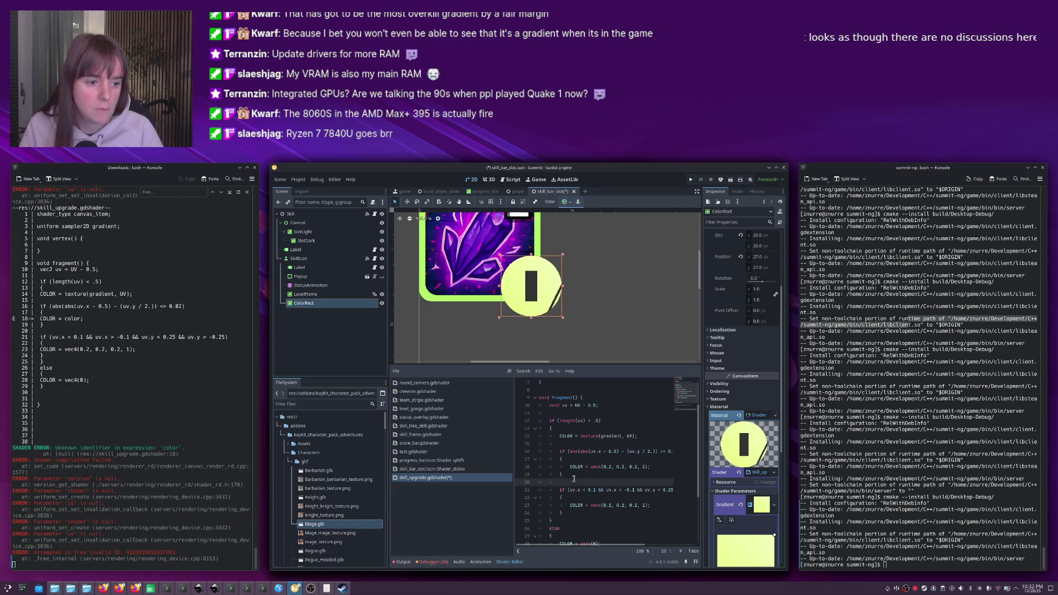
# Chain the bar test as an else if after the chevron block and save the shader.
pyautogui.click(621, 452)
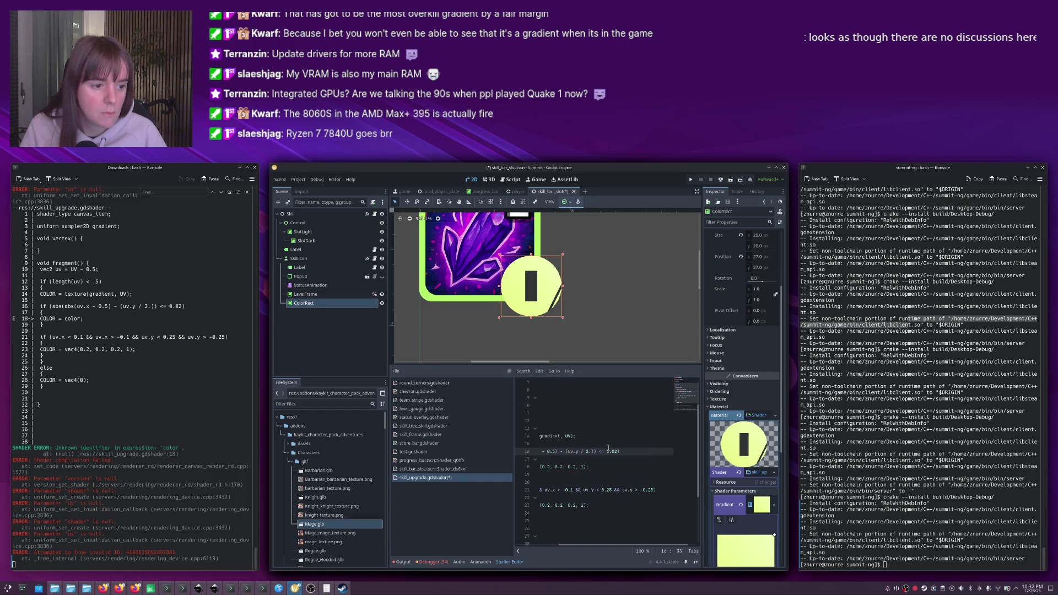
pyautogui.click(566, 477)
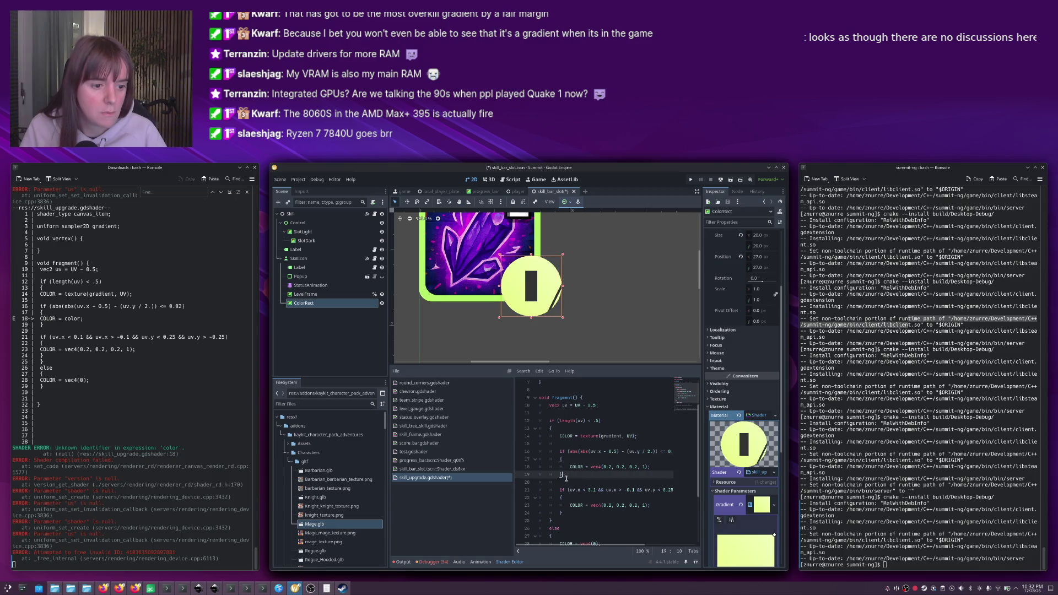
pyautogui.click(565, 480)
pyautogui.press('Delete')
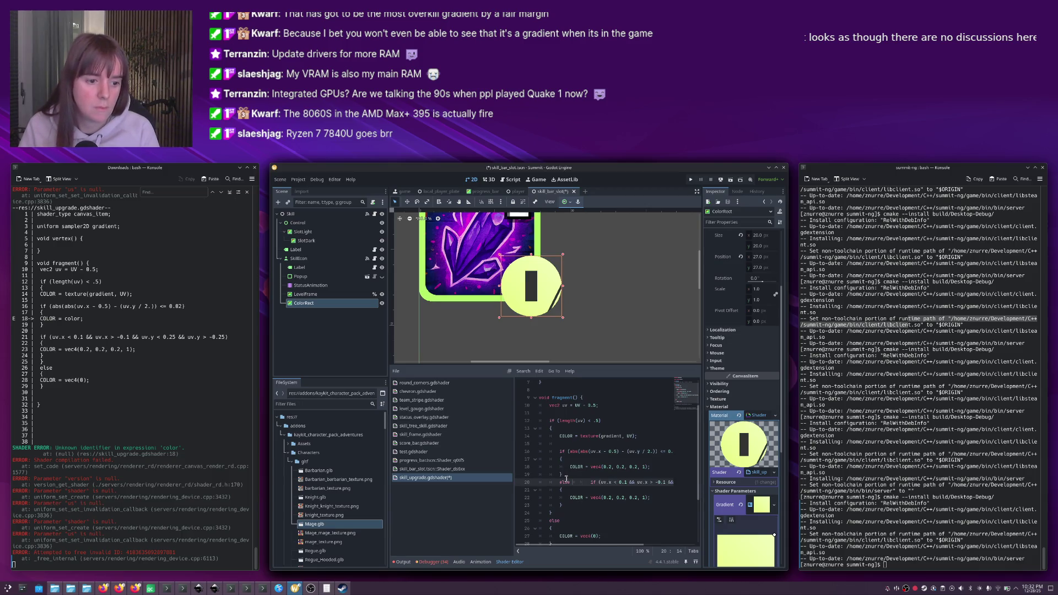
pyautogui.write('else')
pyautogui.hscroll(2, 566, 479)
pyautogui.press('BackSpace')
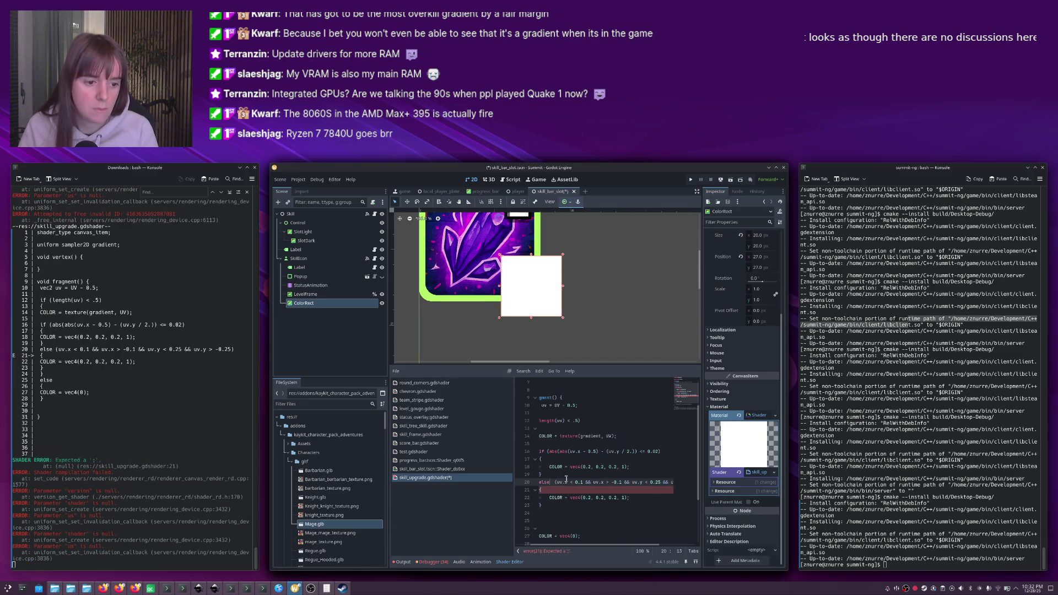
pyautogui.write('if')
pyautogui.press('Home')
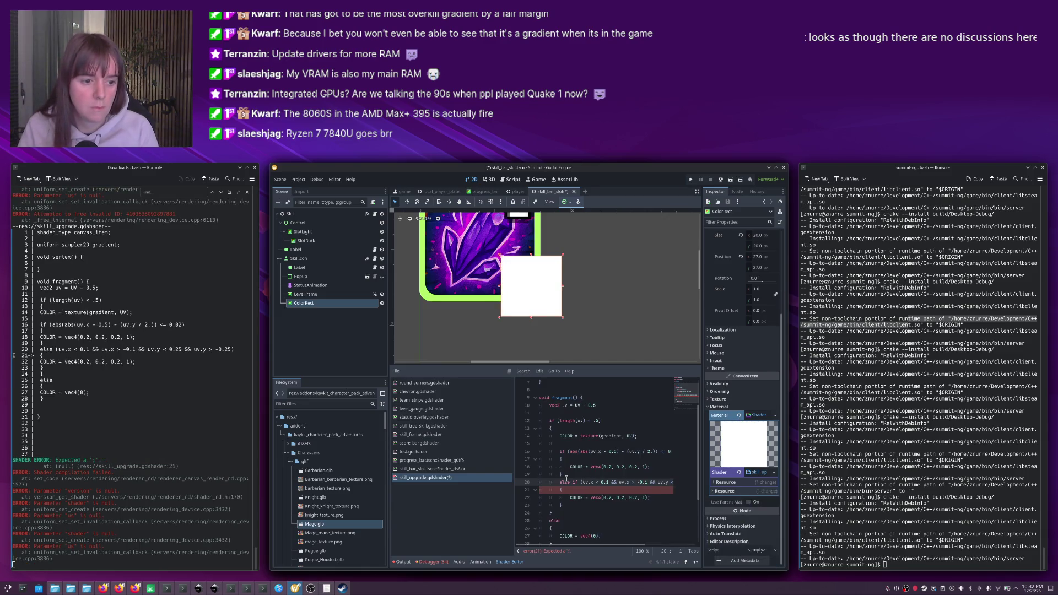
pyautogui.click(626, 459)
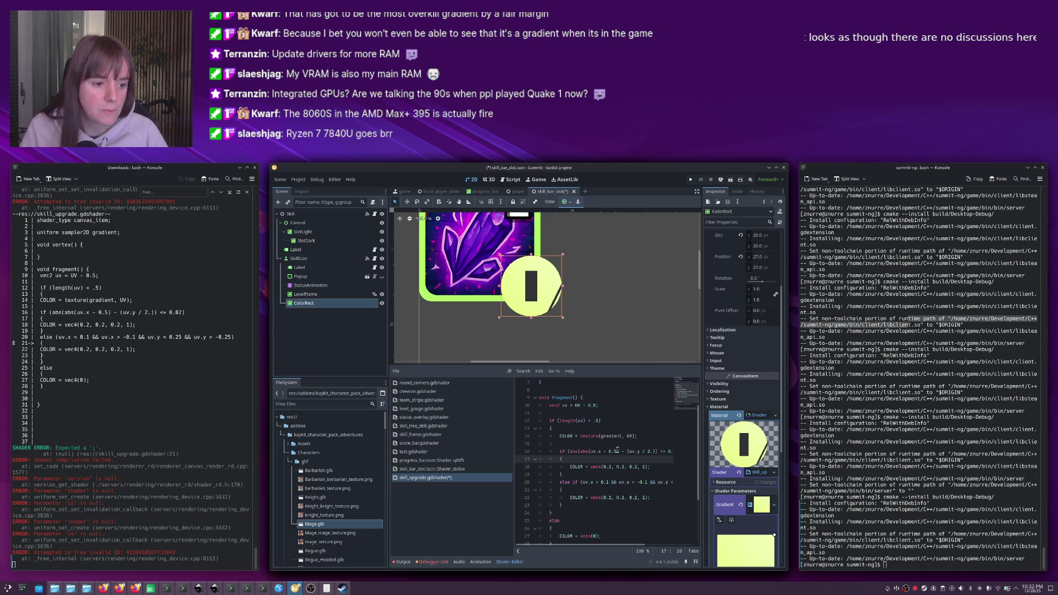
pyautogui.click(620, 452)
pyautogui.hotkey('ctrl', 's')
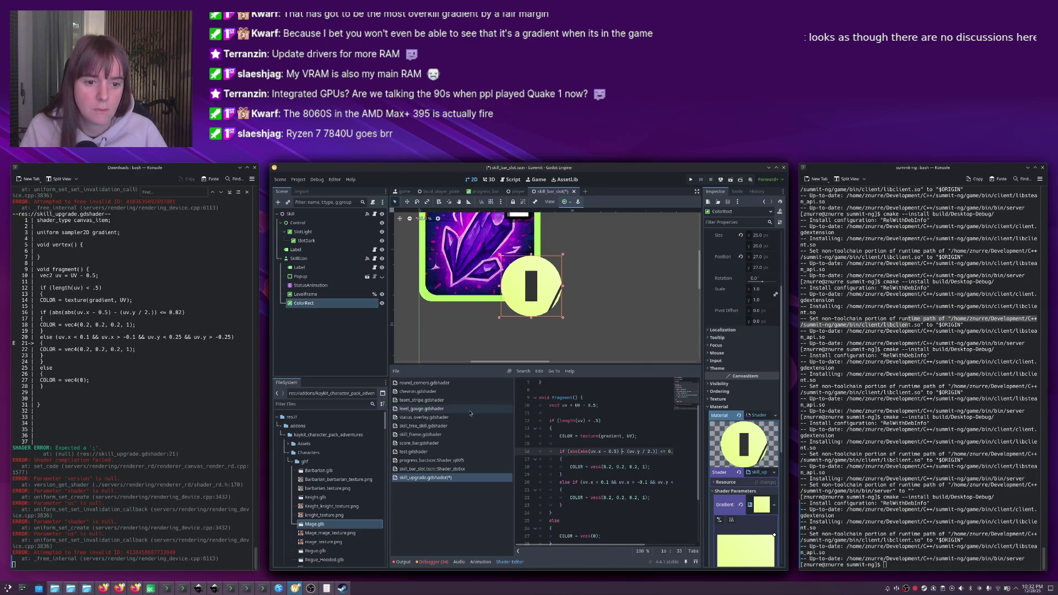
# Open chevron.gdshader and select the uv variable on line 8.
pyautogui.click(439, 391)
pyautogui.click(566, 412)
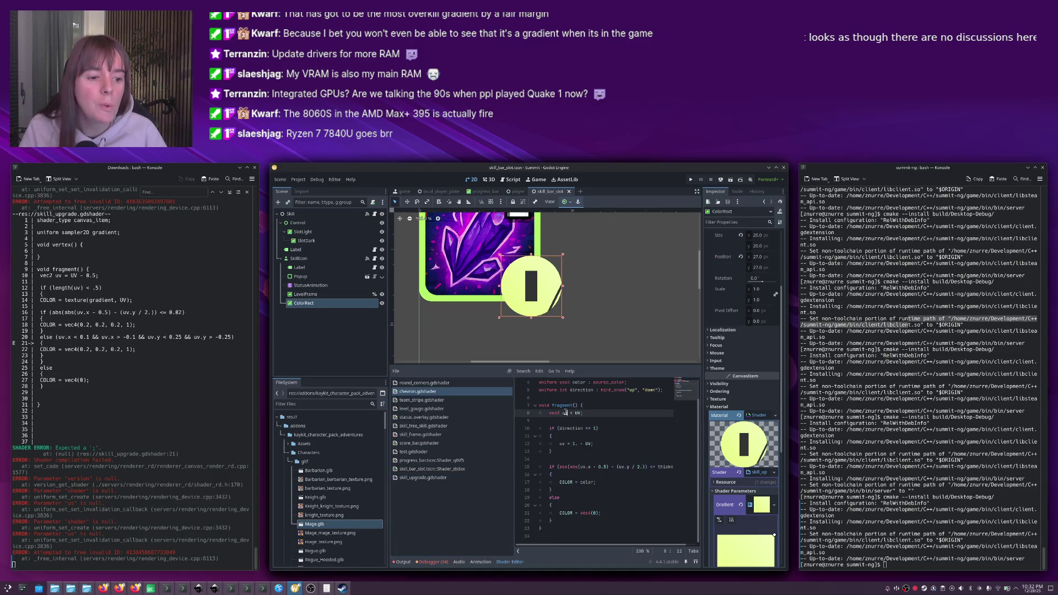
pyautogui.doubleClick(565, 412)
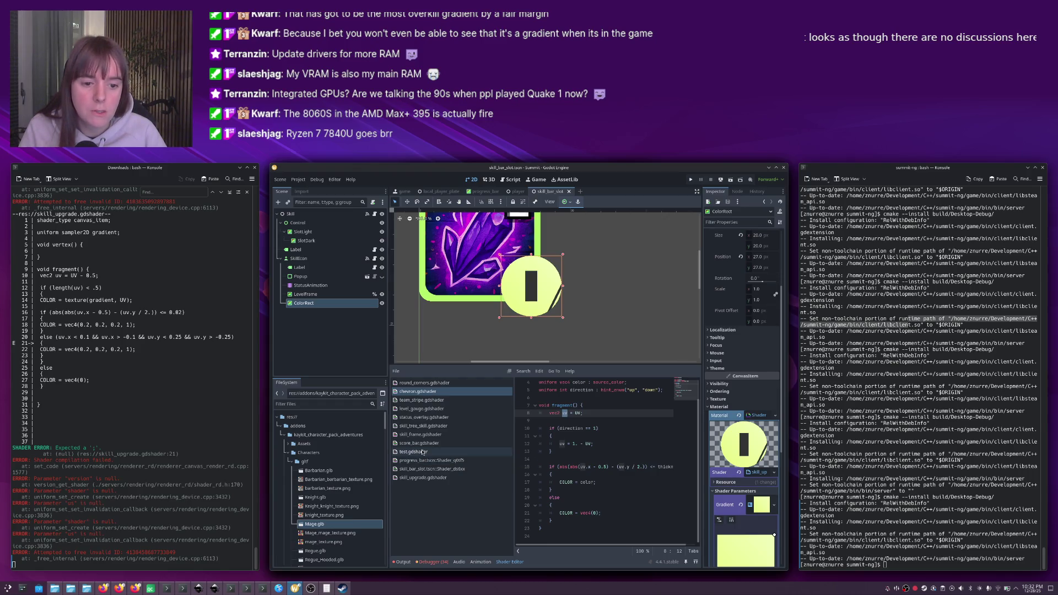
# Open skill_upgrade.gdshader and change the lowercase uv on line 16 to UV.
pyautogui.click(437, 477)
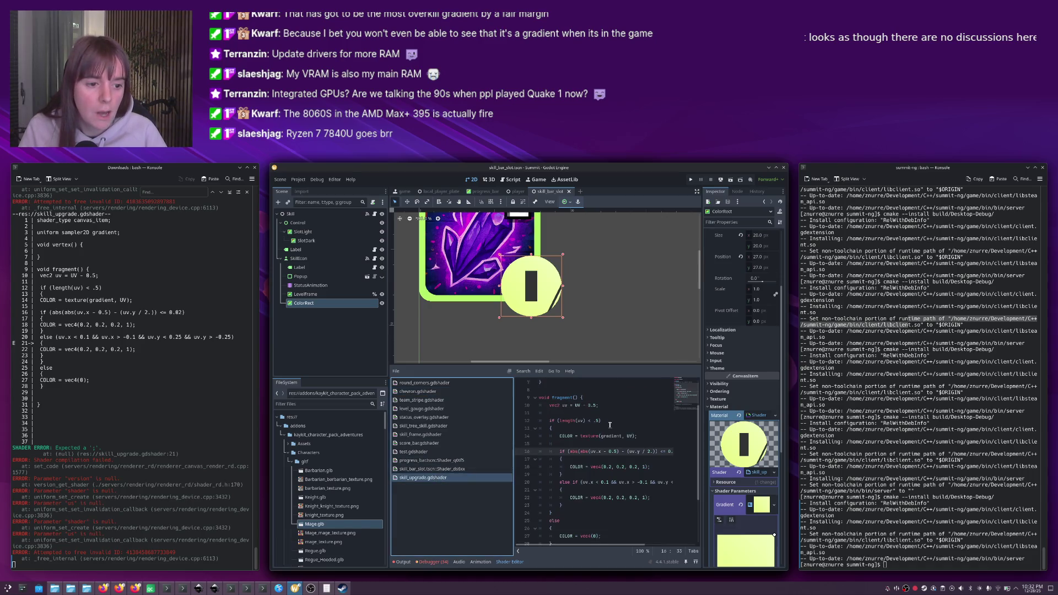
pyautogui.doubleClick(578, 405)
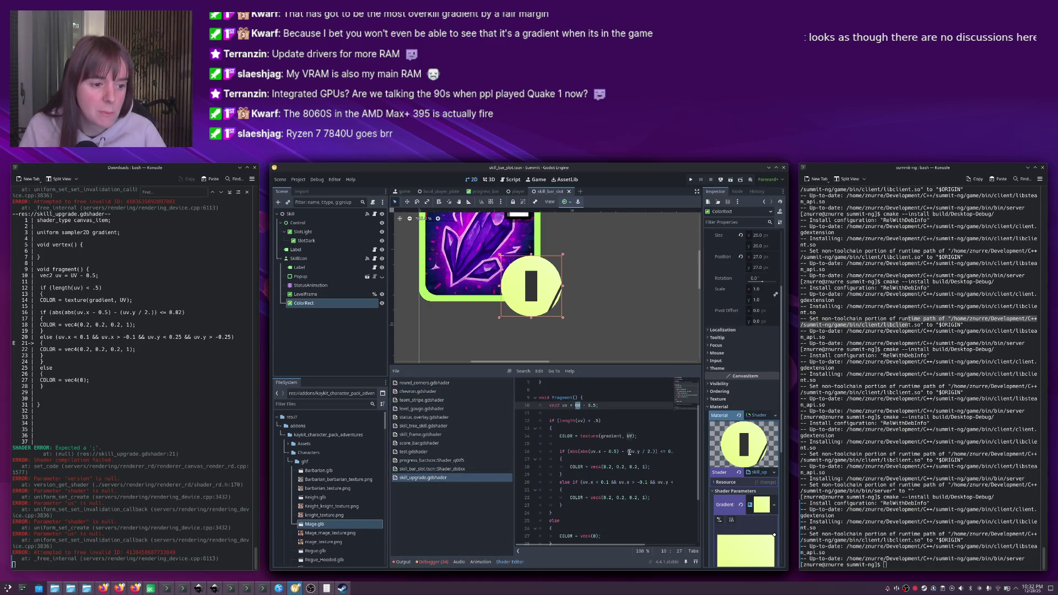
pyautogui.click(629, 451)
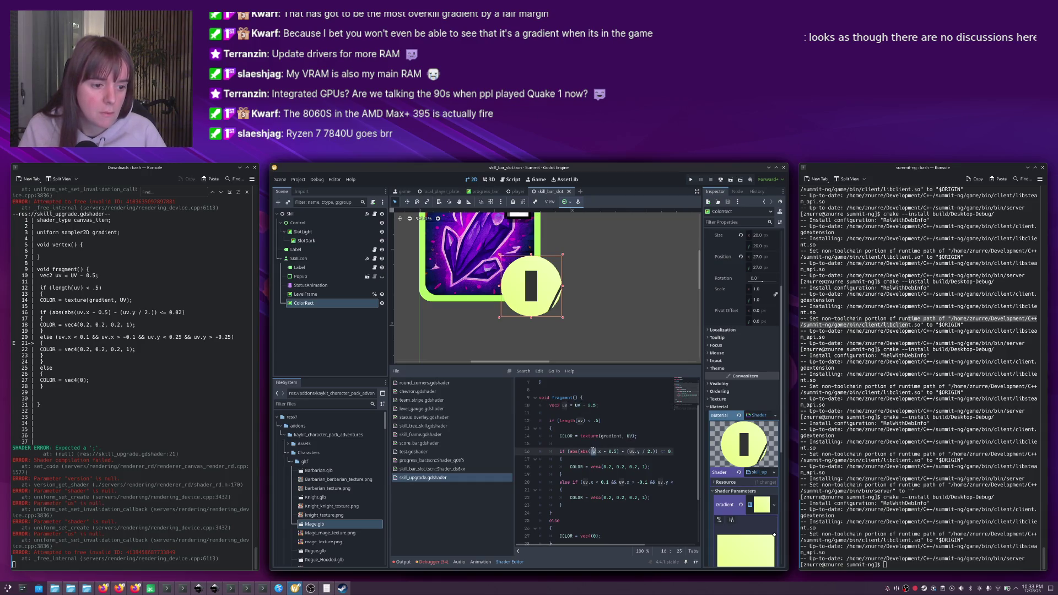
pyautogui.doubleClick(631, 451)
pyautogui.write('UV')
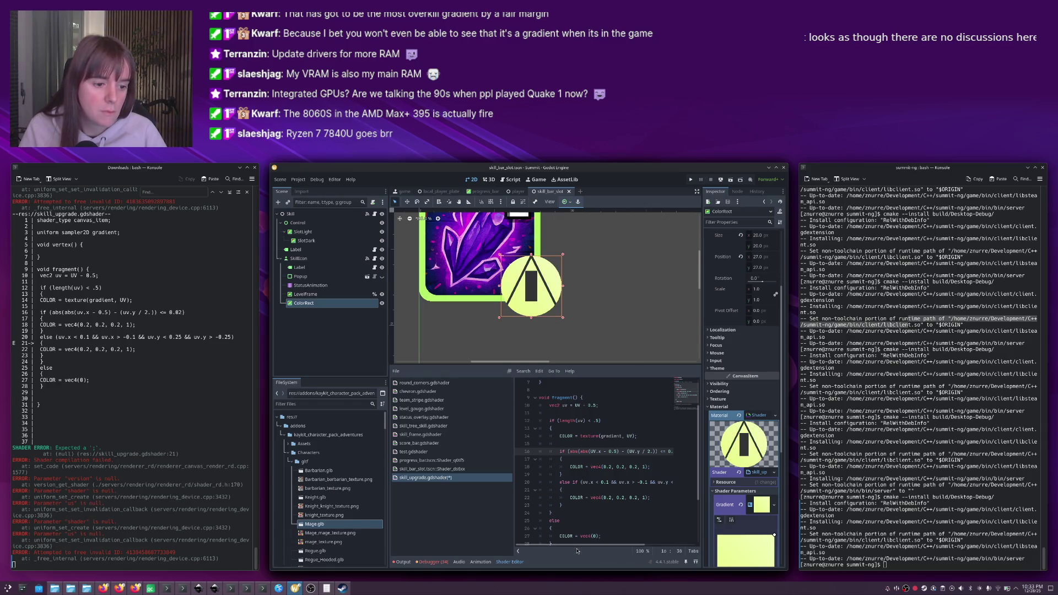
pyautogui.moveTo(566, 547)
pyautogui.mouseDown()
pyautogui.moveTo(600, 547)
pyautogui.moveTo(590, 546)
pyautogui.mouseUp()
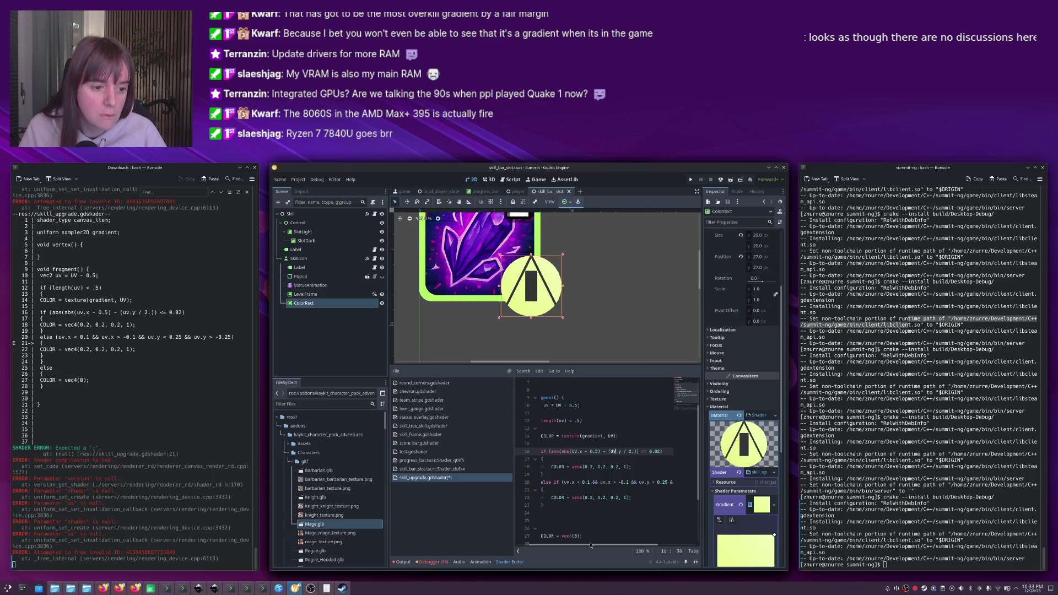
# Change the arrowhead condition's divisor from 2 to 1.2.
pyautogui.click(633, 452)
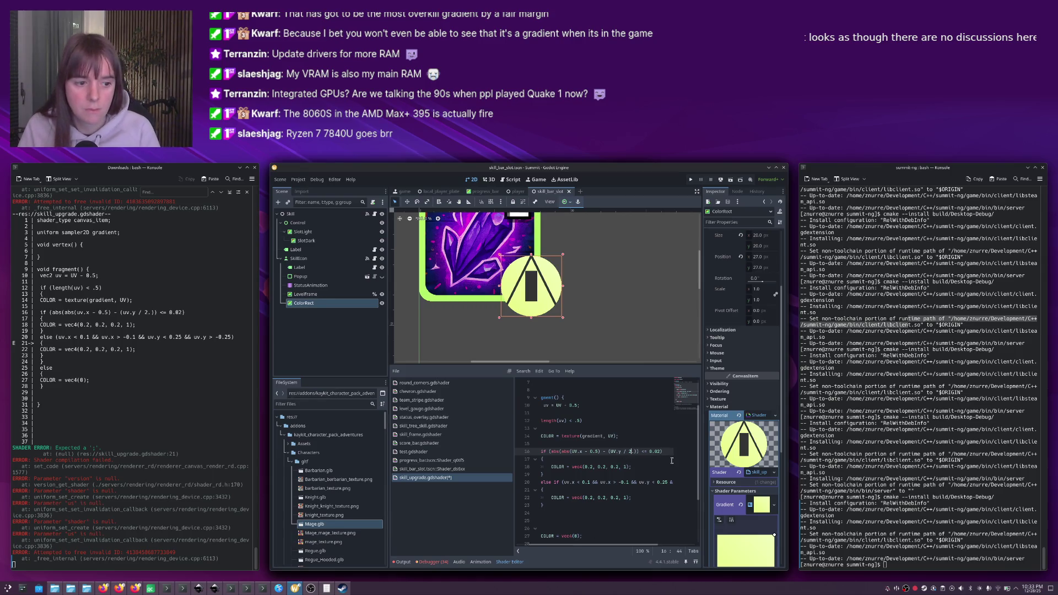
pyautogui.press('BackSpace')
pyautogui.write('4')
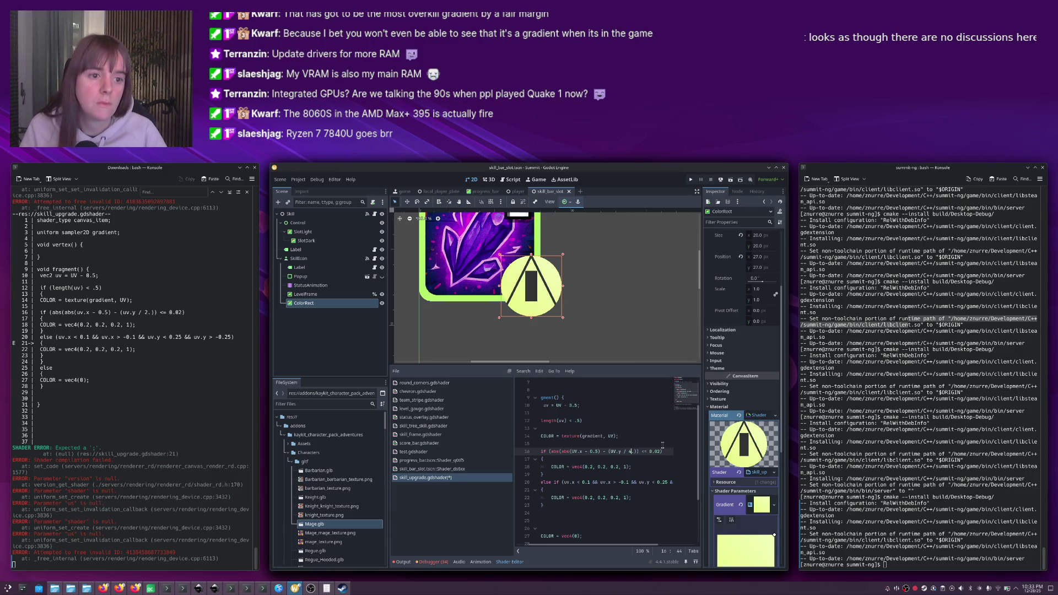
pyautogui.press('BackSpace')
pyautogui.write('1.2')
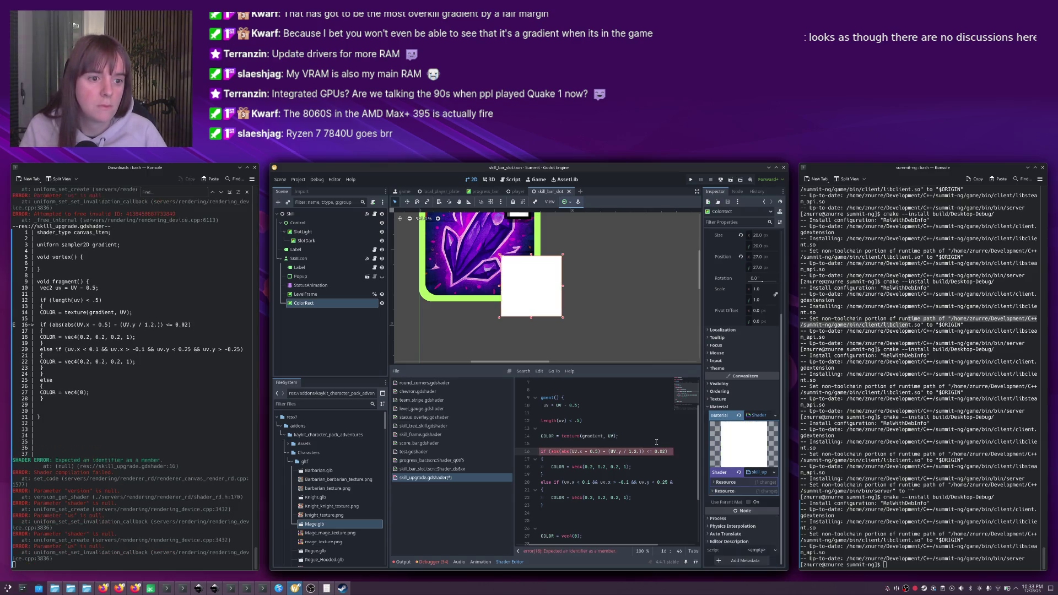
pyautogui.press('Delete')
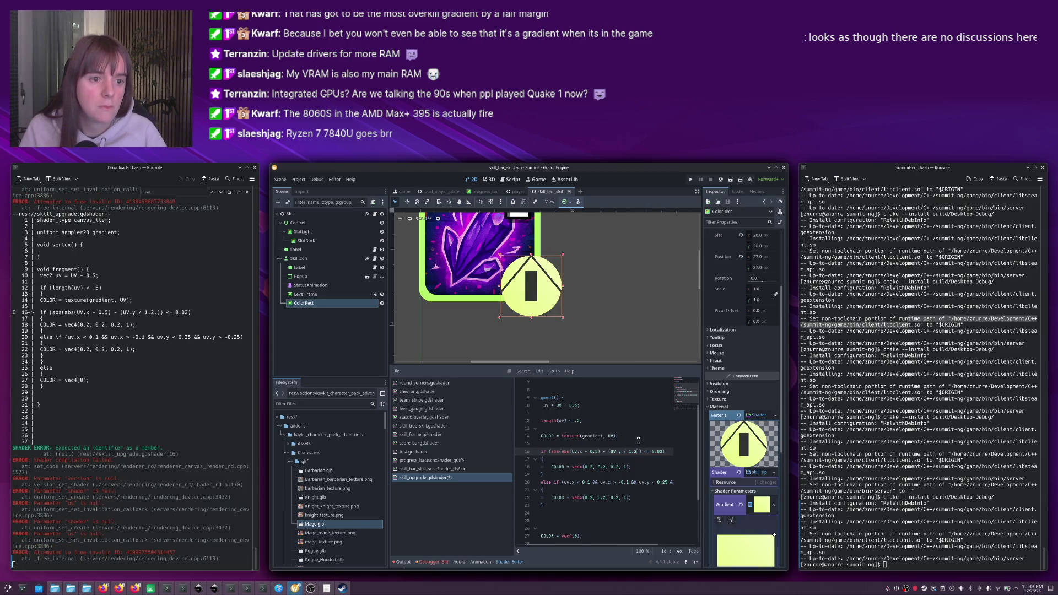
# Set the threshold from 0.02 to 0.1, keeping the 0.5 offset after a trial change.
pyautogui.click(677, 453)
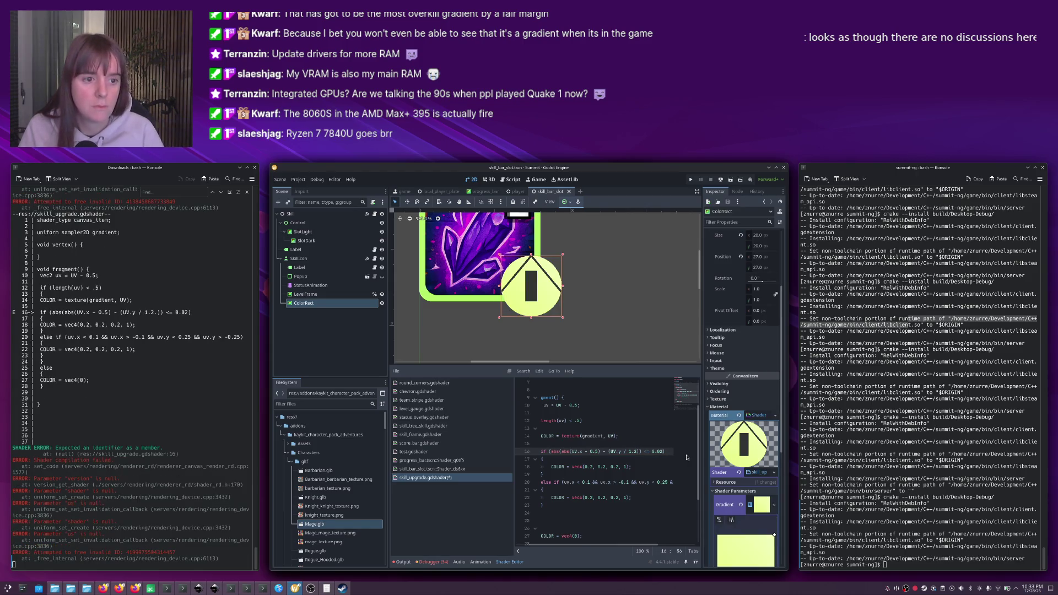
pyautogui.press('BackSpace')
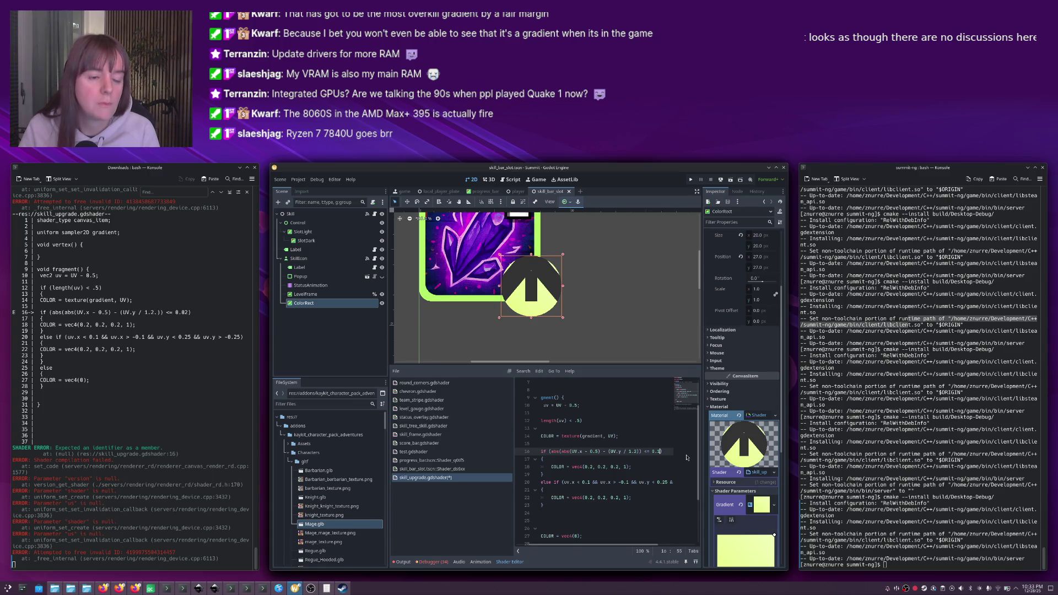
pyautogui.press('BackSpace')
pyautogui.write('1')
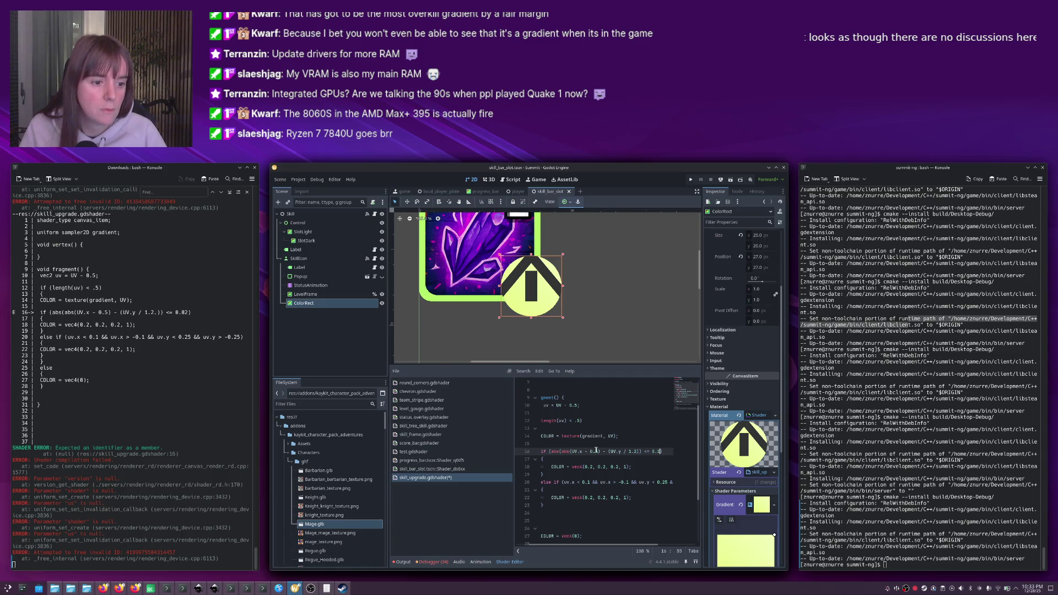
pyautogui.press('BackSpace')
pyautogui.write('2')
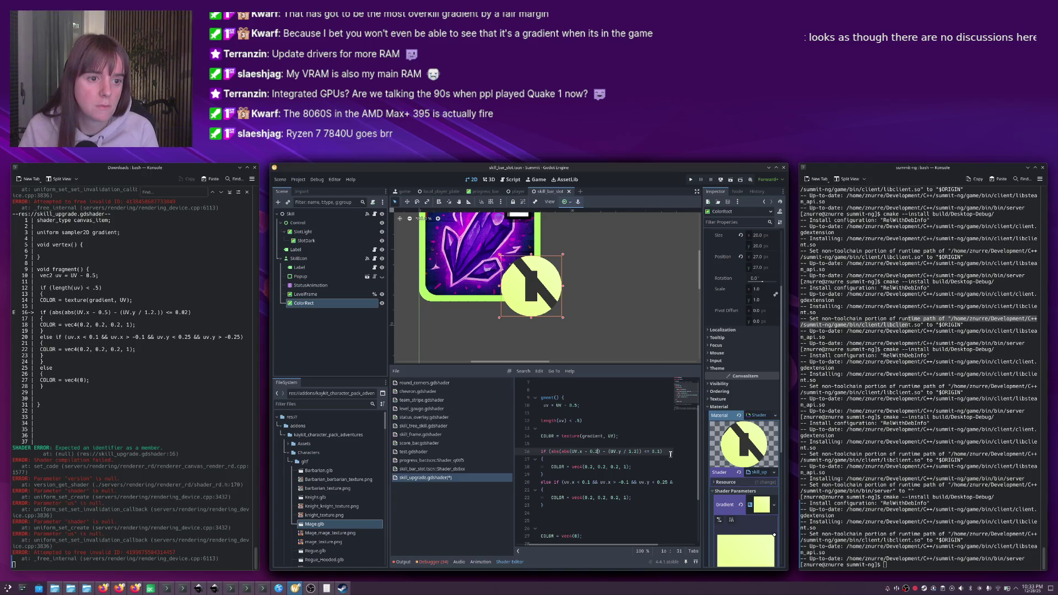
pyautogui.press('BackSpace')
pyautogui.write('5')
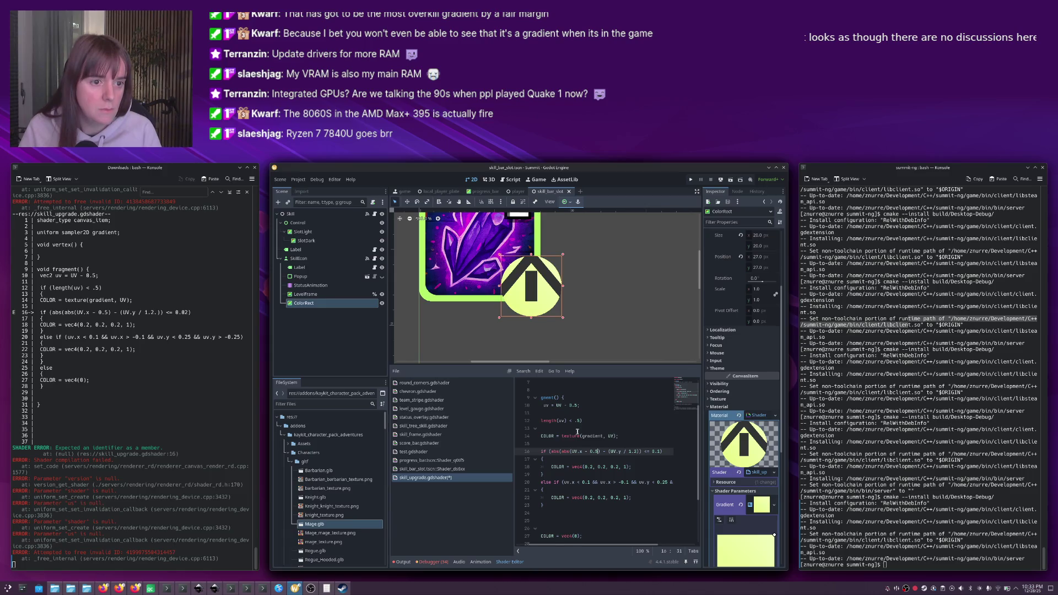
pyautogui.click(603, 453)
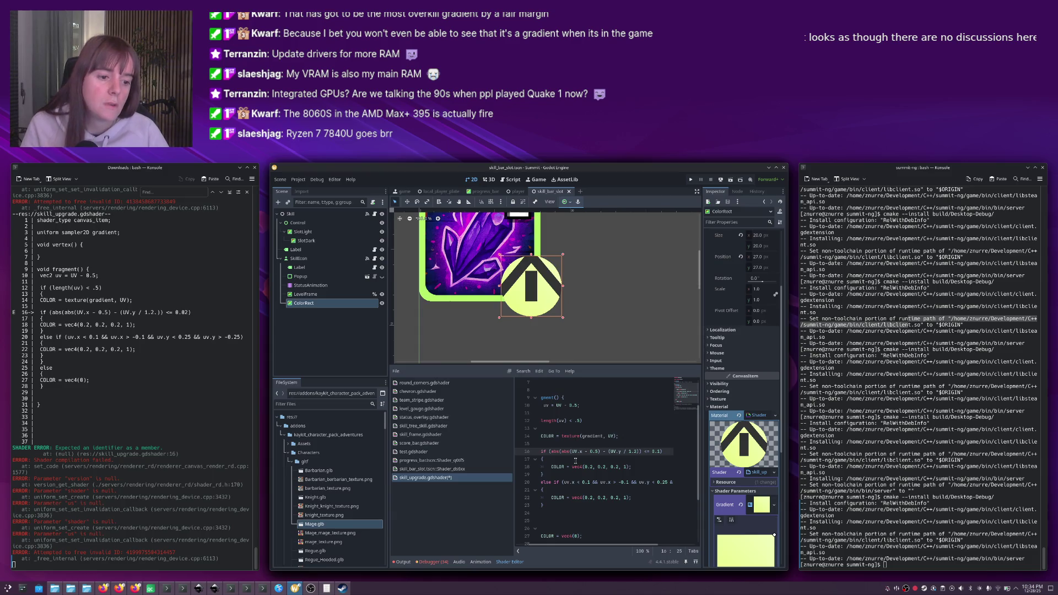
# Replace the UV.x - 0.5 expression on line 16 with uv.x.
pyautogui.moveTo(599, 451); pyautogui.dragTo(573, 450)
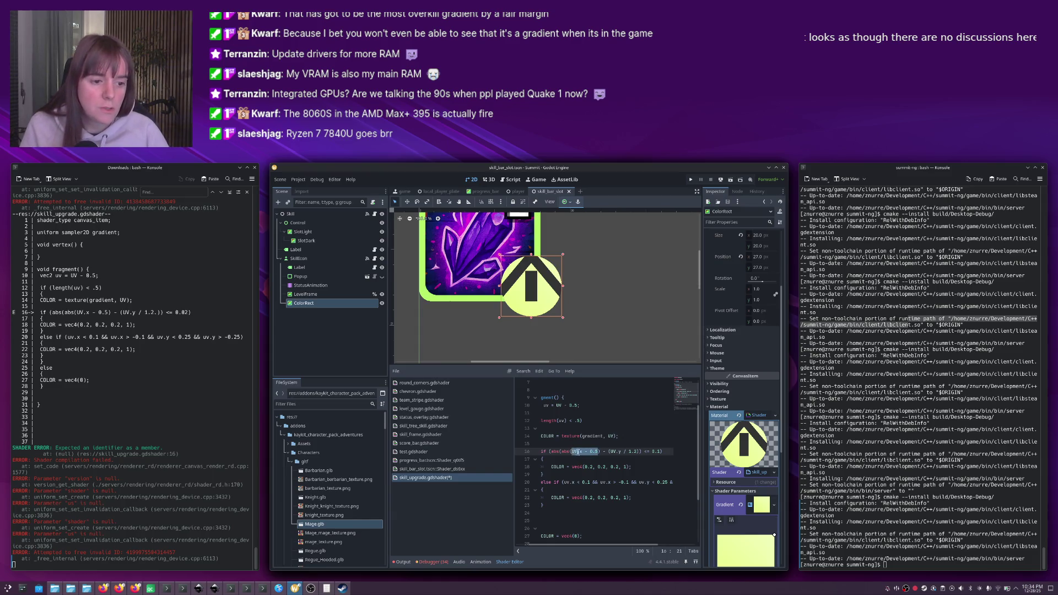
pyautogui.write('uv')
pyautogui.press('Right')
pyautogui.write('.x')
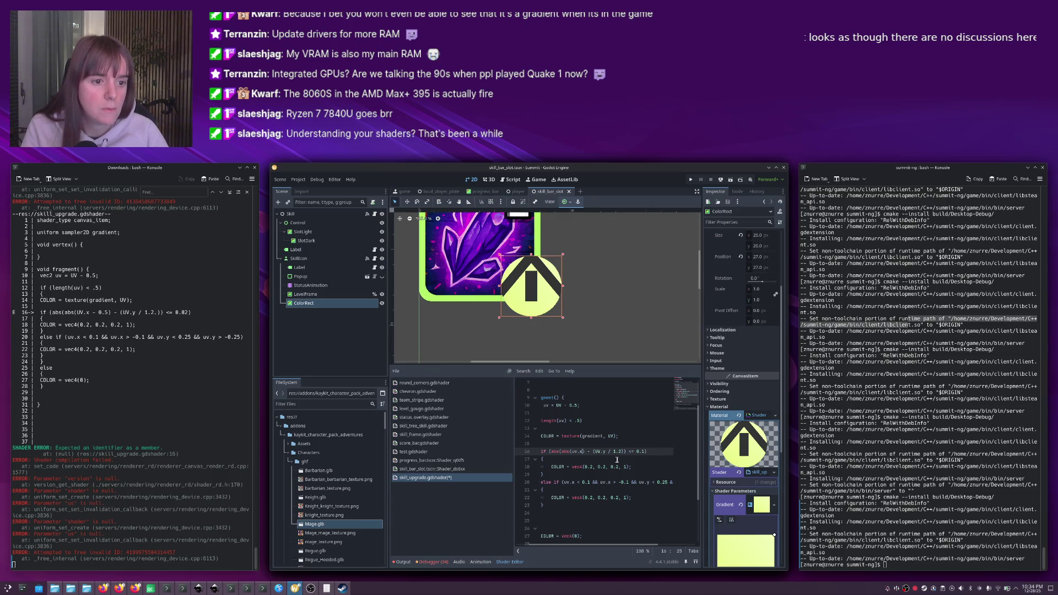
# Add an if block limiting uv.x between -0.3 and 0.3, and indent the arrowhead code under it.
pyautogui.click(579, 446)
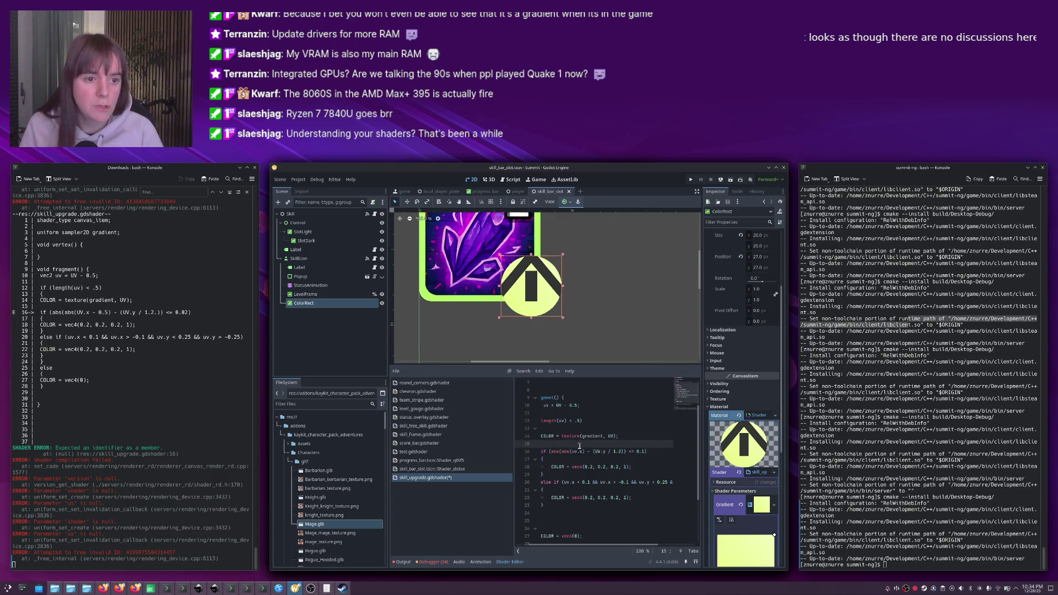
pyautogui.press('Return')
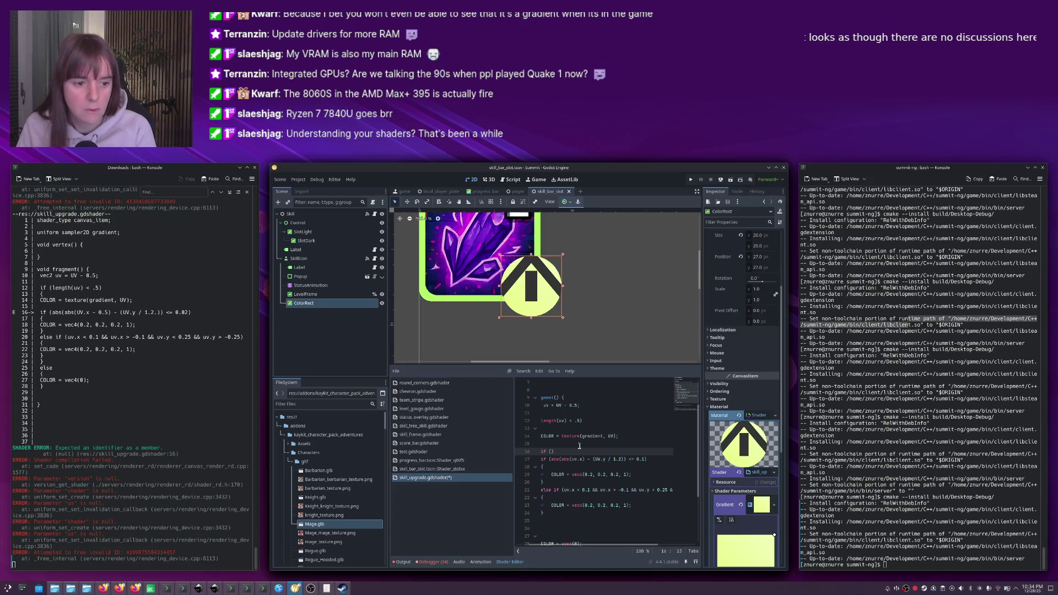
pyautogui.write('uv.x > 0.')
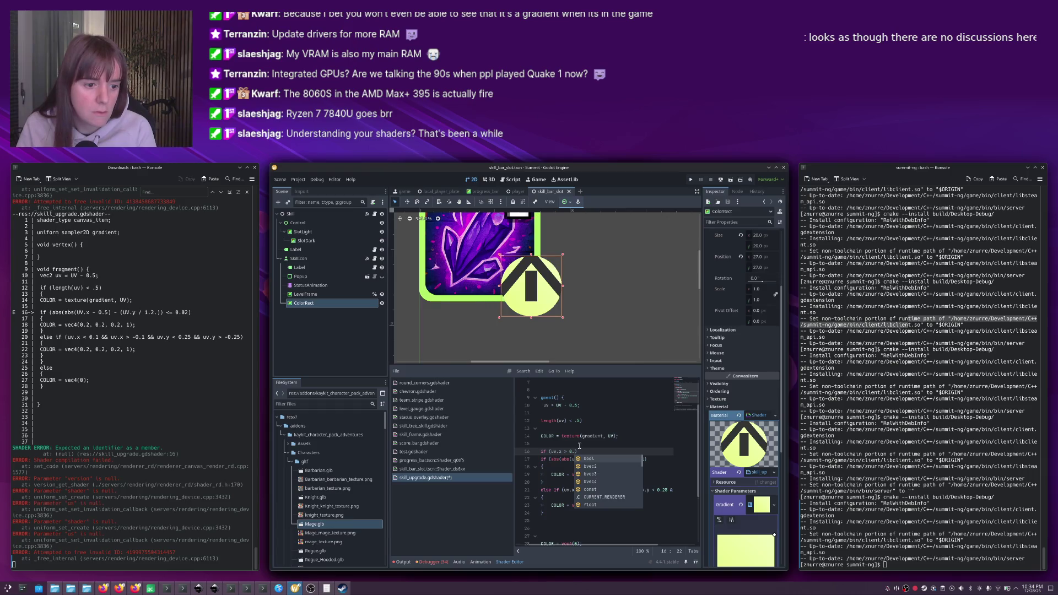
pyautogui.write('2 &&')
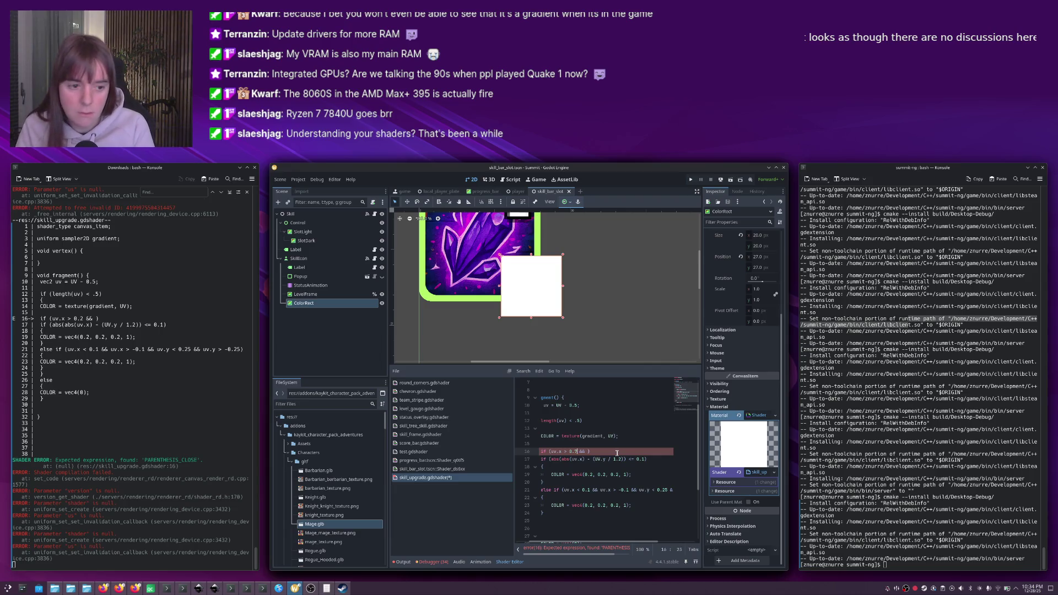
pyautogui.write('-')
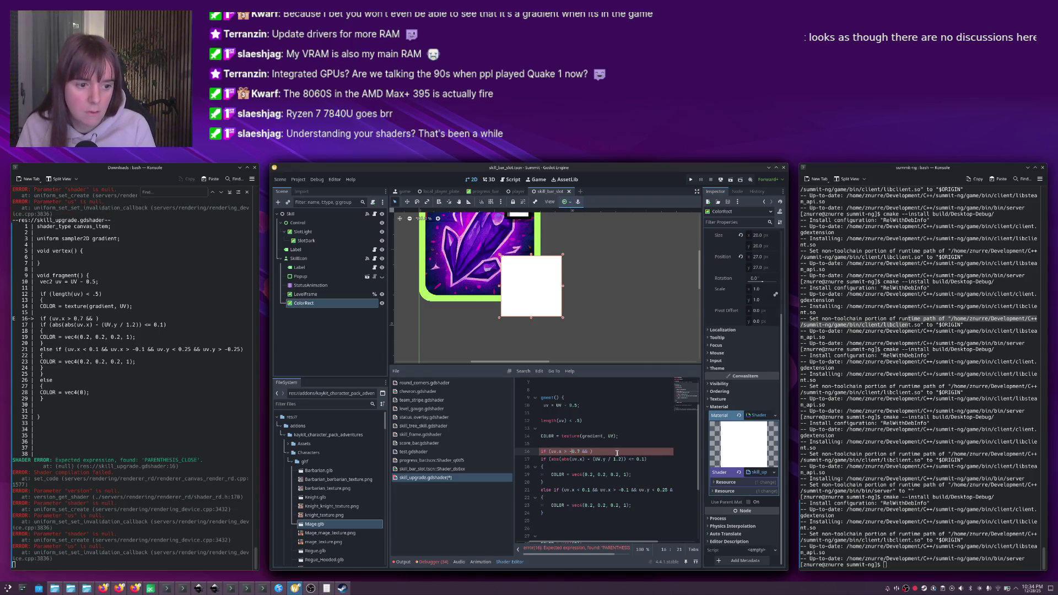
pyautogui.write('uv.x < ')
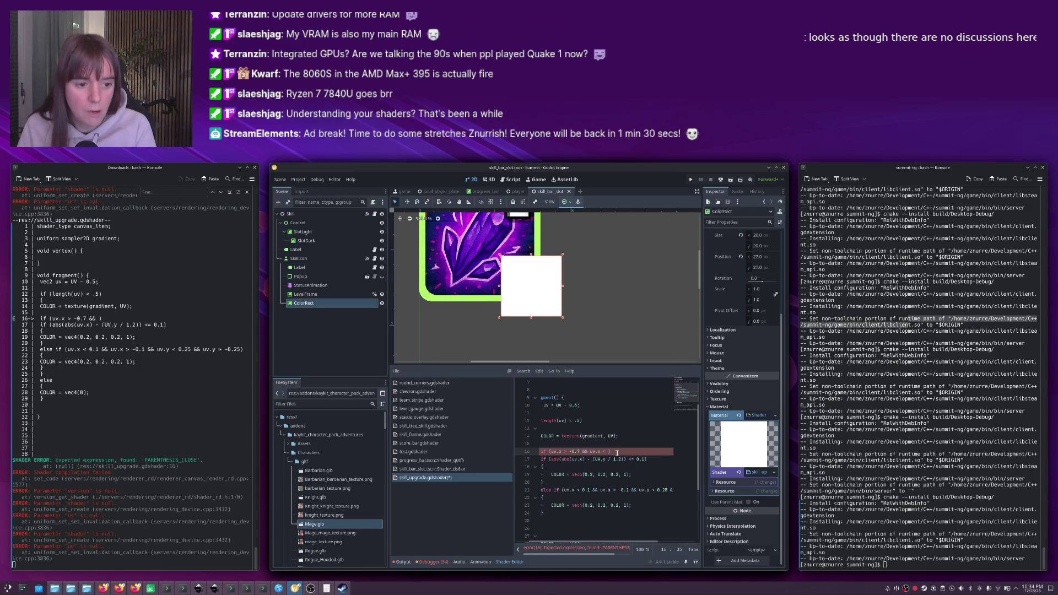
pyautogui.write('0.7')
pyautogui.press('Return')
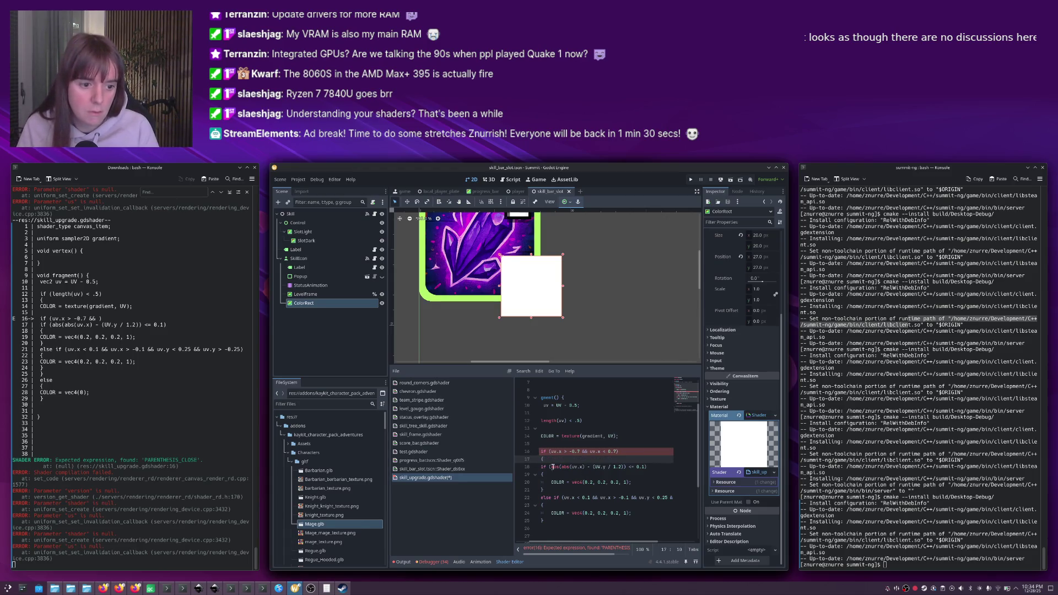
pyautogui.moveTo(552, 467); pyautogui.dragTo(562, 520)
pyautogui.press('Tab')
pyautogui.click(562, 520)
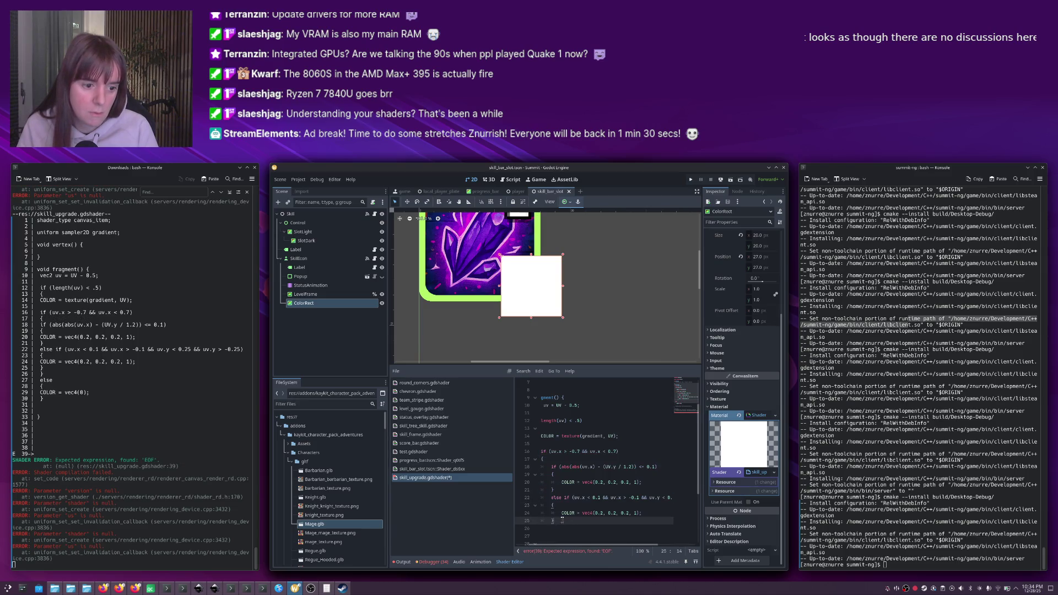
pyautogui.press('Return')
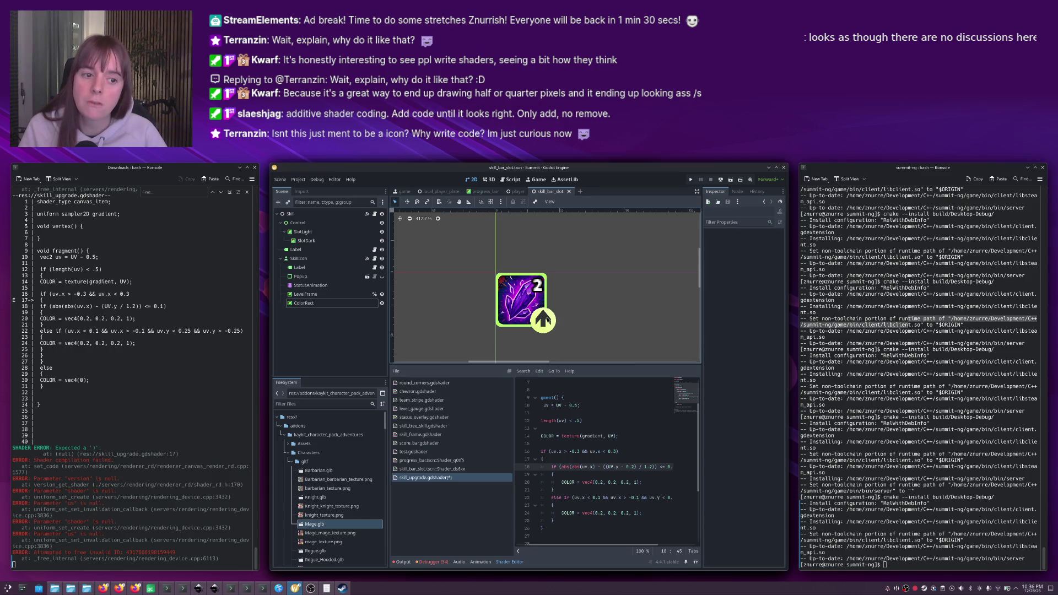
# Select the circle badge ColorRect and recentre the skill icon on the canvas.
pyautogui.click(547, 320)
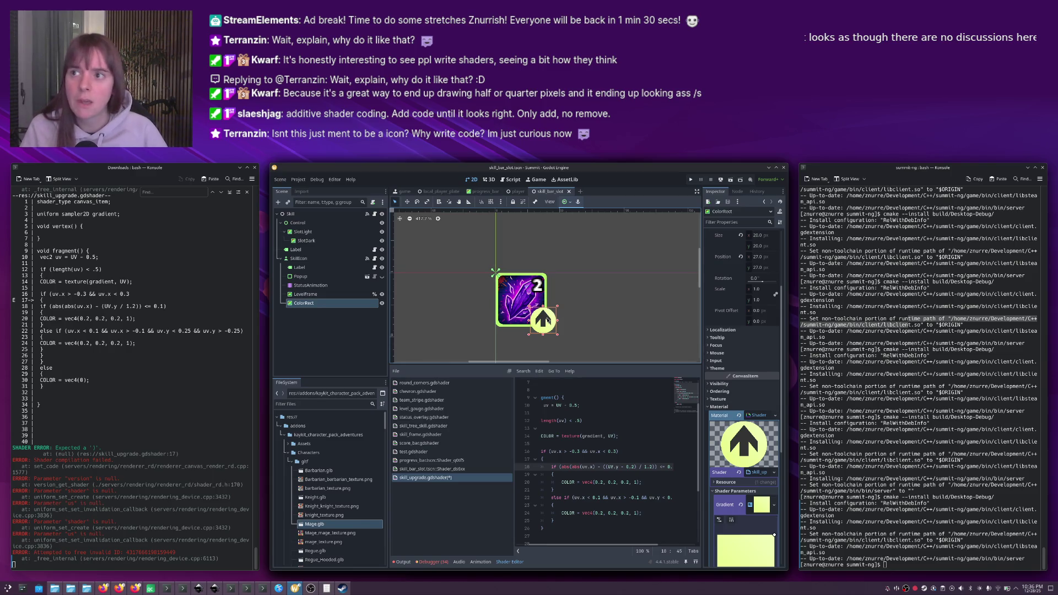
pyautogui.moveTo(577, 333); pyautogui.dragTo(534, 315)
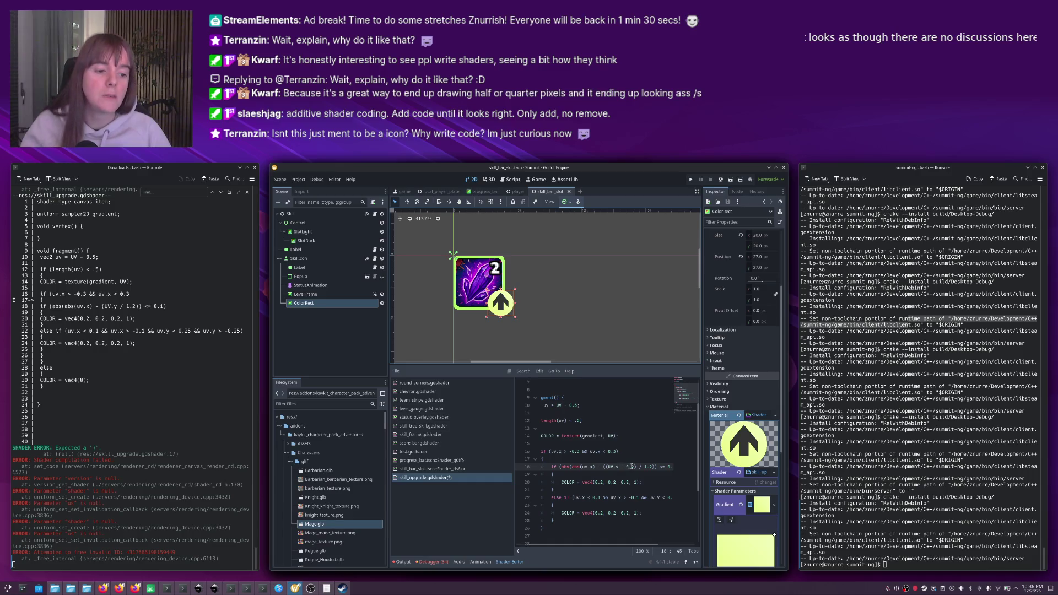
pyautogui.press('Left')
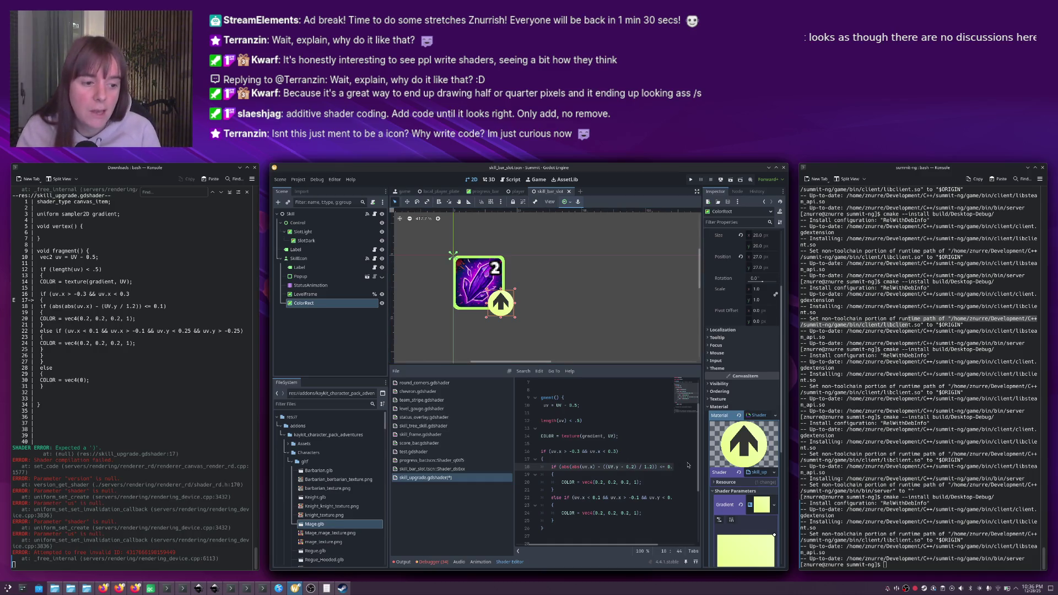
pyautogui.press('Right')
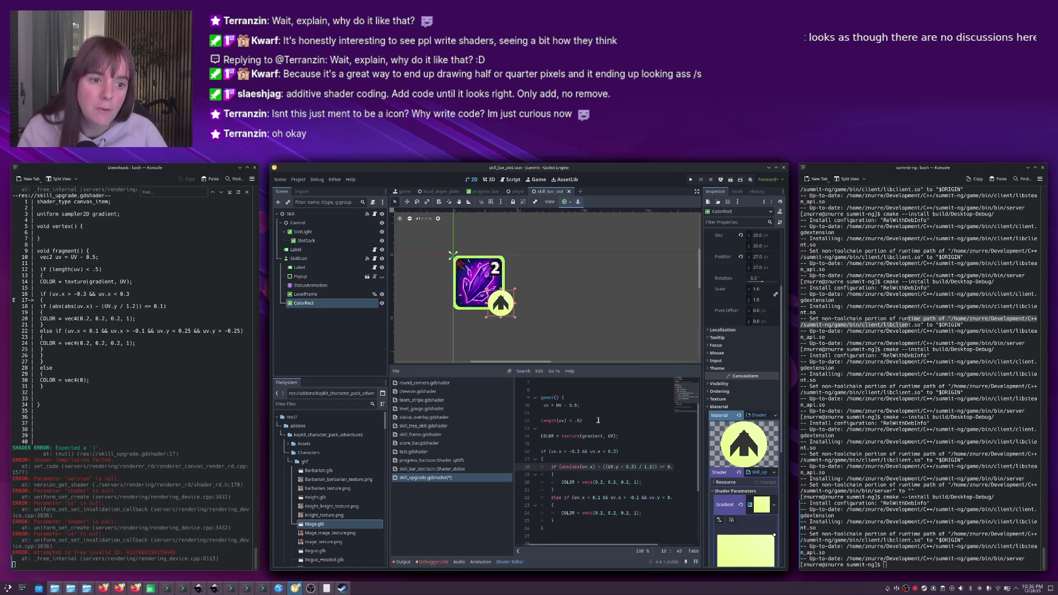
# Narrow the arrow stem by setting its x bound on line 16 to -0.2.
pyautogui.click(578, 451)
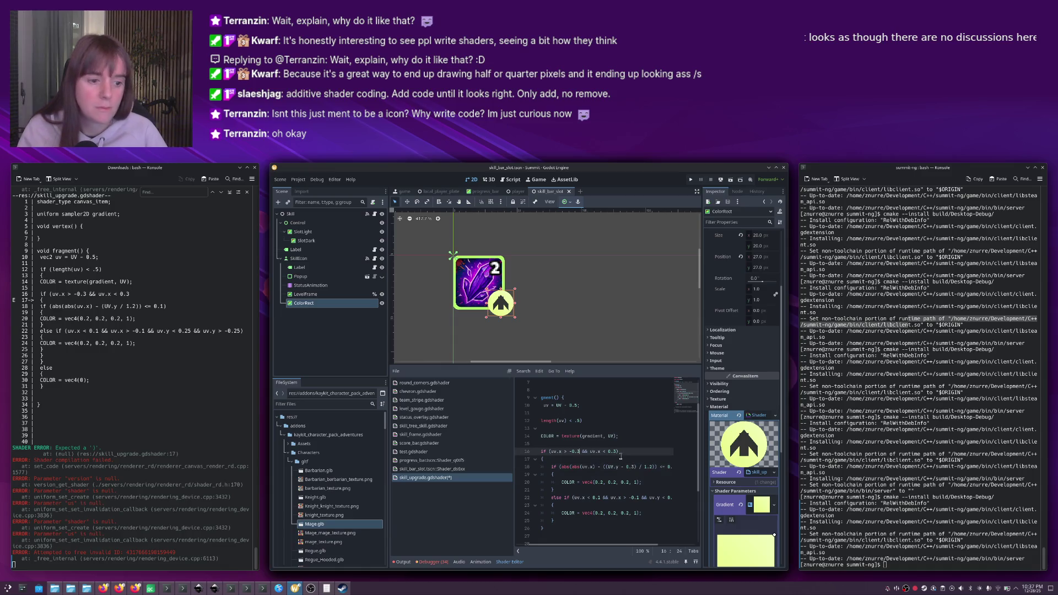
pyautogui.press('BackSpace')
pyautogui.write('4')
pyautogui.click(620, 456)
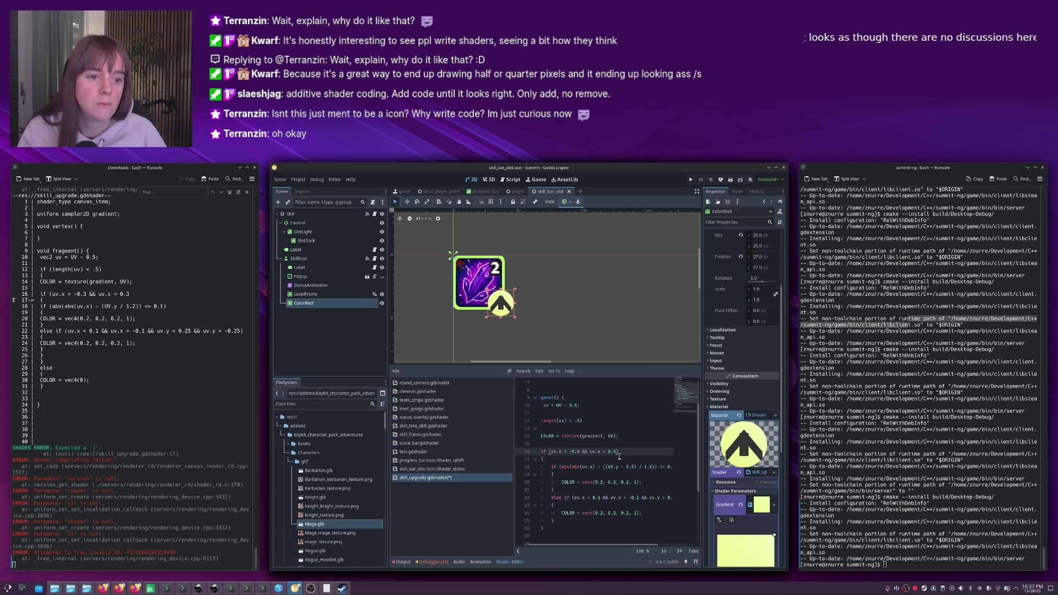
pyautogui.press('Left')
pyautogui.press('BackSpace')
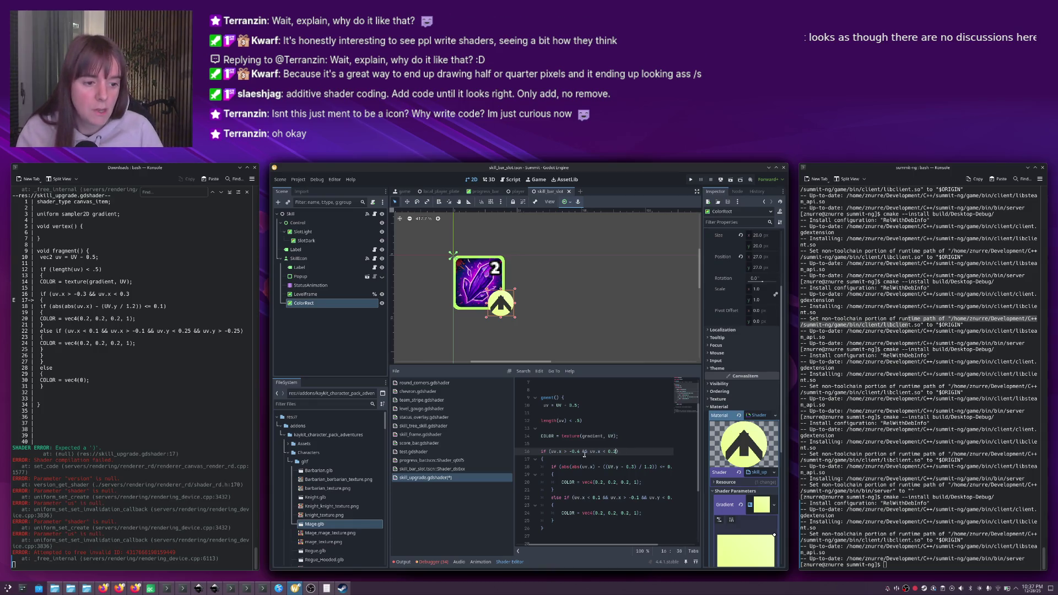
pyautogui.click(584, 451)
pyautogui.press('BackSpace')
pyautogui.write('2')
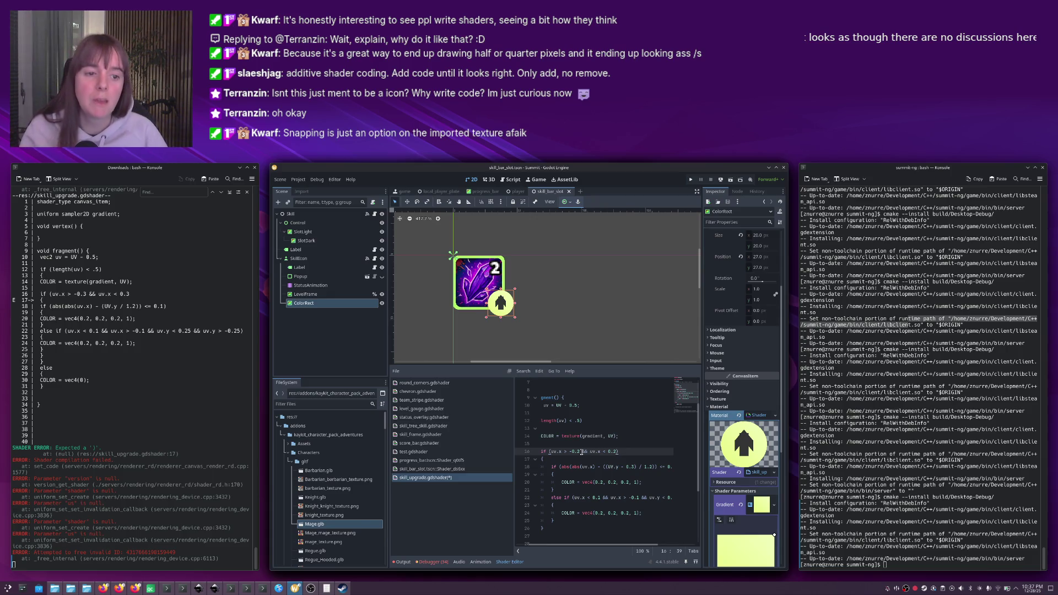
# Change the arrowhead's lower limit on line 22 so its last digit is 3.
pyautogui.click(650, 467)
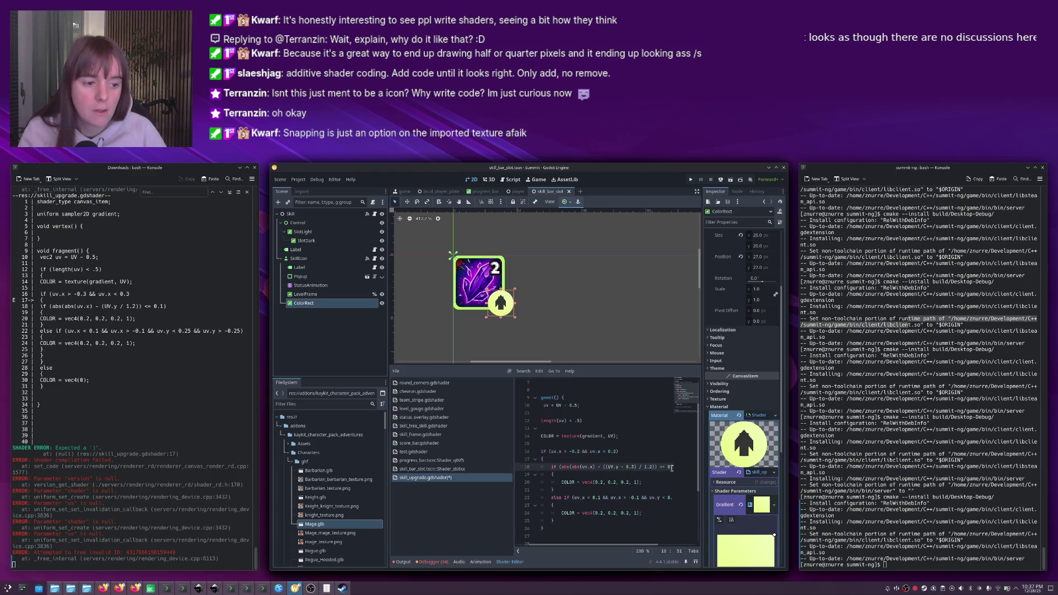
pyautogui.press('Right')
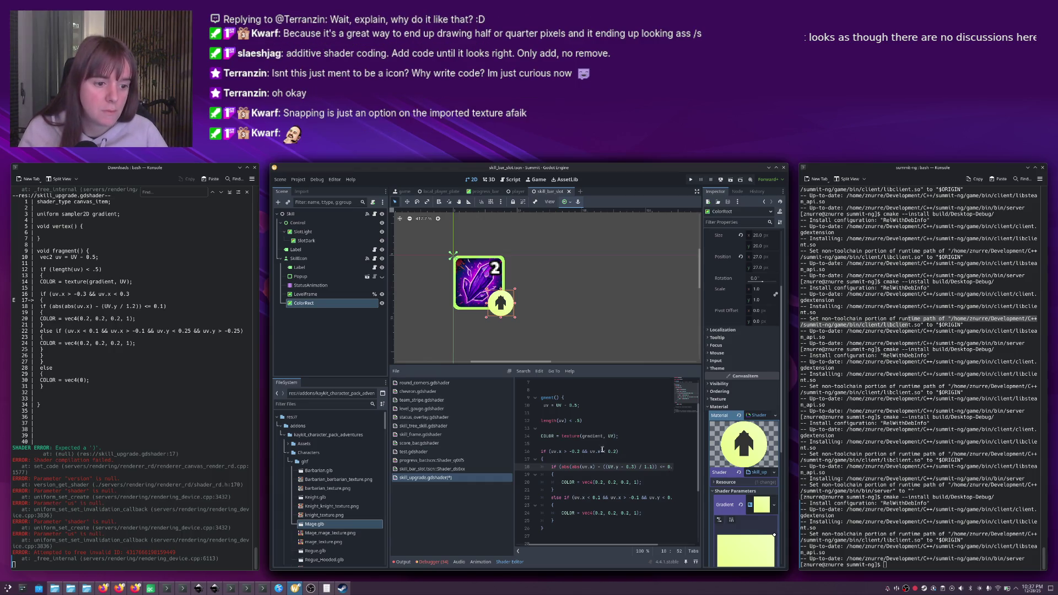
pyautogui.click(658, 498)
pyautogui.press('End')
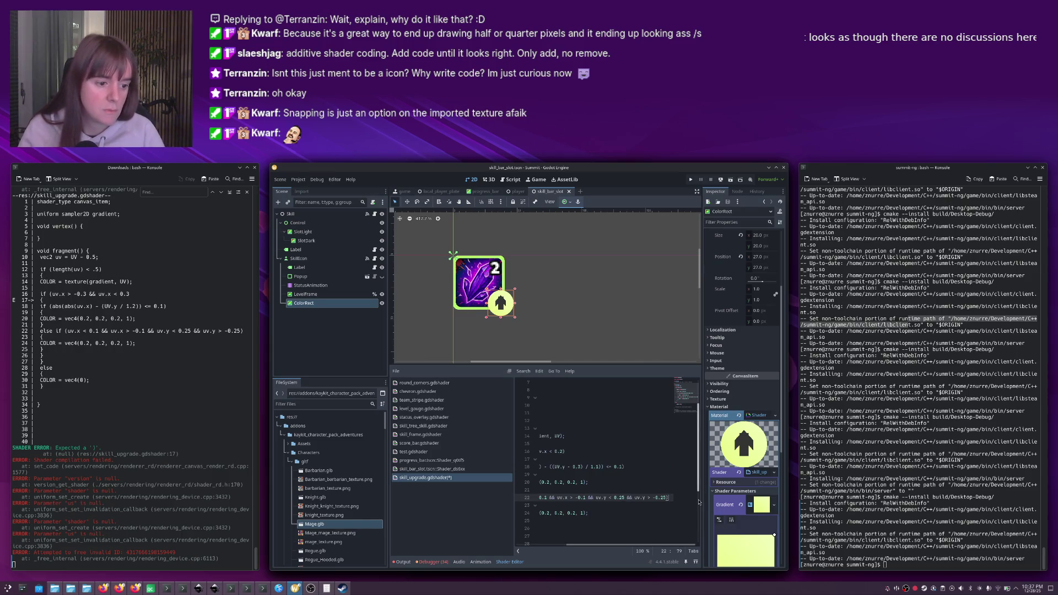
pyautogui.press('Left')
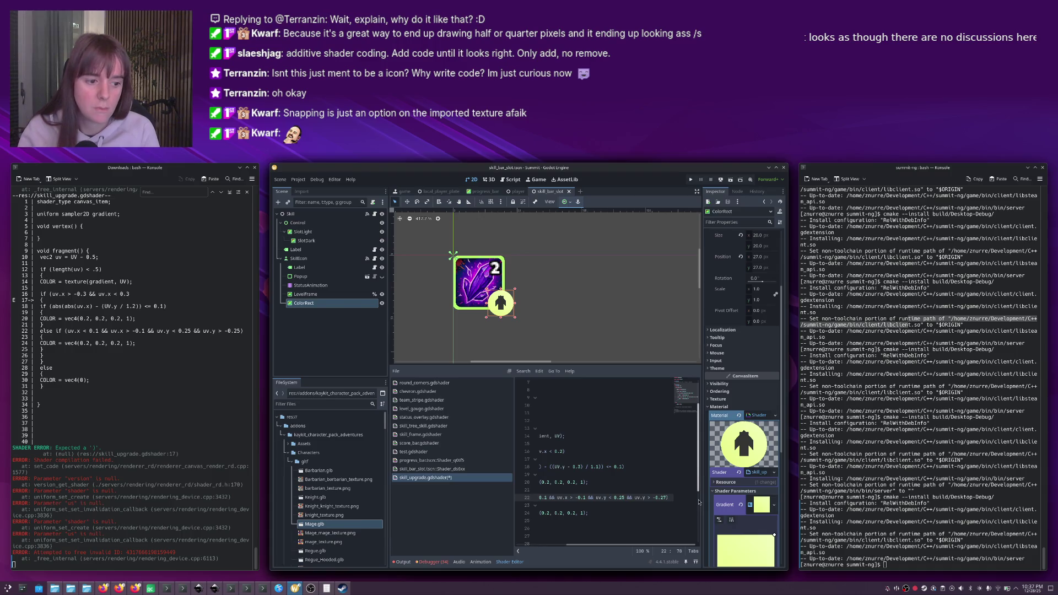
pyautogui.press('BackSpace')
pyautogui.press('BackSpace')
pyautogui.write('3')
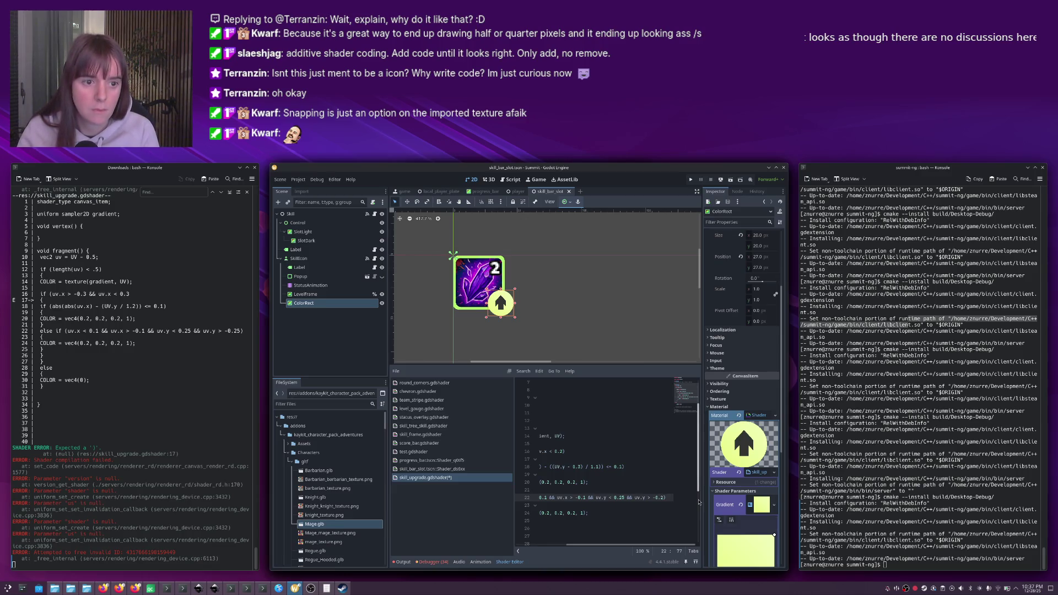
# Start a new nested if condition on a fresh line after line 19.
pyautogui.scroll(5, 505, 318)
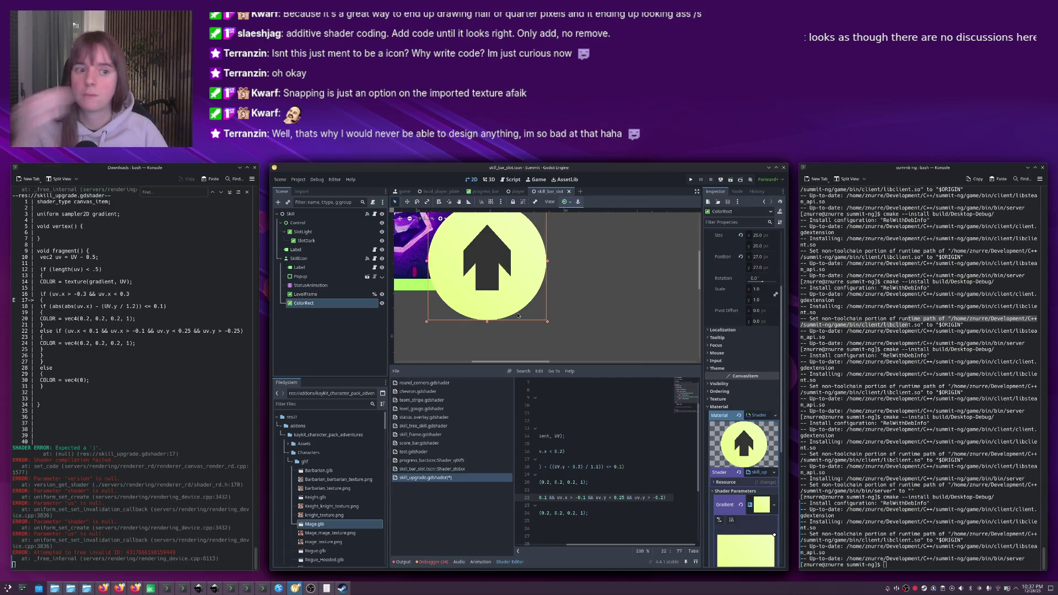
pyautogui.scroll(1, 520, 297)
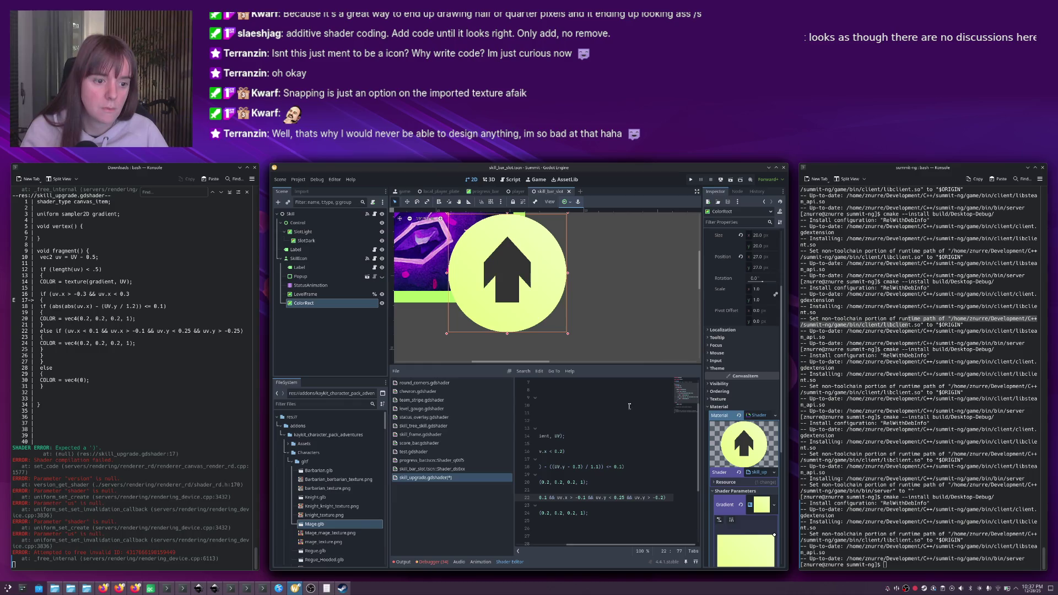
pyautogui.moveTo(599, 544)
pyautogui.mouseDown()
pyautogui.moveTo(551, 544)
pyautogui.moveTo(566, 544)
pyautogui.mouseUp()
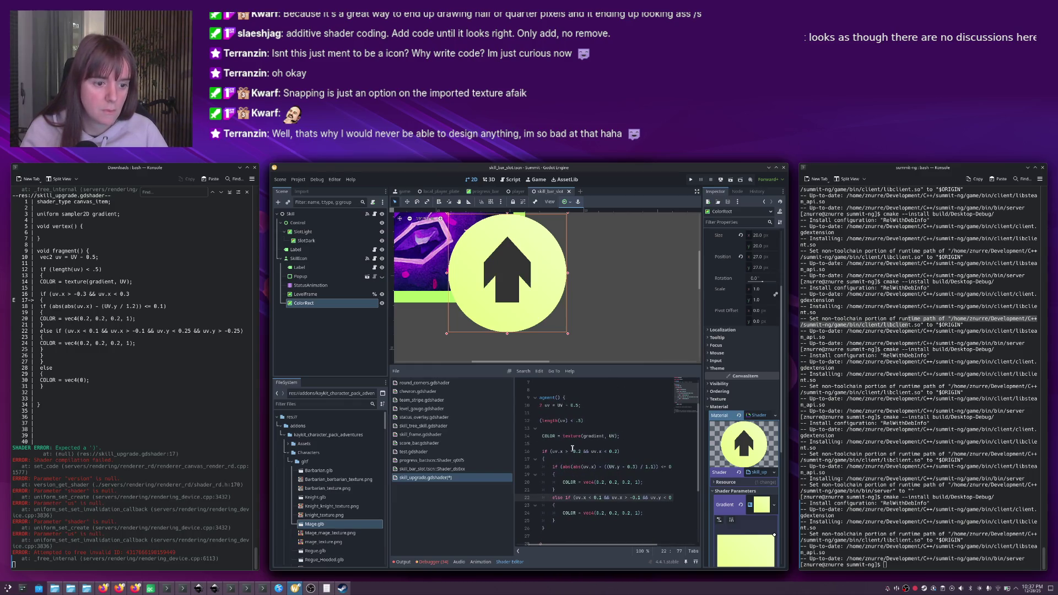
pyautogui.click(569, 474)
pyautogui.press('Return')
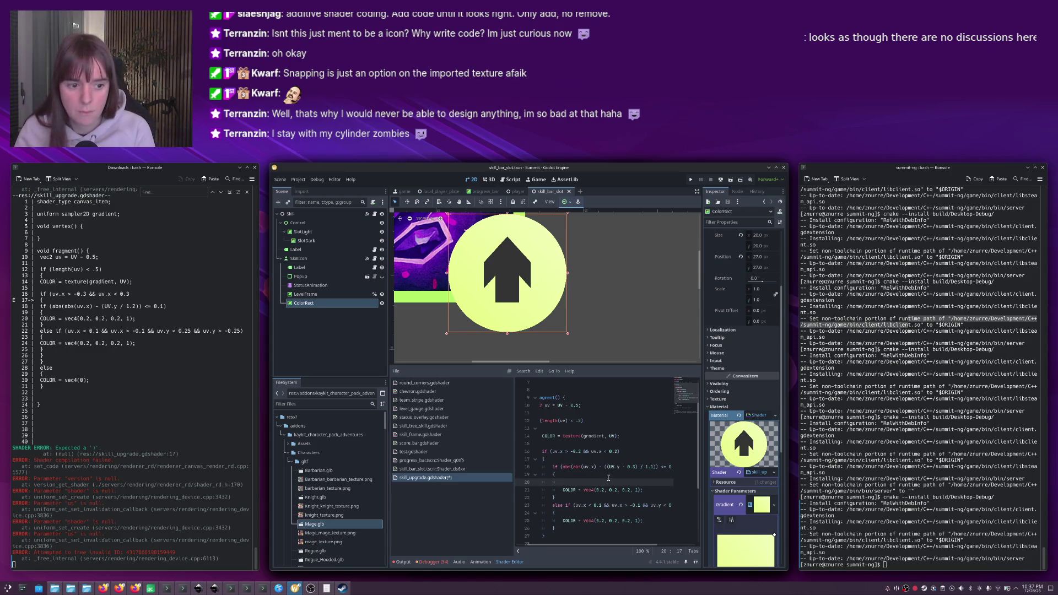
pyautogui.write('if (')
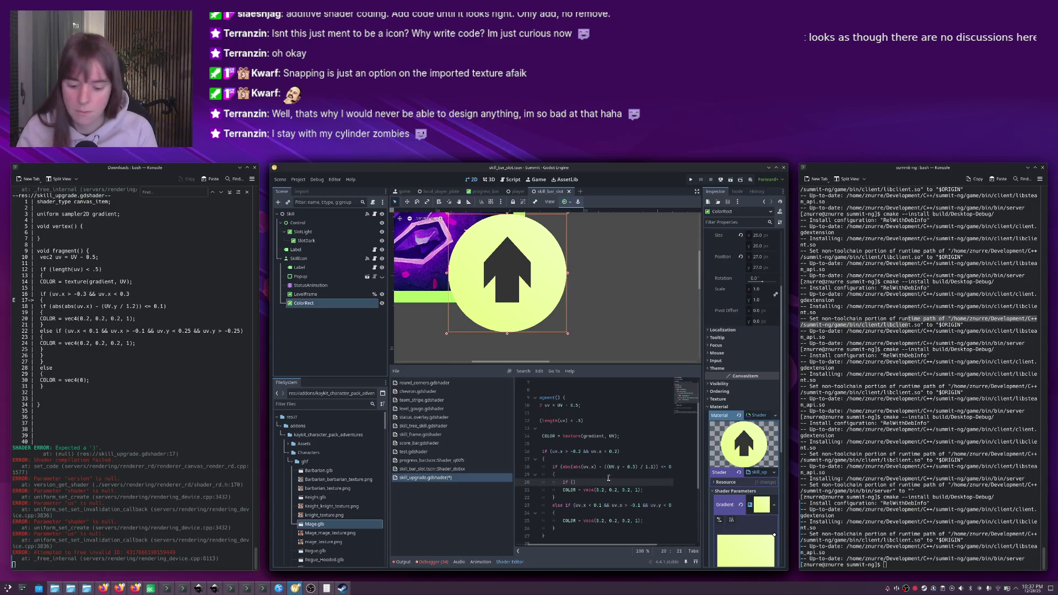
pyautogui.write('yv.y')
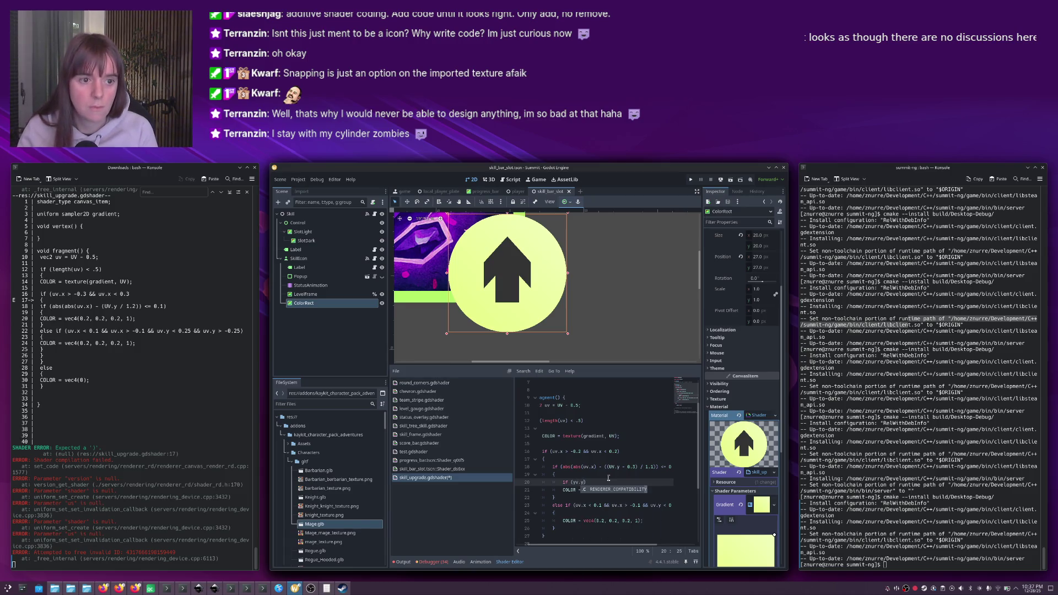
pyautogui.write(' <')
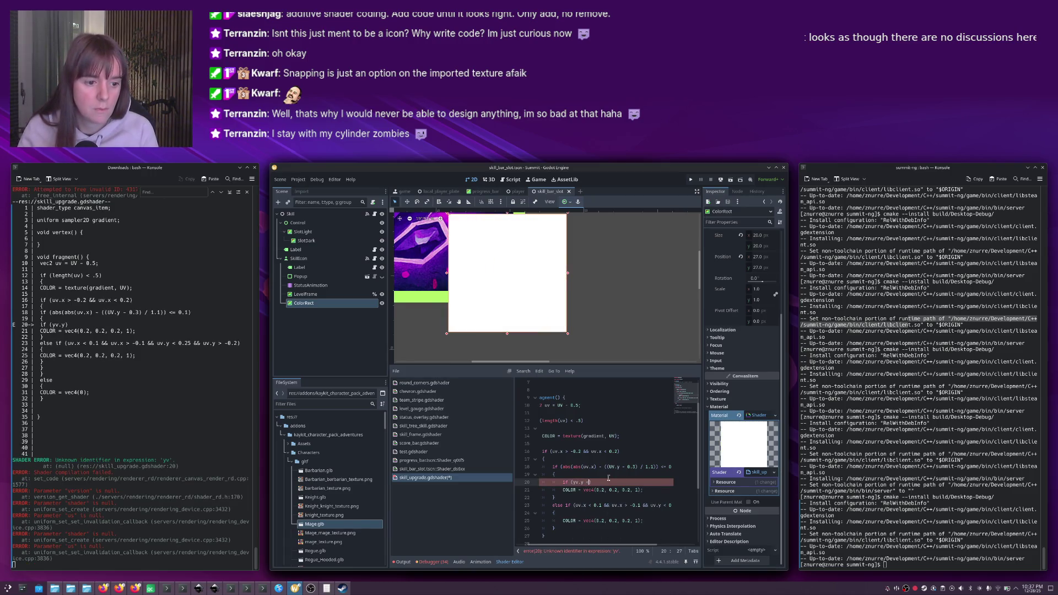
# Remove the half-typed line and append '&& uv.y < 0' to line 18's arrowhead condition.
pyautogui.hotkey('ctrl', 'z')
pyautogui.hotkey('ctrl', 'z')
pyautogui.hotkey('ctrl', 'z')
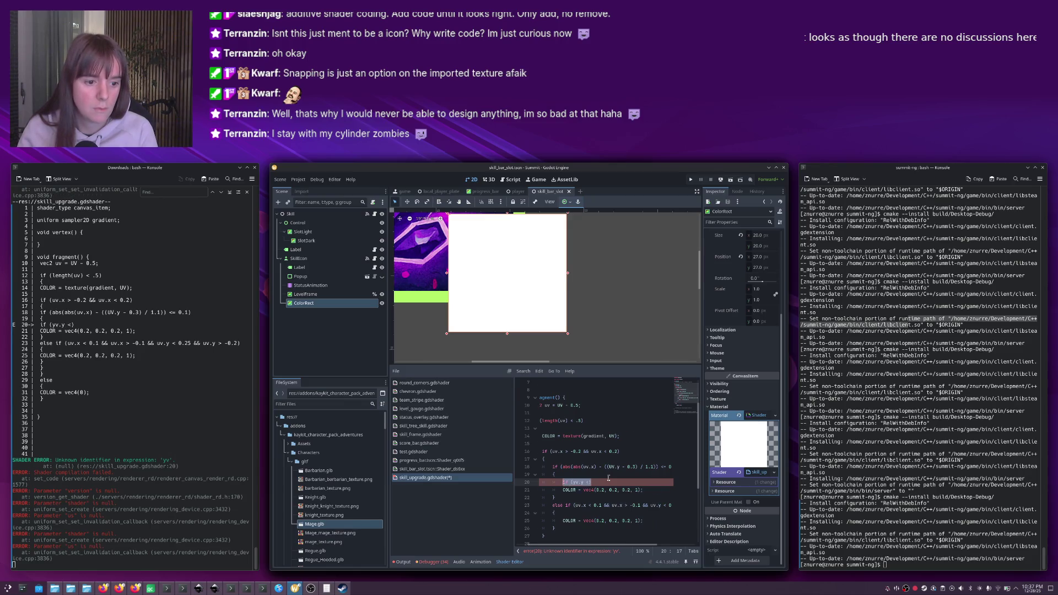
pyautogui.press('End')
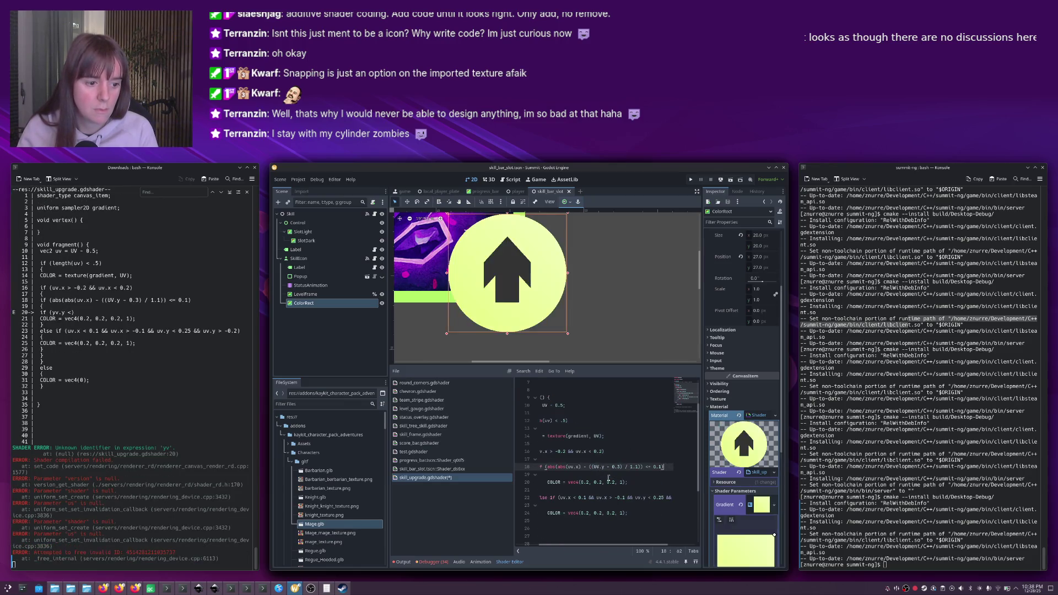
pyautogui.write('&& uv.y ')
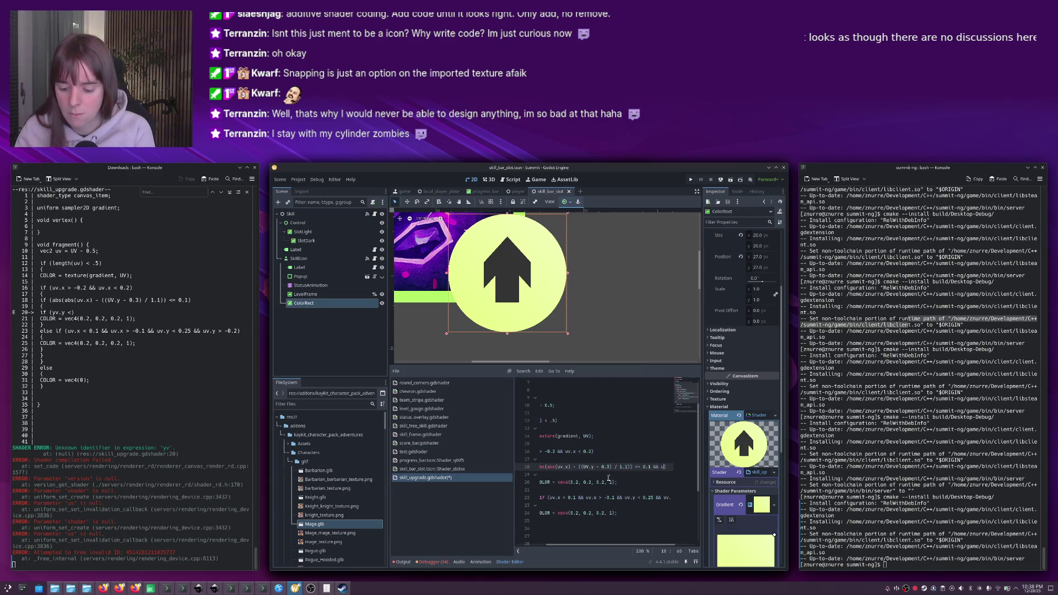
pyautogui.write('< ')
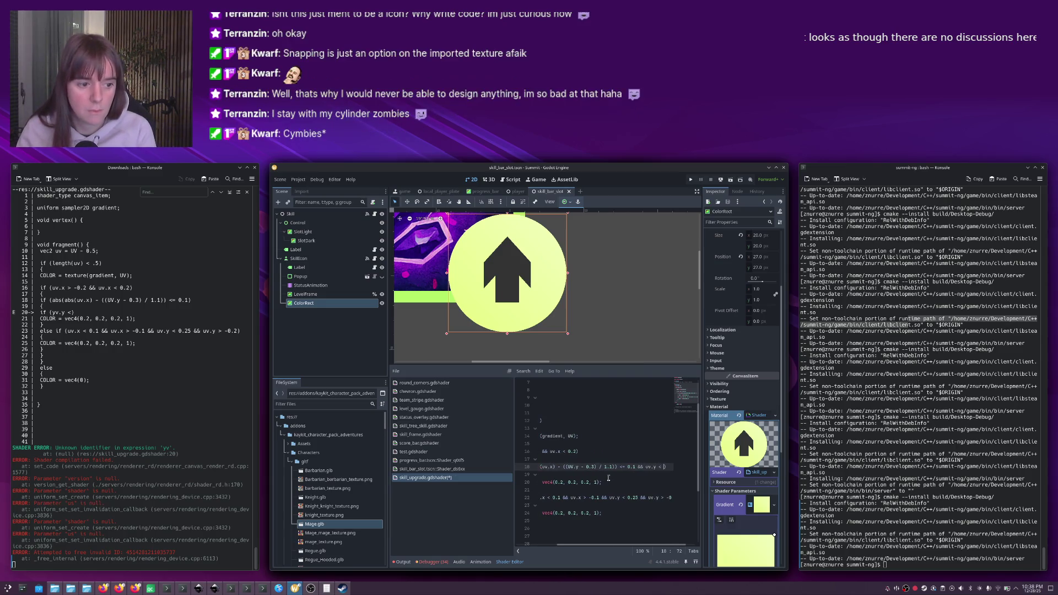
pyautogui.write('0)')
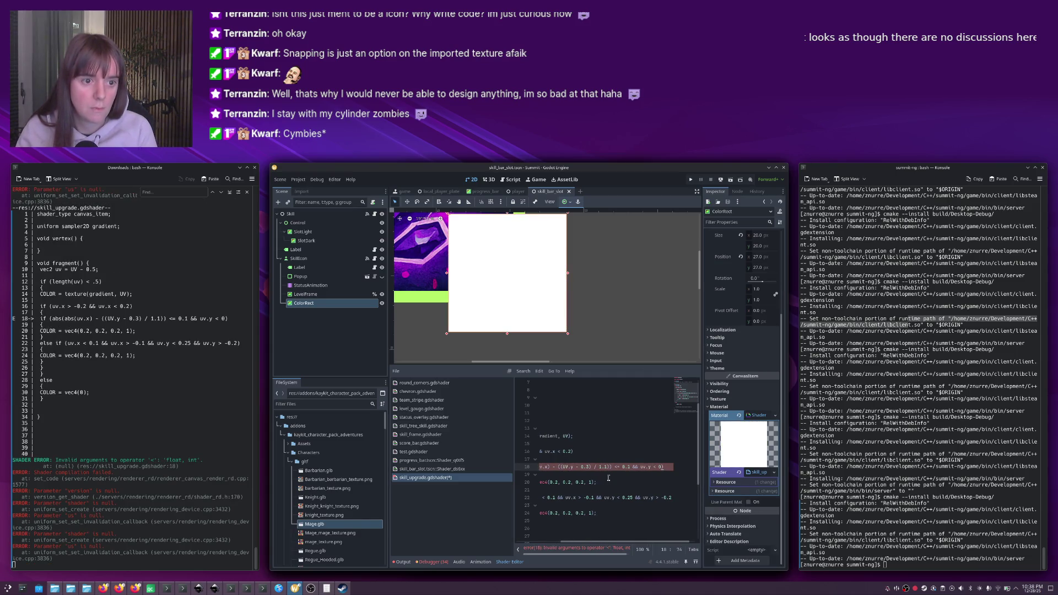
pyautogui.write('.')
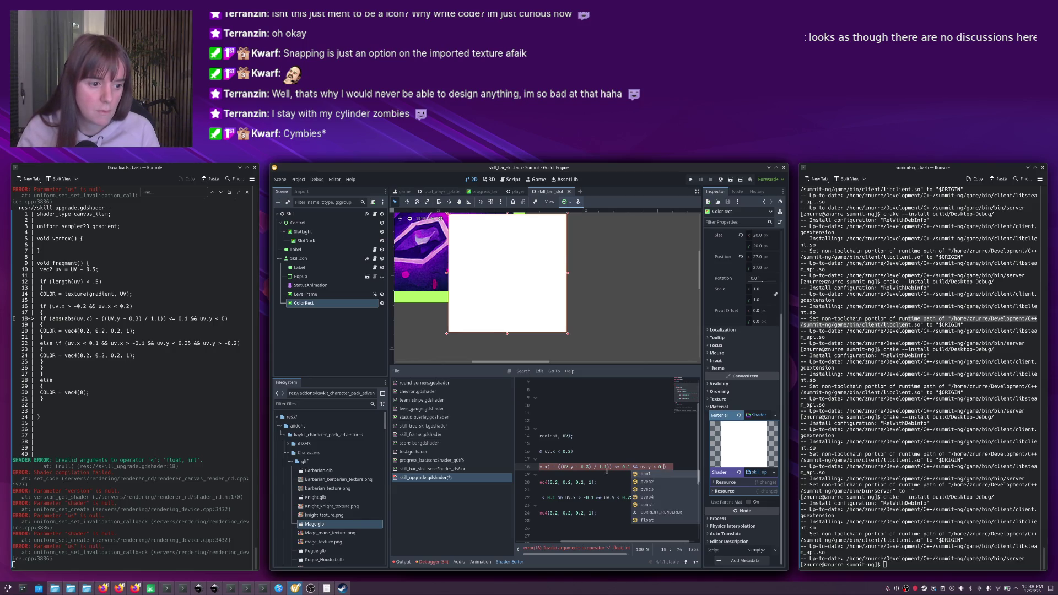
pyautogui.press('Escape')
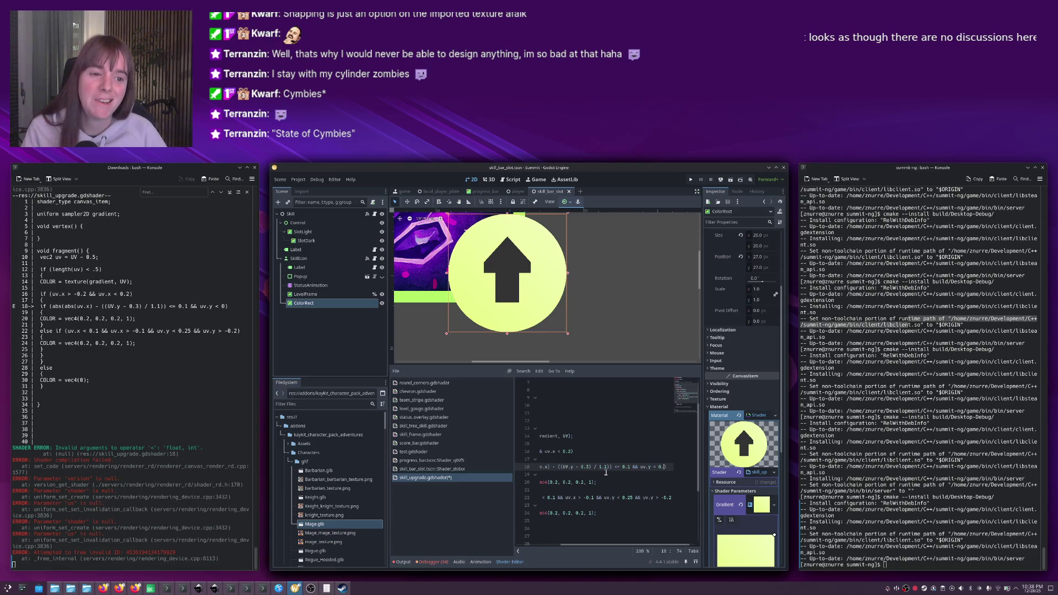
pyautogui.scroll(-4, 578, 334)
pyautogui.click(589, 334)
pyautogui.scroll(-6, 591, 337)
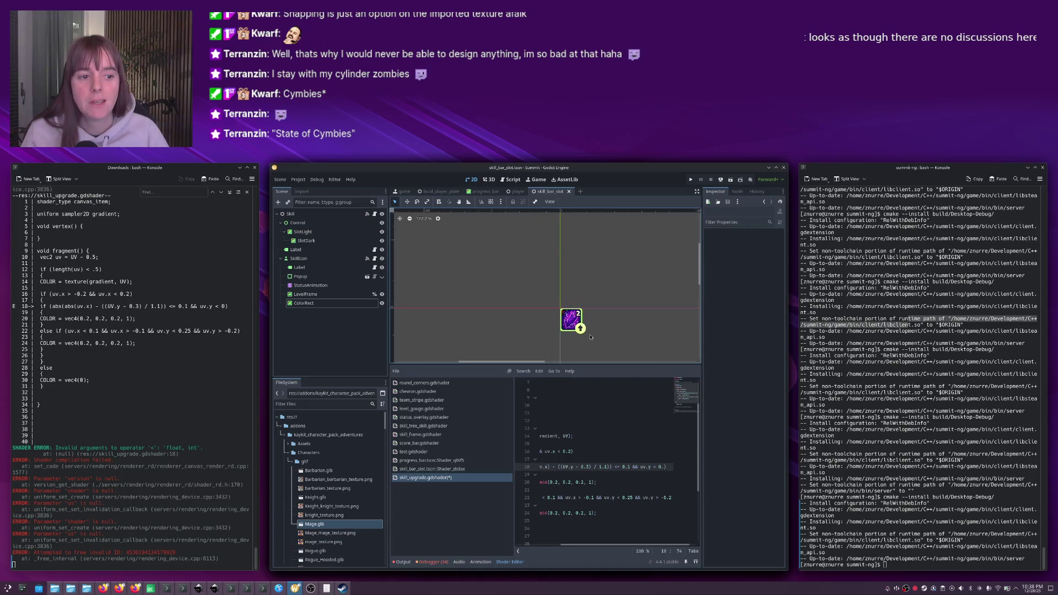
pyautogui.scroll(5, 590, 337)
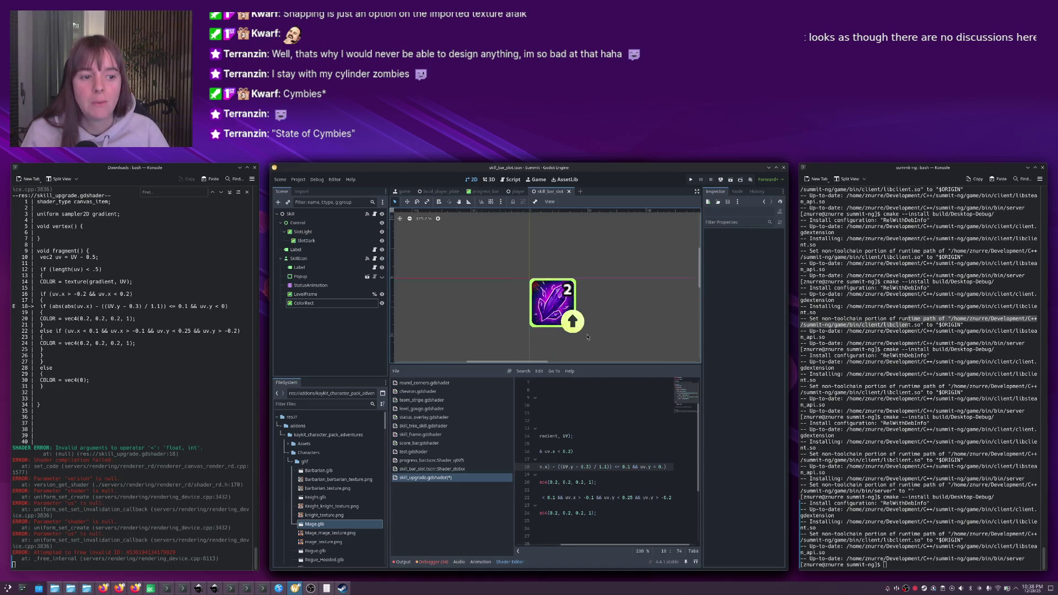
pyautogui.click(568, 315)
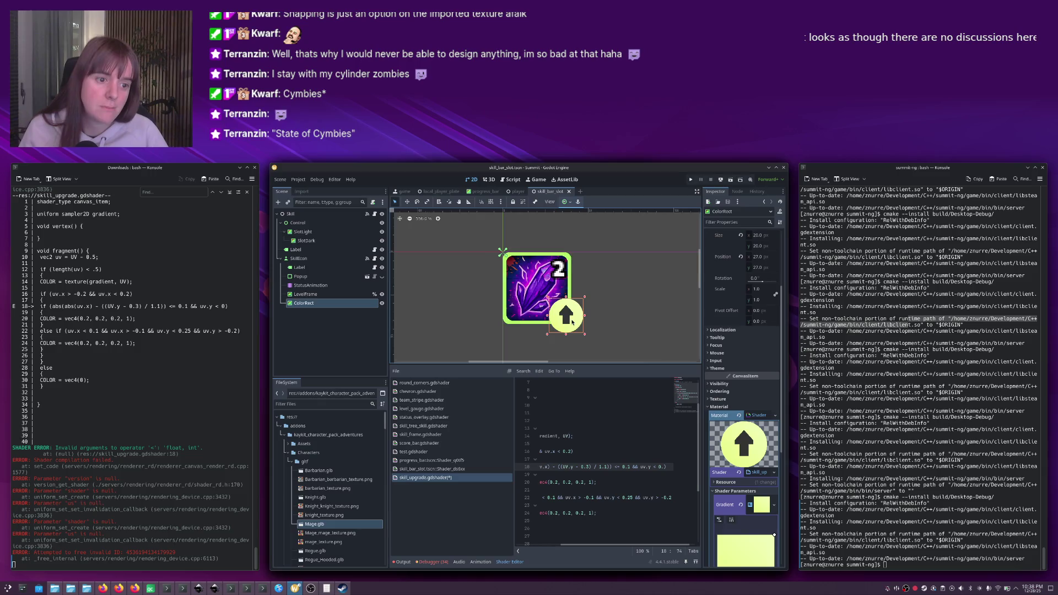
pyautogui.scroll(4, 571, 320)
pyautogui.scroll(3, 572, 322)
pyautogui.scroll(-3, 573, 323)
pyautogui.scroll(1, 574, 308)
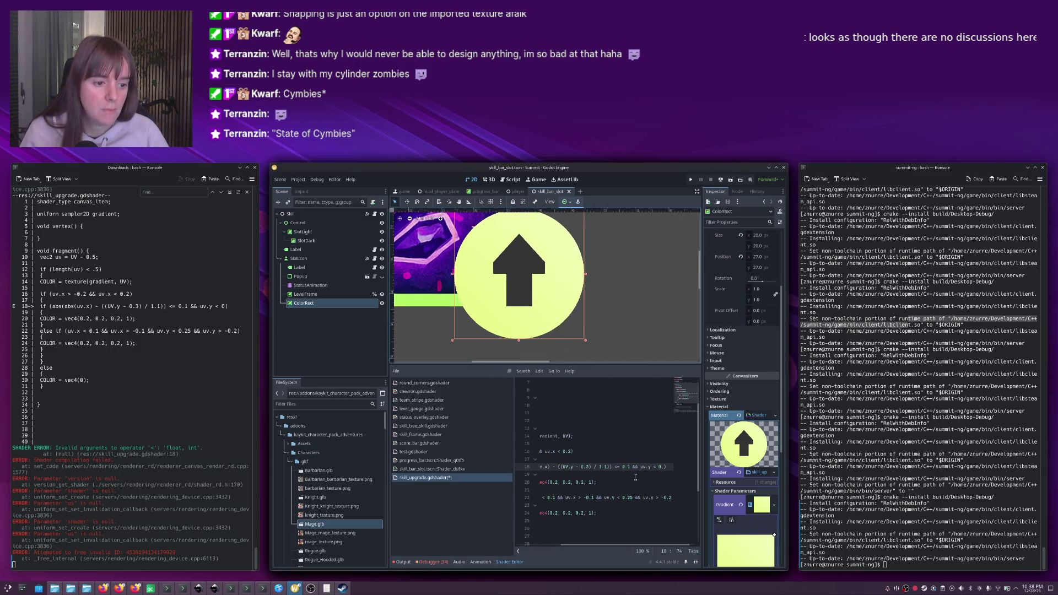
pyautogui.moveTo(639, 545); pyautogui.dragTo(602, 539)
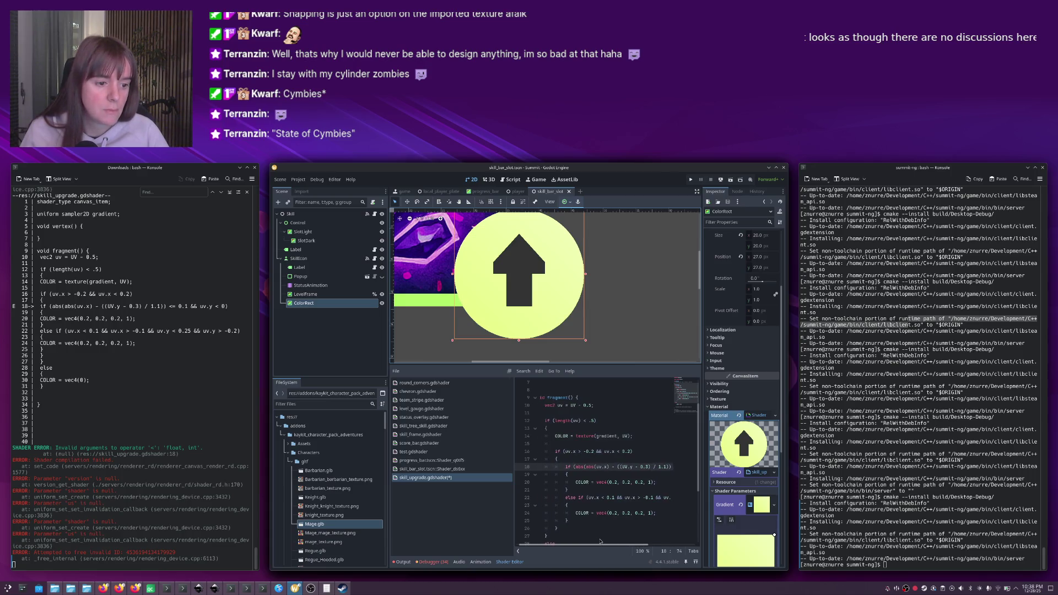
pyautogui.click(626, 452)
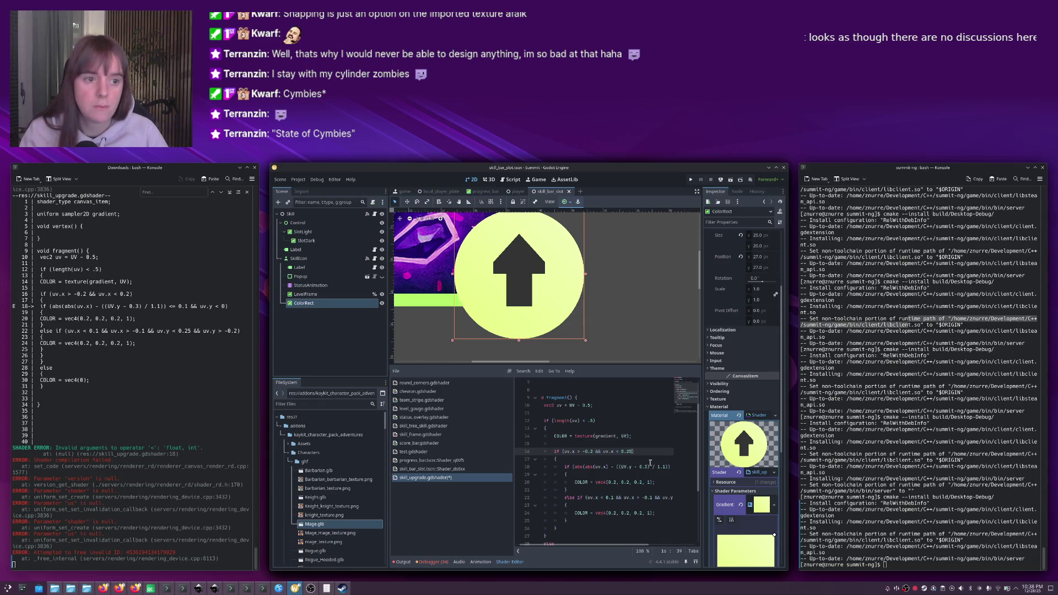
pyautogui.click(594, 451)
pyautogui.write('5')
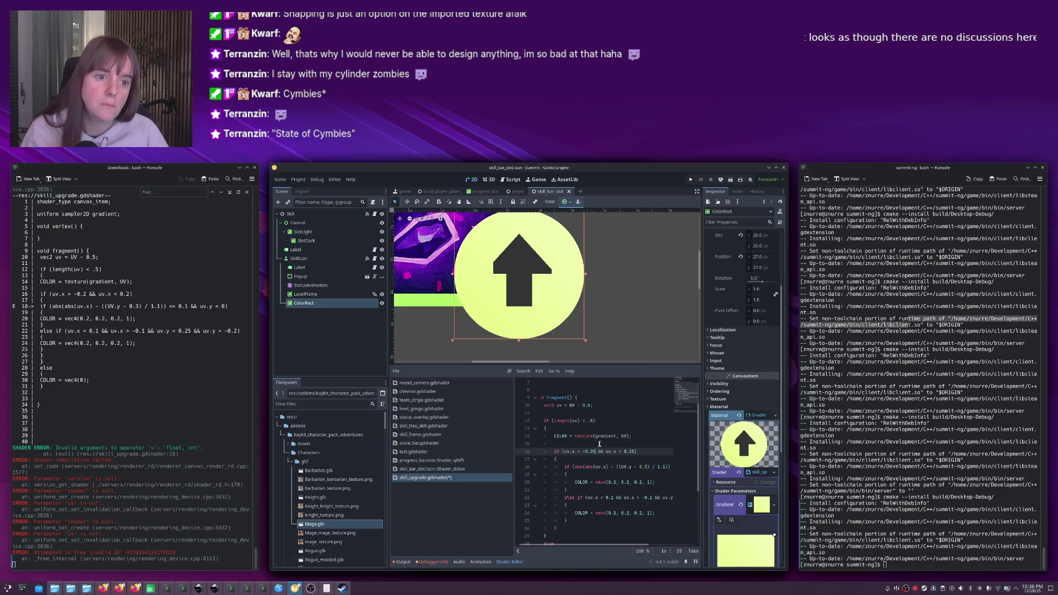
pyautogui.click(651, 328)
pyautogui.scroll(-5, 649, 326)
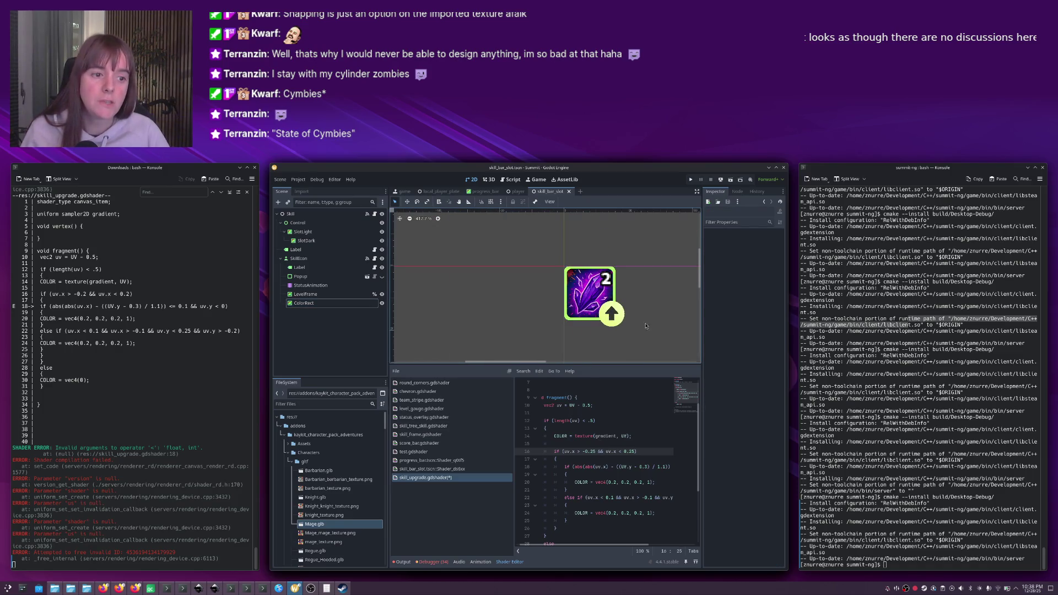
pyautogui.scroll(-5, 643, 324)
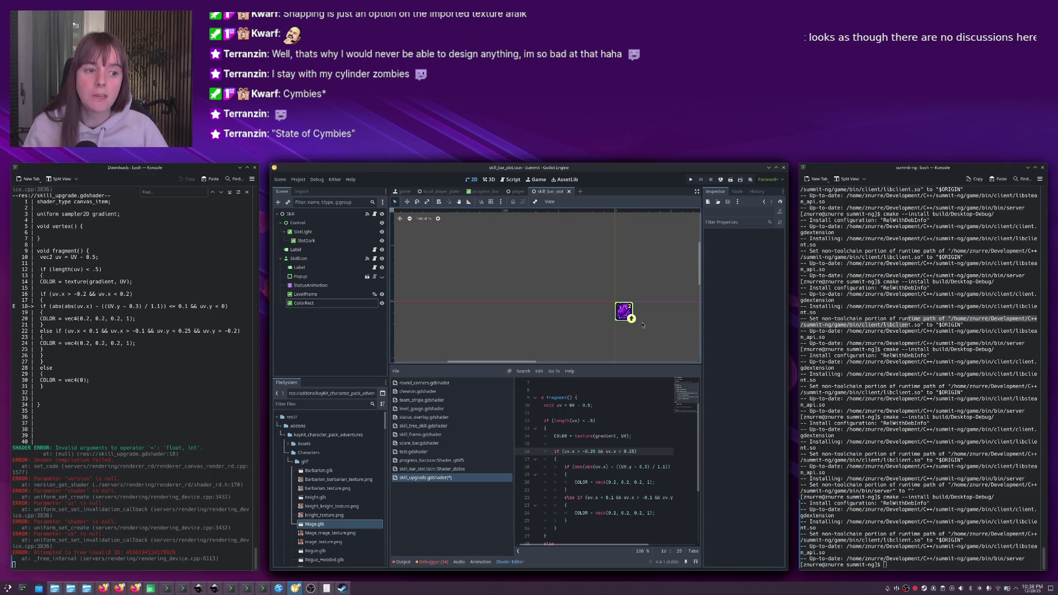
pyautogui.scroll(10, 575, 307)
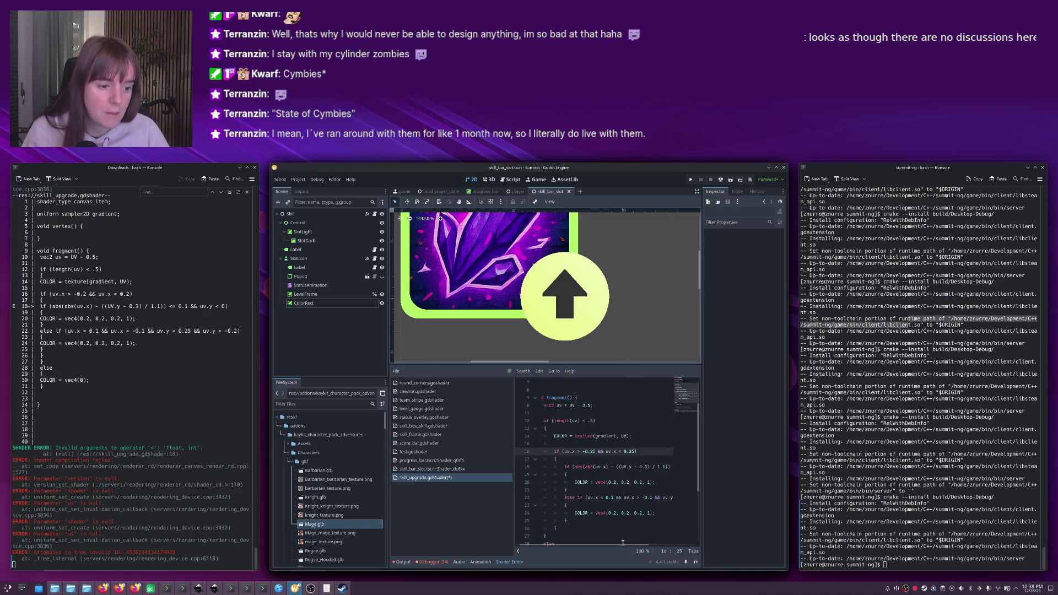
pyautogui.moveTo(623, 542); pyautogui.dragTo(668, 545)
pyautogui.click(624, 497)
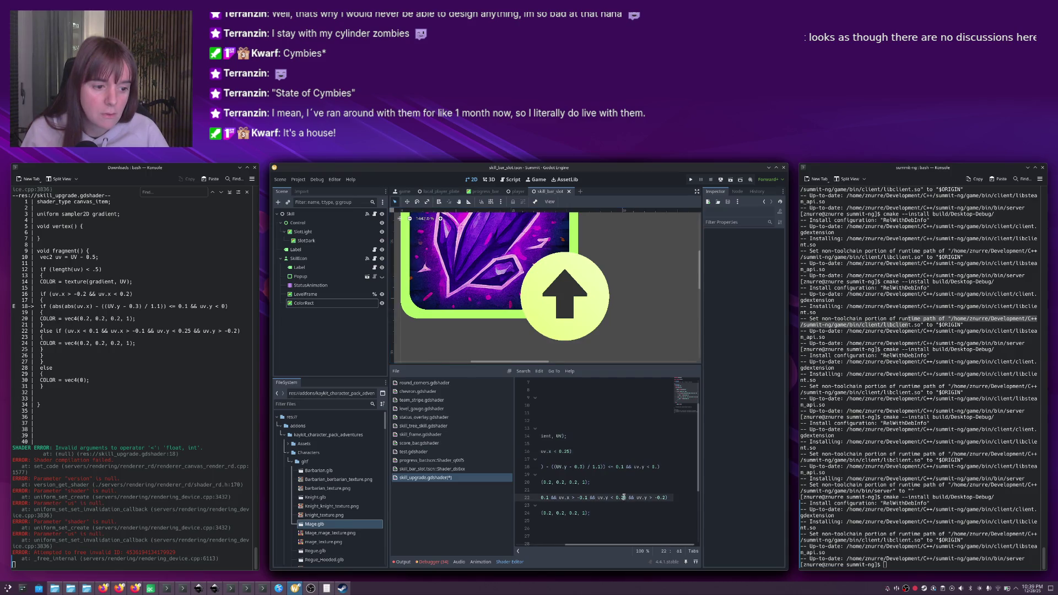
# Change line 22's stem bound from 0.25 to 0.3 and save the shader.
pyautogui.press('Delete')
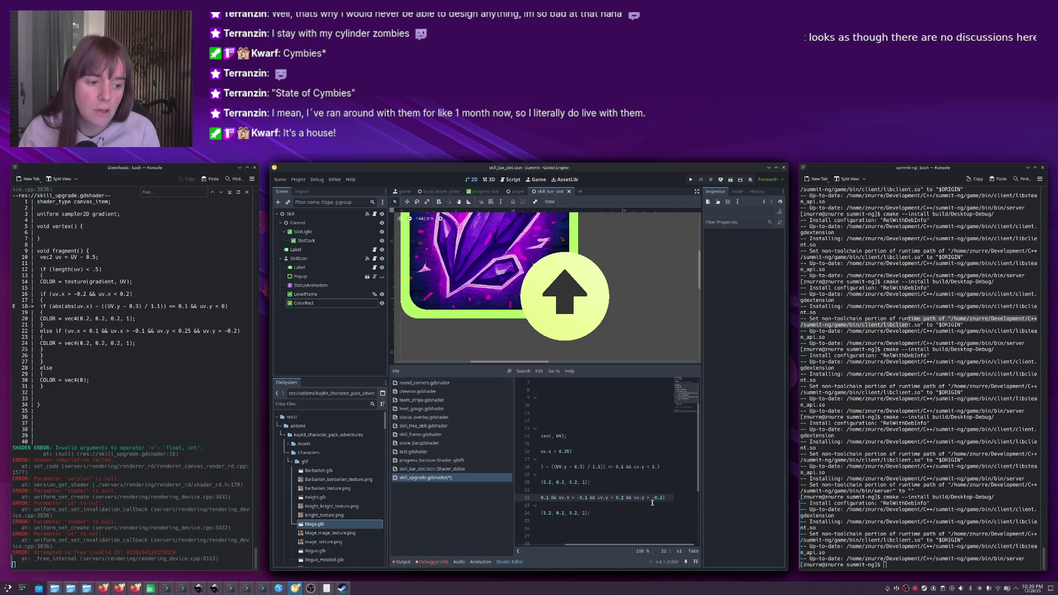
pyautogui.hotkey('ctrl', 'z')
pyautogui.press('BackSpace')
pyautogui.write('7')
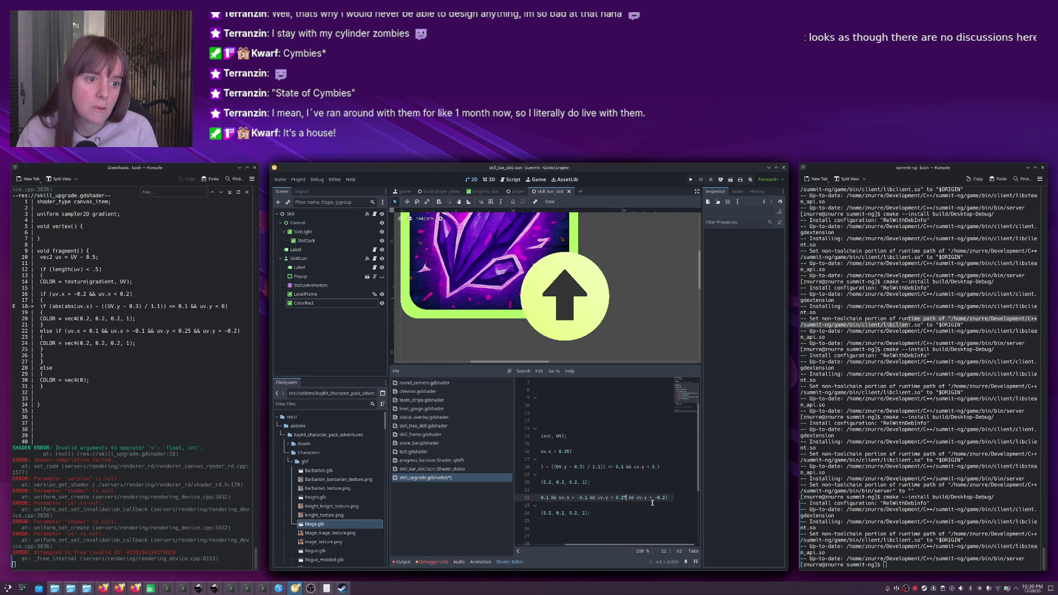
pyautogui.press('BackSpace')
pyautogui.press('BackSpace')
pyautogui.write('3')
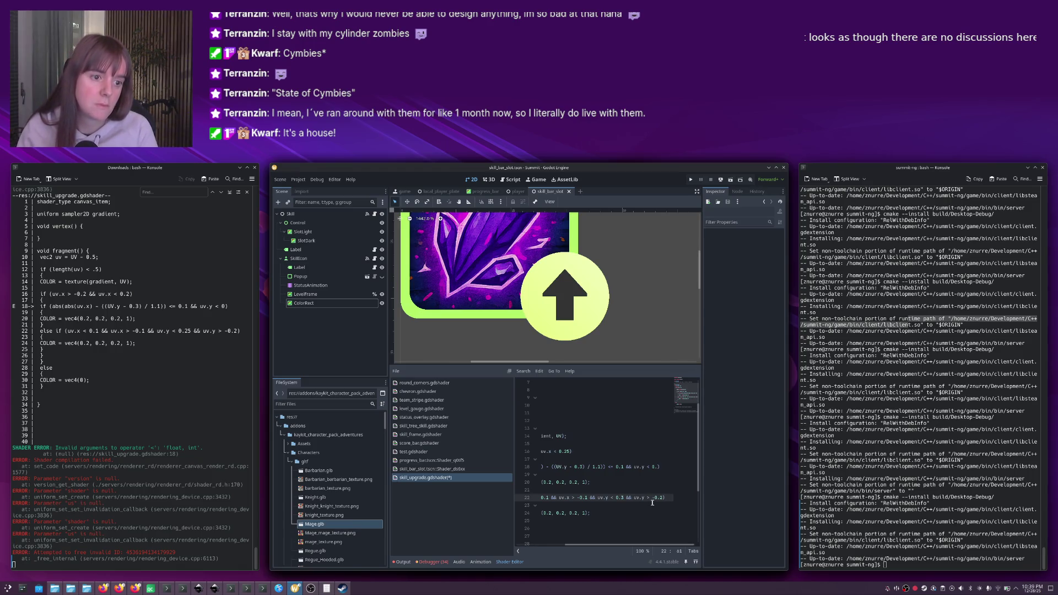
pyautogui.scroll(-6, 653, 325)
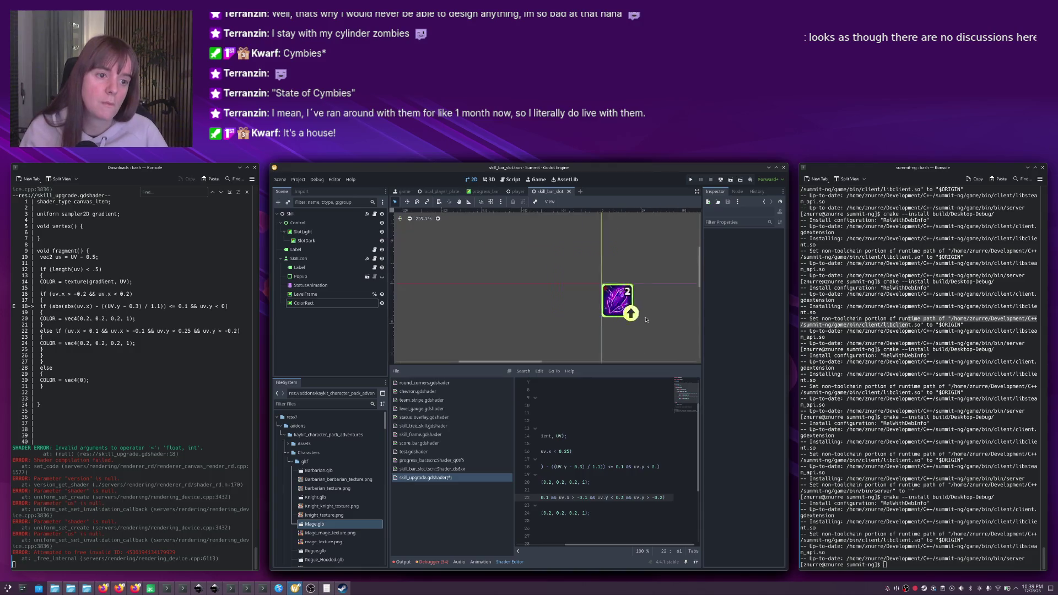
pyautogui.hscroll(2, 653, 326)
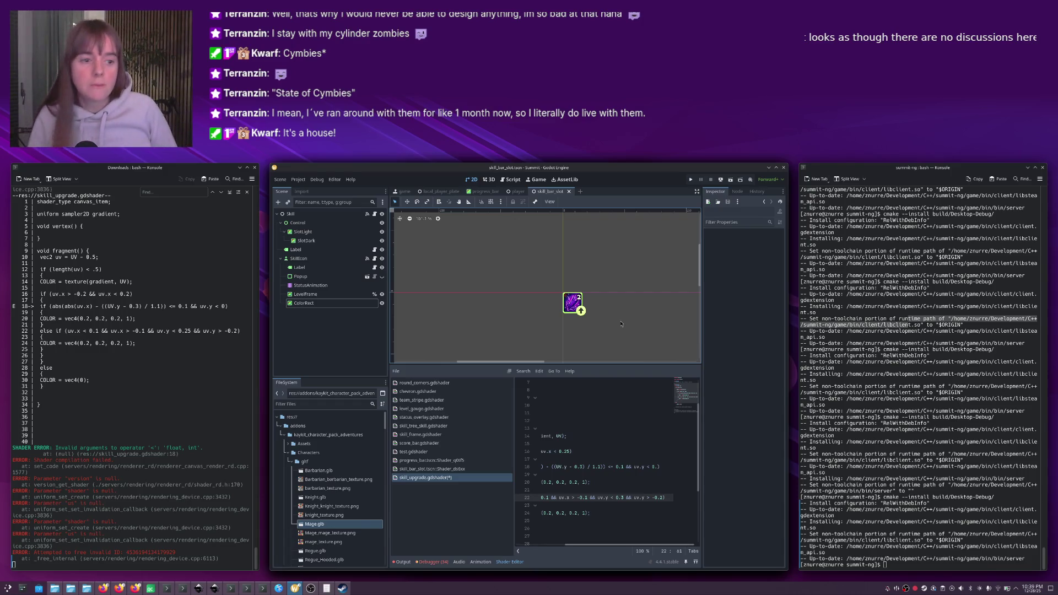
pyautogui.scroll(5, 617, 298)
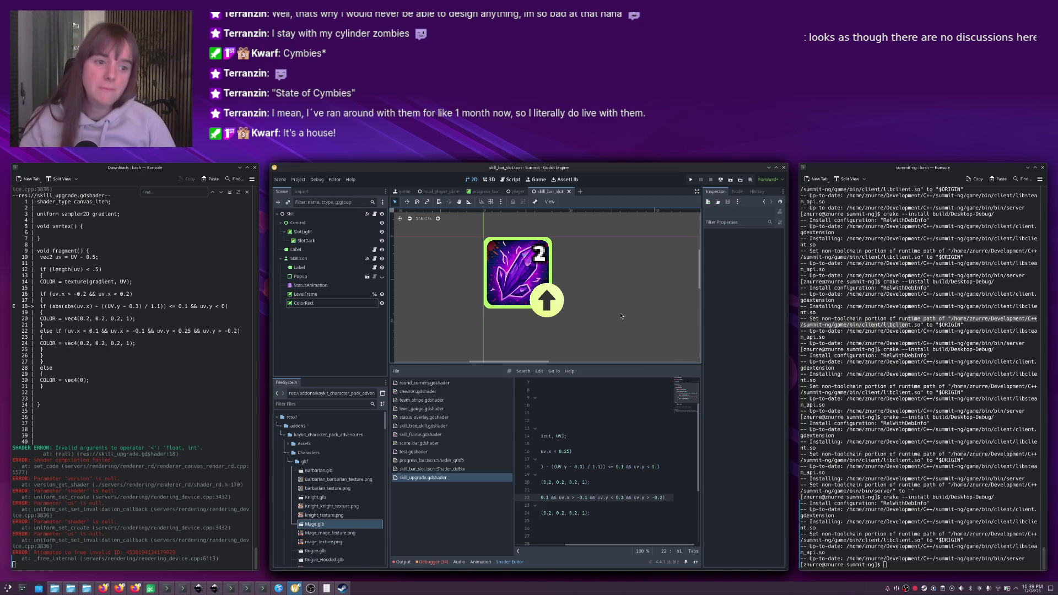
pyautogui.hotkey('alt', 'Tab')
pyautogui.hotkey('alt', 'Tab')
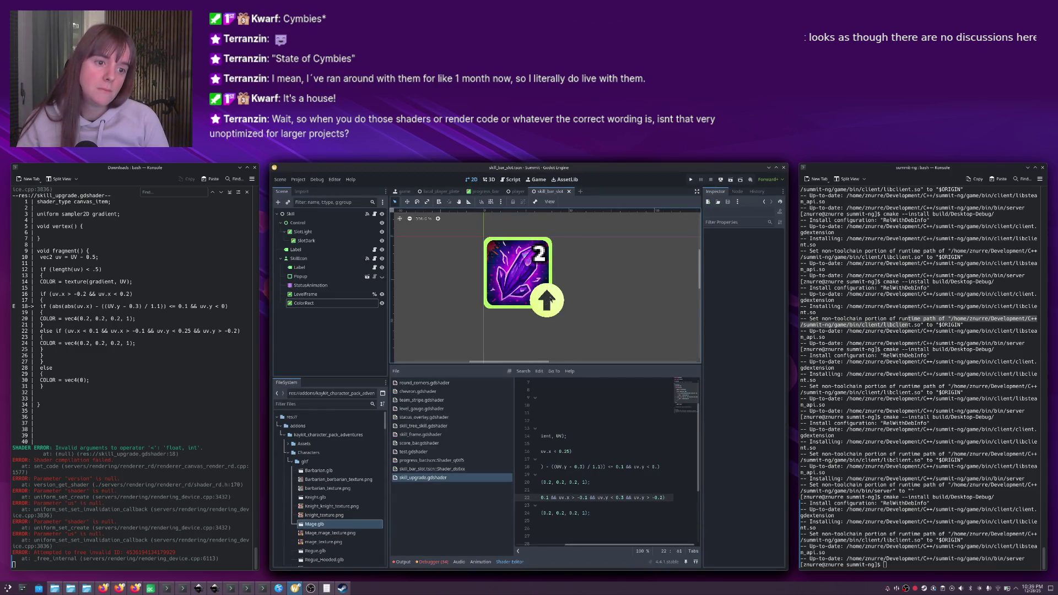
pyautogui.scroll(-5, 564, 302)
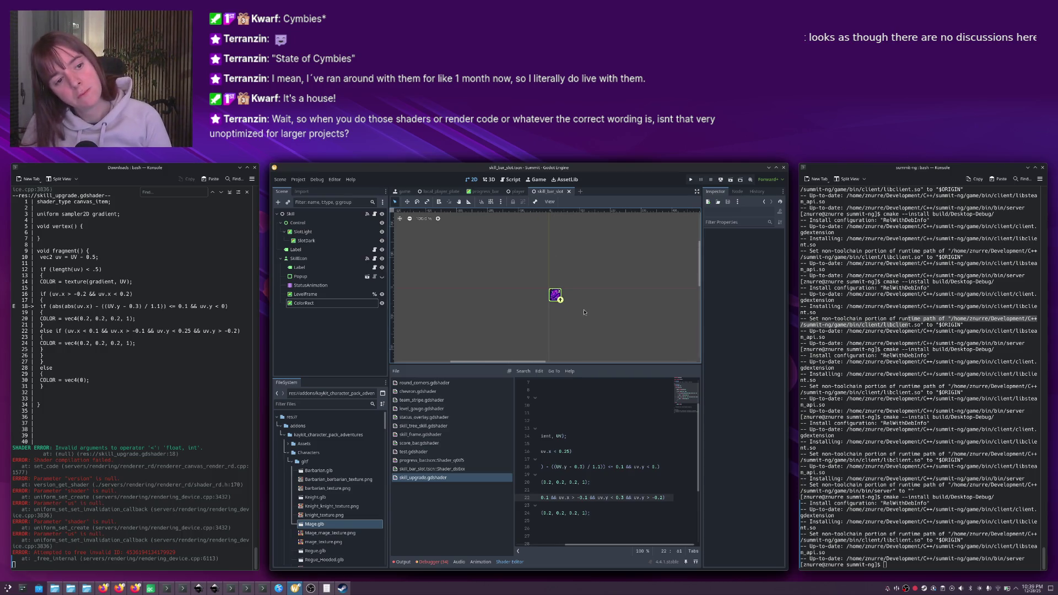
pyautogui.scroll(3, 584, 312)
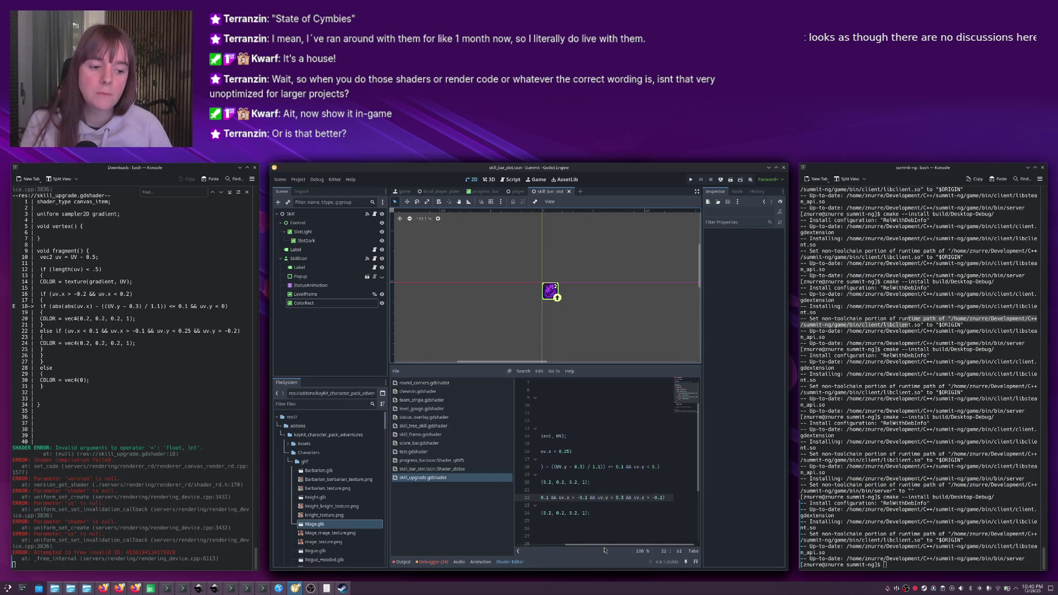
pyautogui.hscroll(-3, 666, 461)
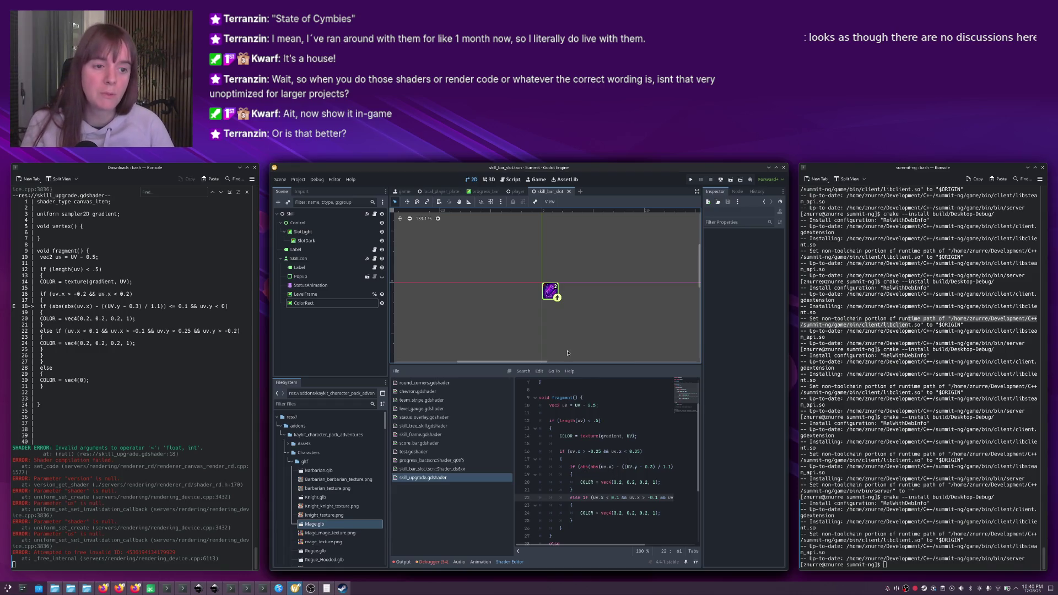
pyautogui.hotkey('alt', 'Tab')
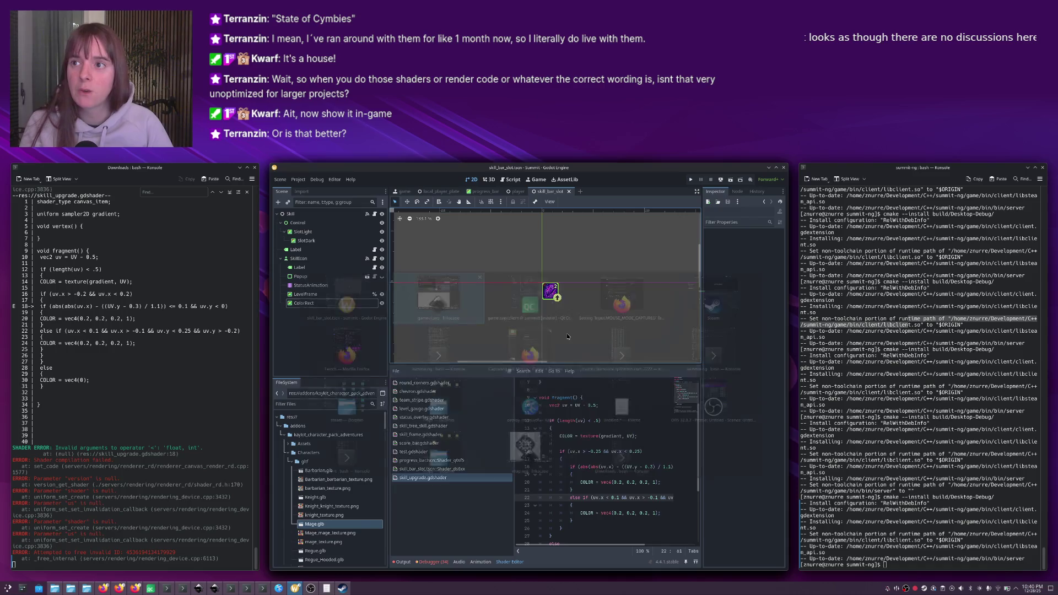
# Check the server's output log in Qt Creator, then run the Godot project.
pyautogui.hotkey('alt', '3')
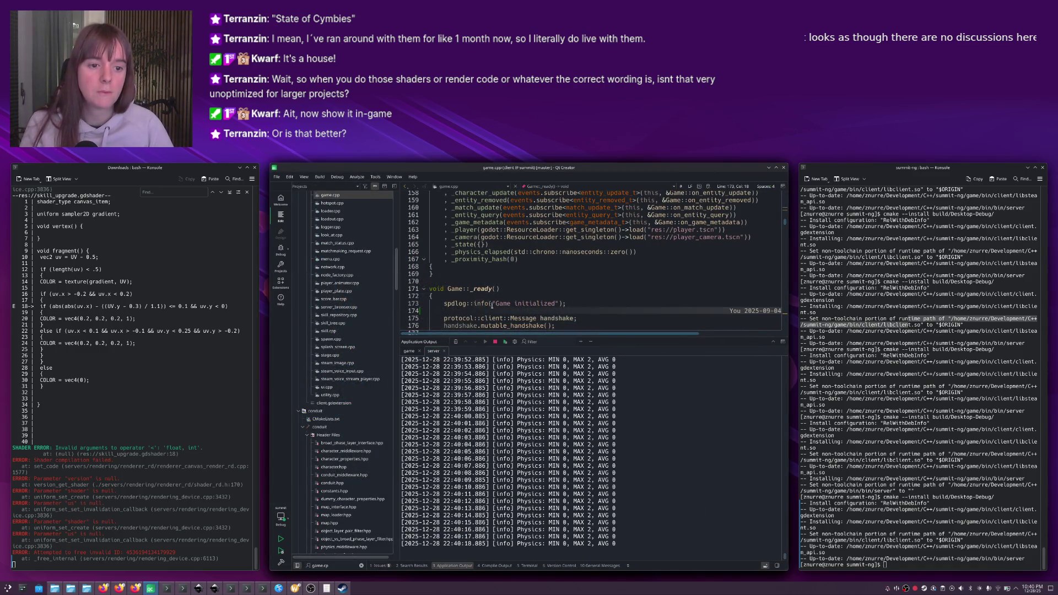
pyautogui.hotkey('alt', 'Tab')
pyautogui.press('F5')
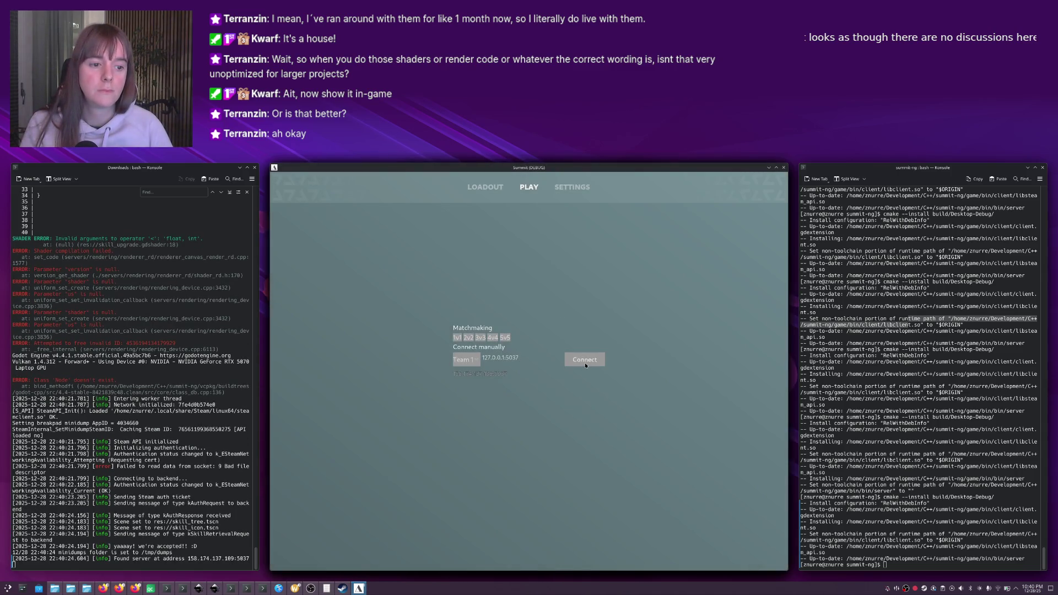
# Connect to the local game server, view the skill bar badges, then close the game.
pyautogui.click(585, 362)
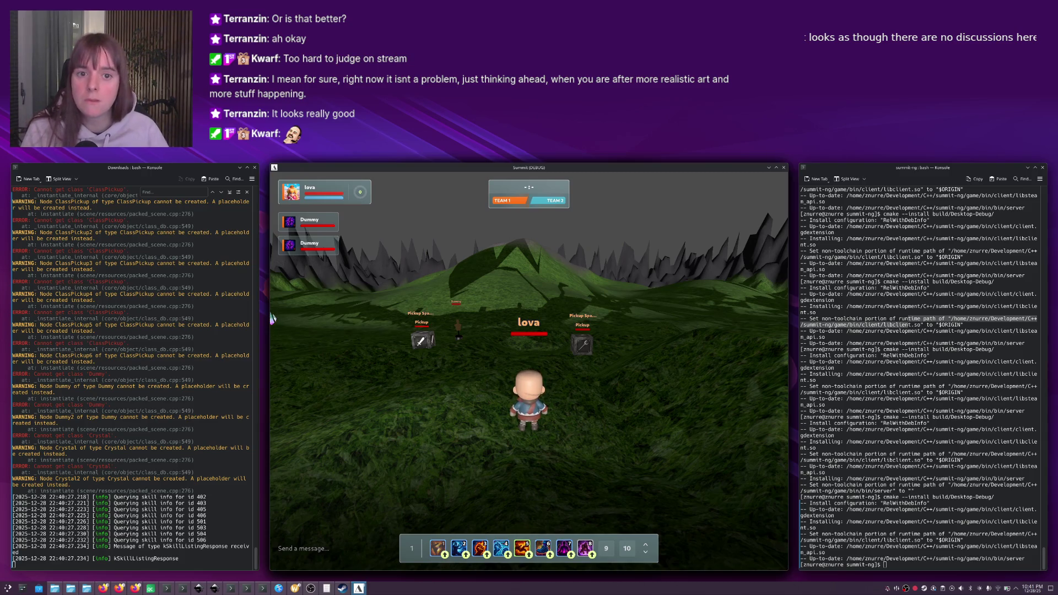
pyautogui.hotkey('alt', 'F4')
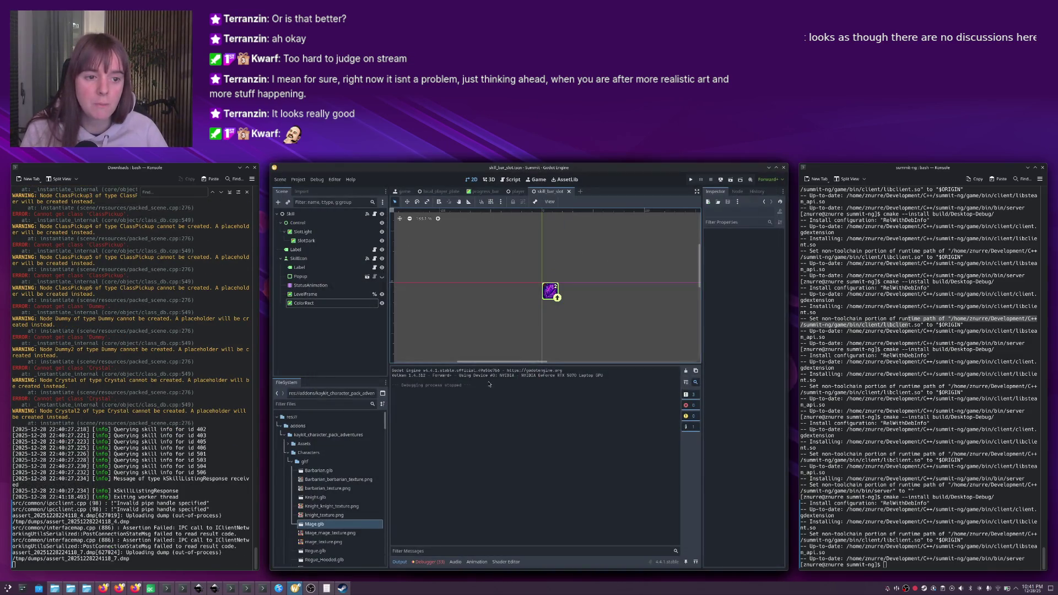
# Run the client install in the summit-ng terminal, relaunch the game and view the Loadout page.
pyautogui.hotkey('alt', 'Tab')
pyautogui.press('Down')
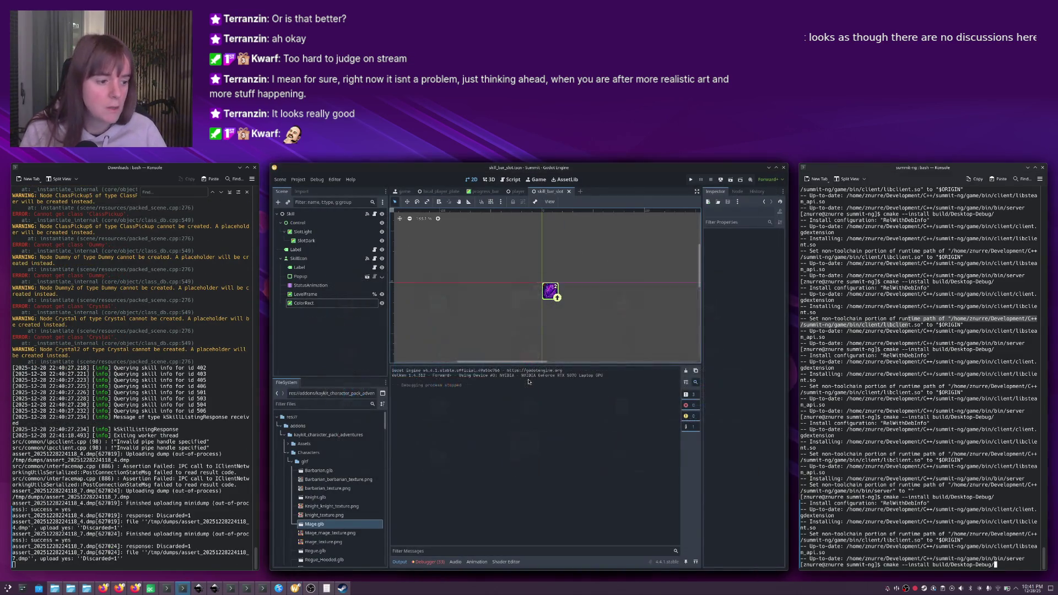
pyautogui.click(528, 381)
pyautogui.press('F5')
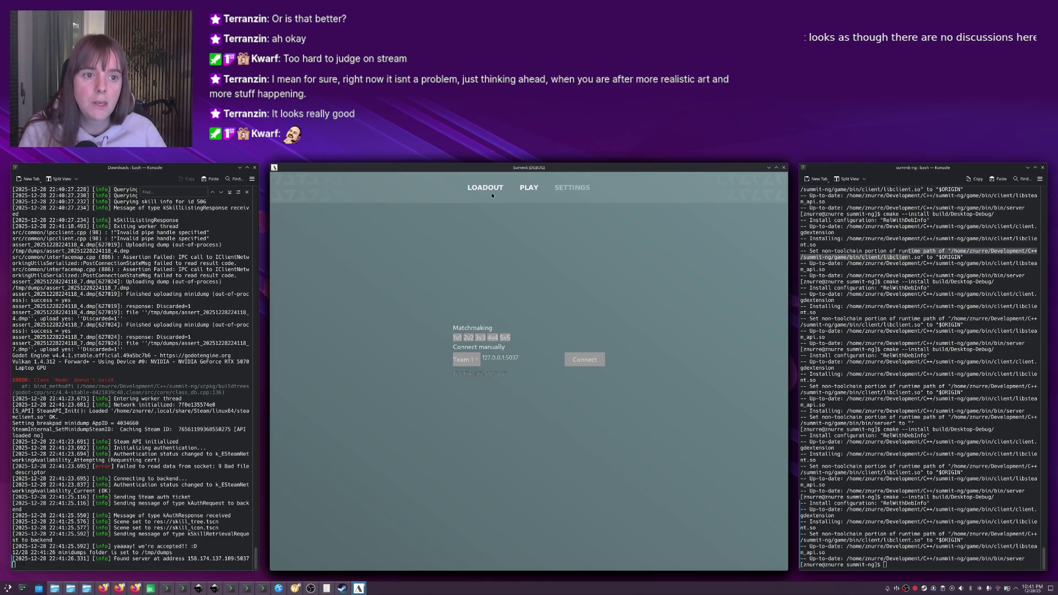
pyautogui.click(485, 187)
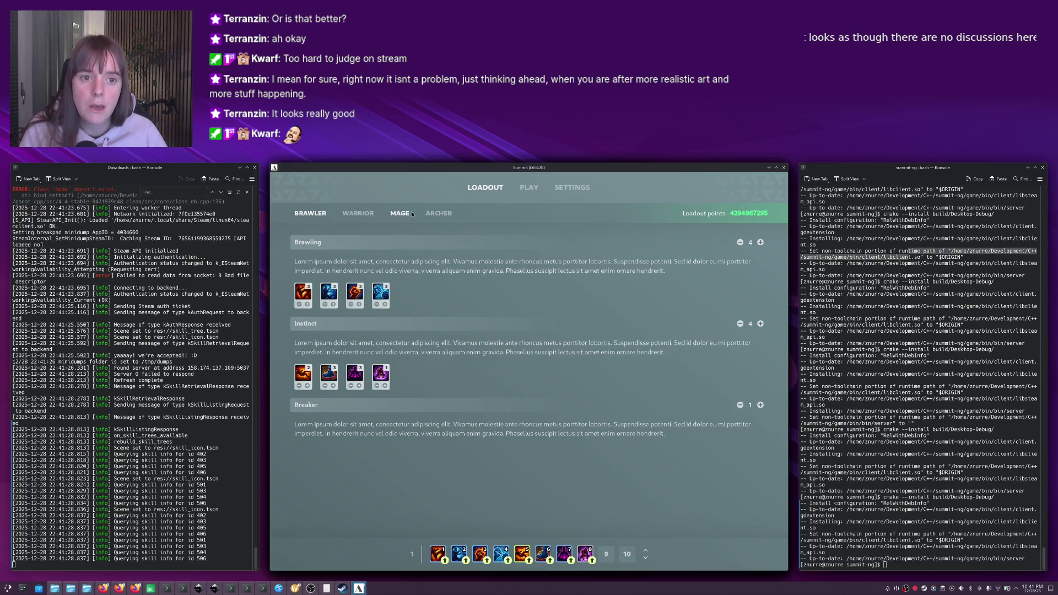
pyautogui.click(529, 187)
# Join the local match, walk onto the pickup crate, and attack the Crystal until it breaks.
pyautogui.click(588, 361)
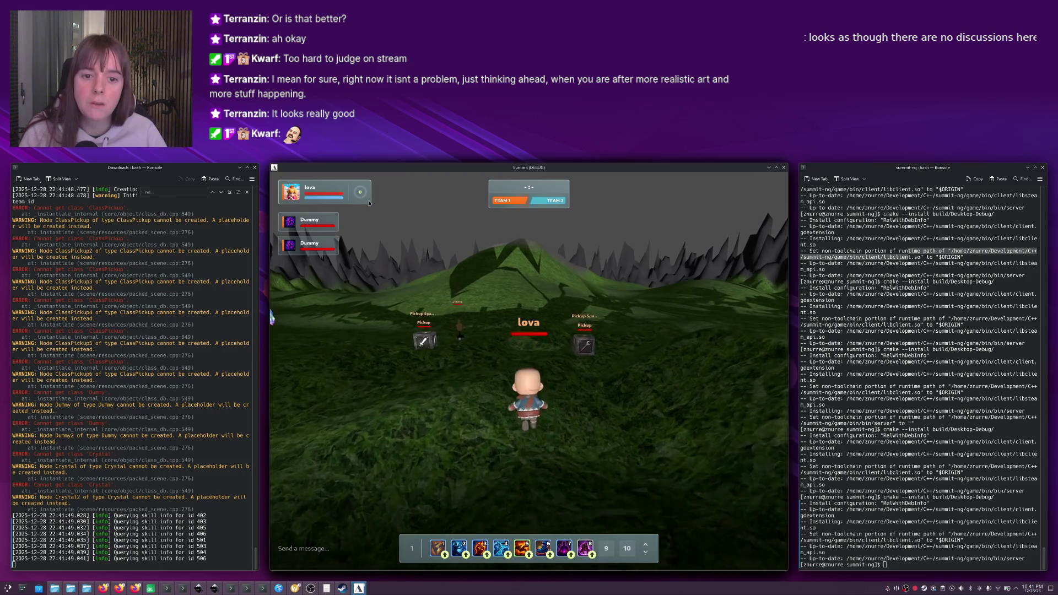
pyautogui.press('w')
pyautogui.press('a')
pyautogui.press('w')
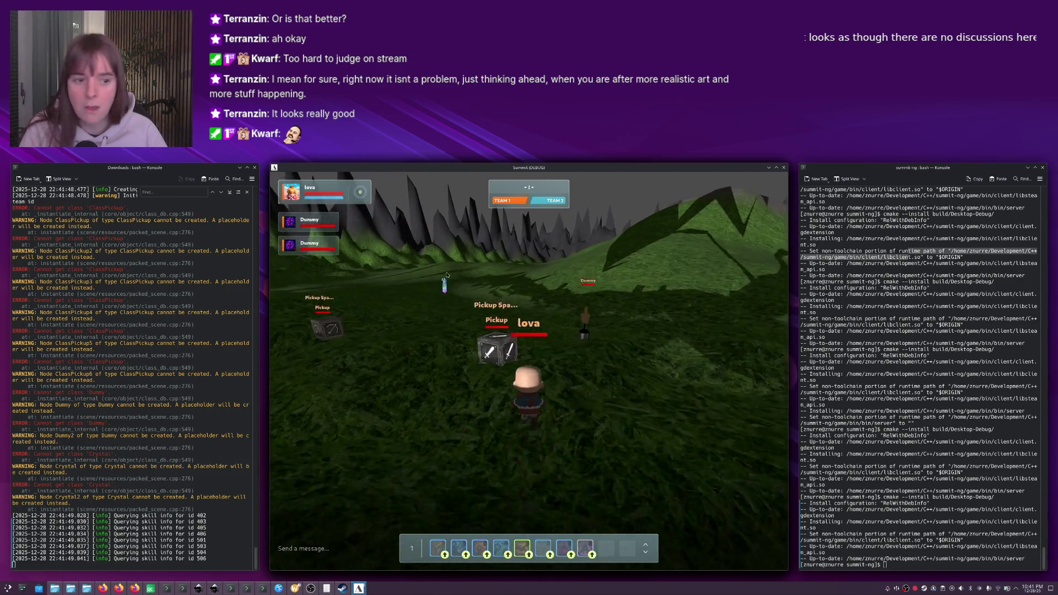
pyautogui.press('w')
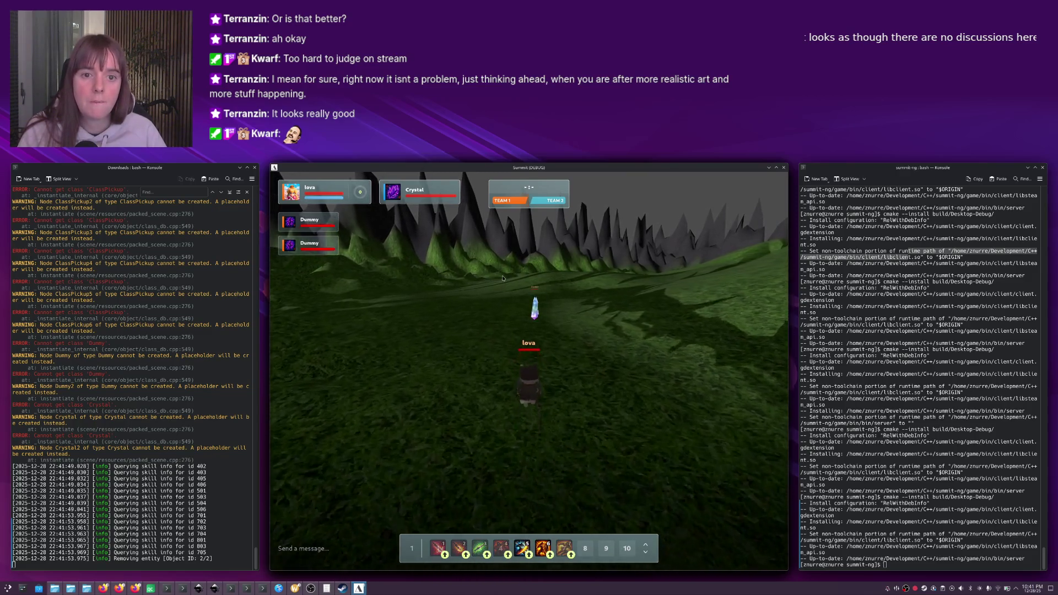
pyautogui.press('w')
pyautogui.press('w')
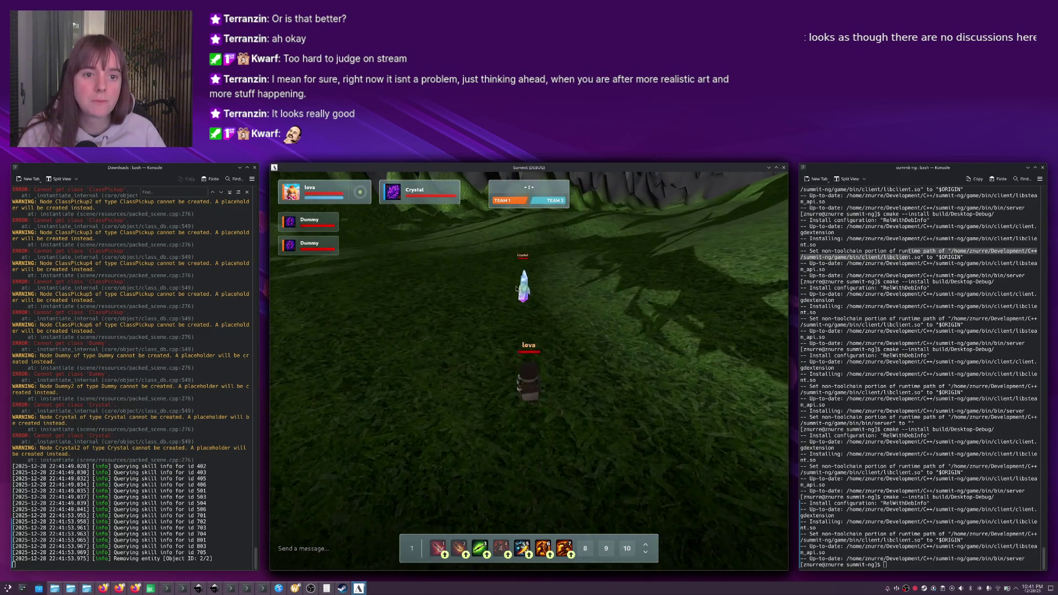
pyautogui.press('w')
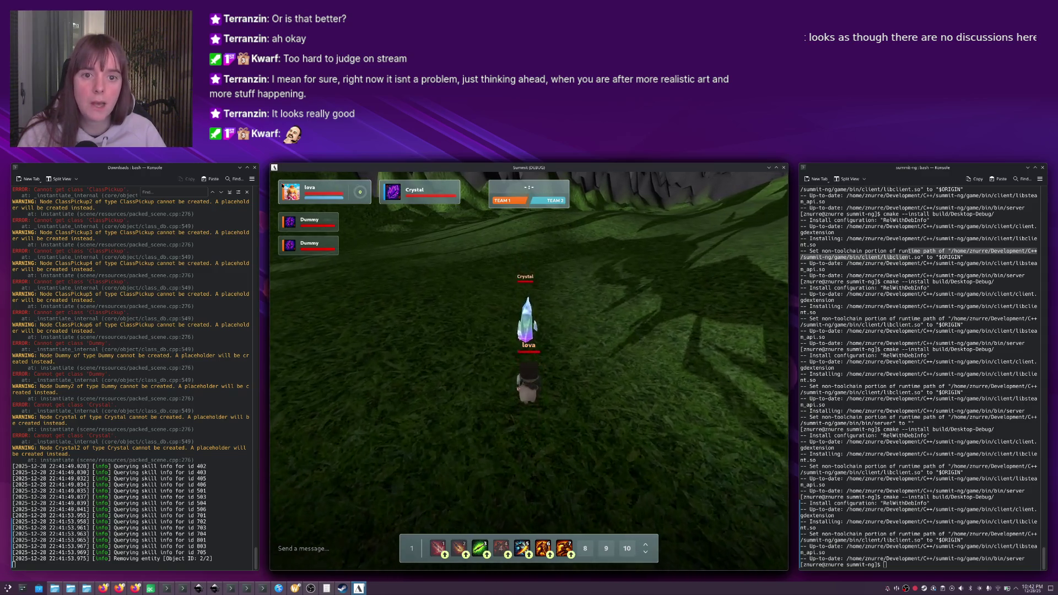
pyautogui.press('3')
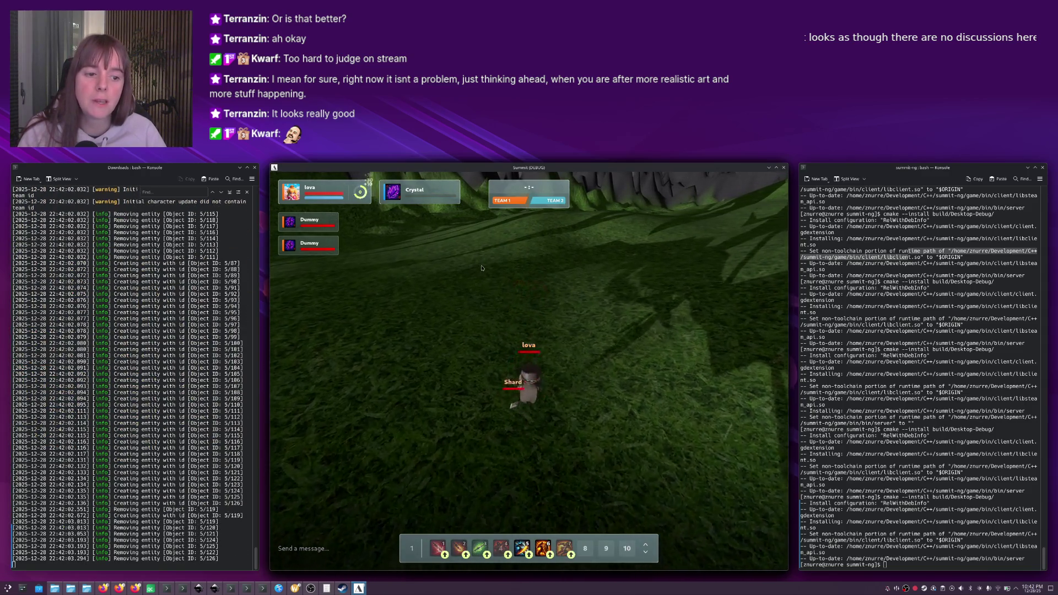